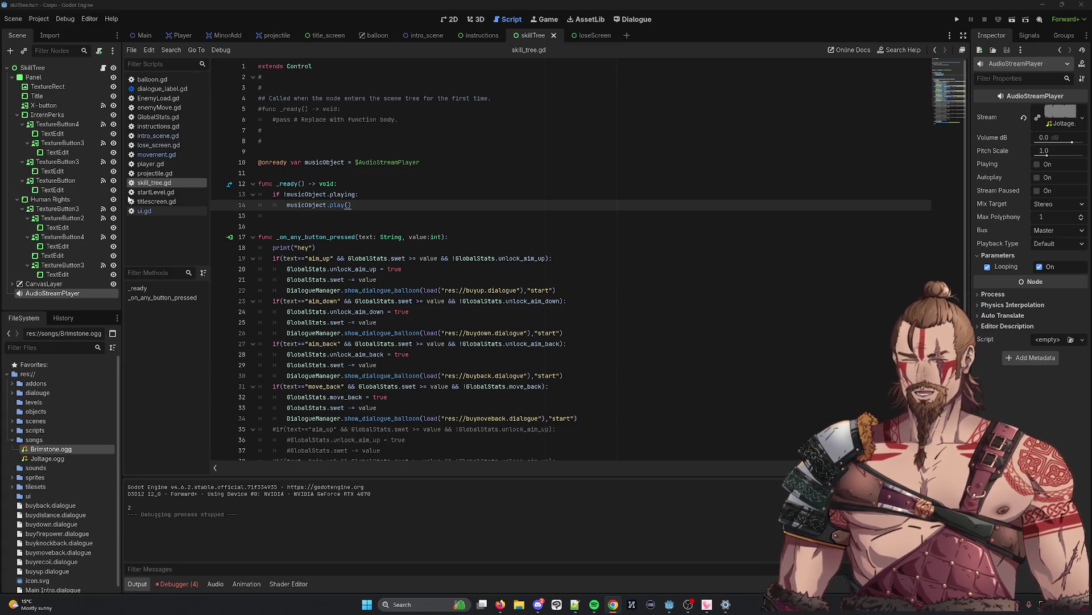
# Place the cursor at the end of line 17 in skill_tree.gd, then bring the browser forward
pyautogui.click(624, 238)
pyautogui.hotkey('alt', 'Tab')
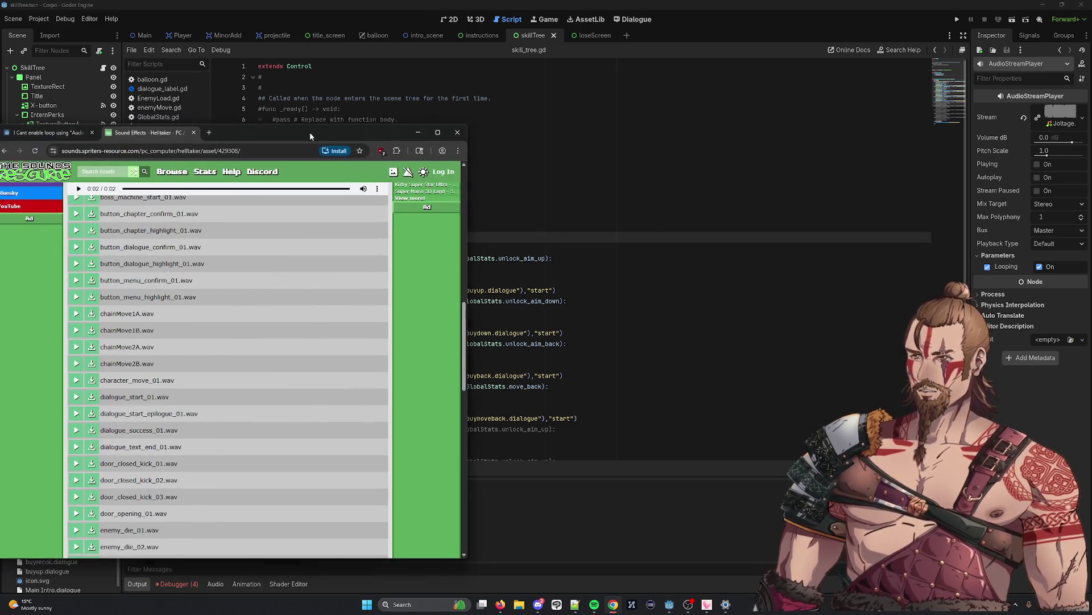
# Preview the character_move_01.wav sound and download it
pyautogui.moveTo(309, 132); pyautogui.dragTo(404, 73)
pyautogui.click(163, 318)
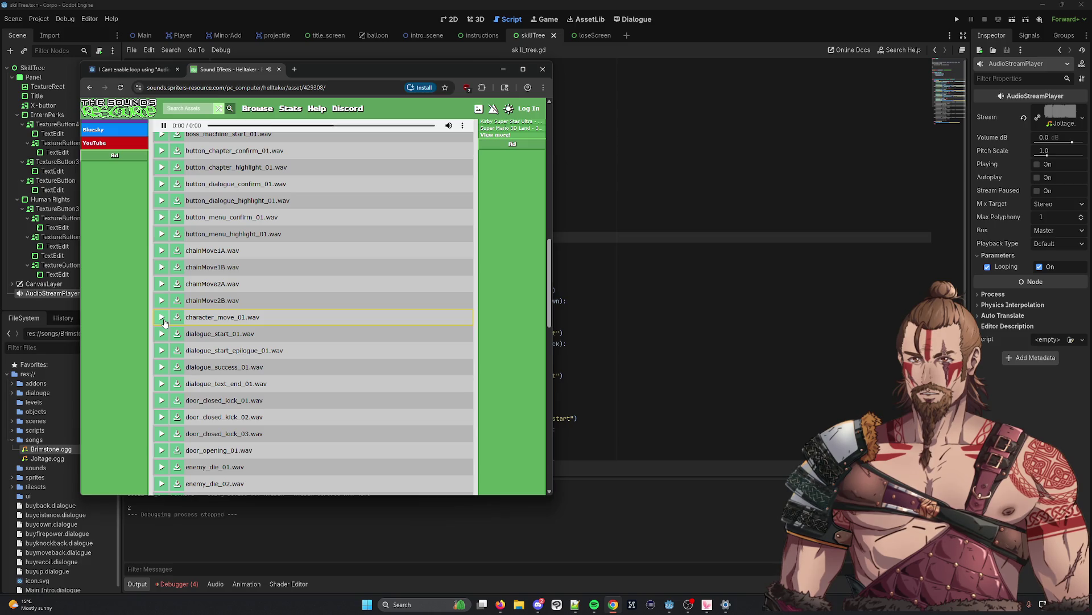
pyautogui.scroll(2, 241, 315)
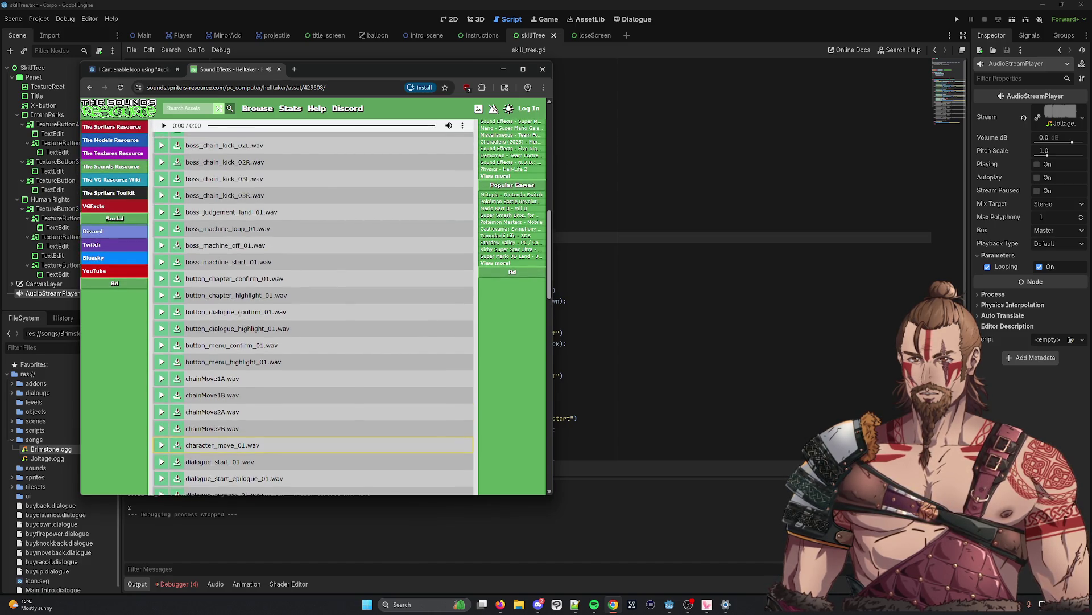
pyautogui.scroll(-2, 177, 359)
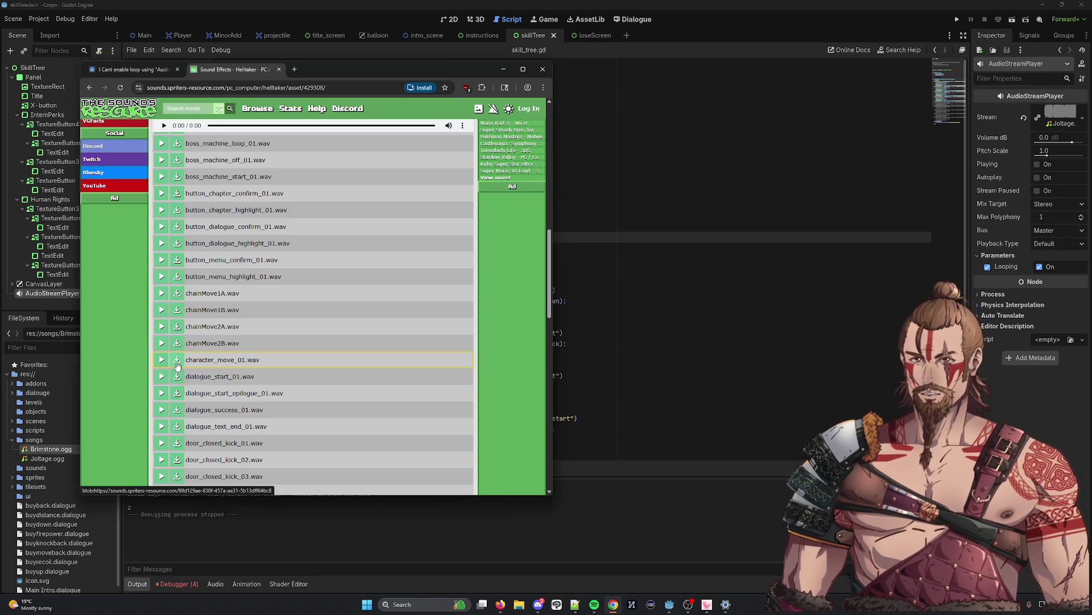
pyautogui.click(177, 360)
# Preview enemy_kick_02, spikes_damage_01, stone_kick_01 and succub_capture_01 sound effects
pyautogui.scroll(3, 311, 236)
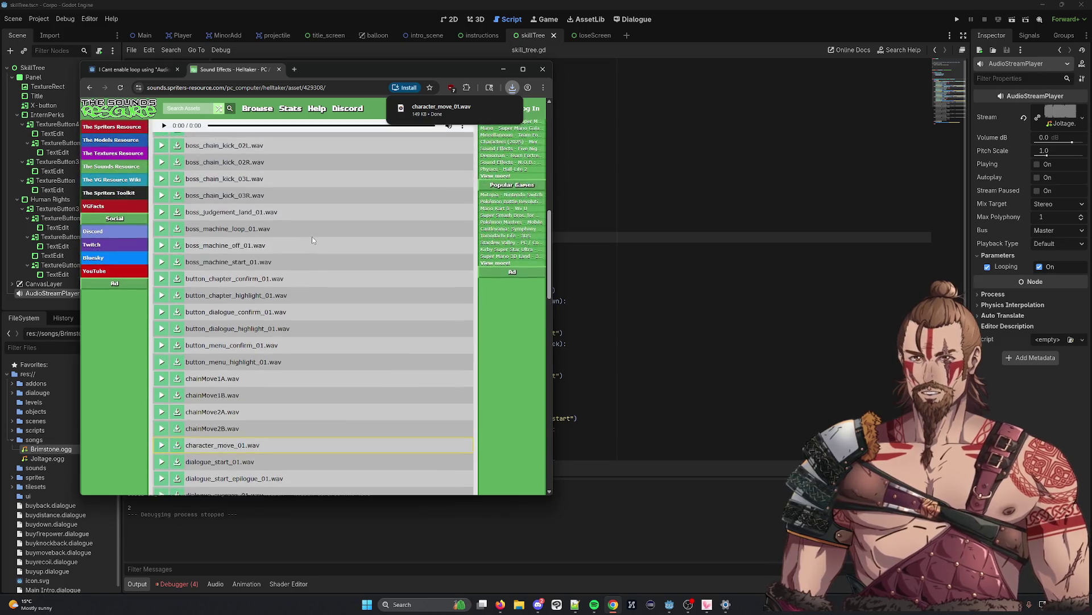
pyautogui.scroll(5, 310, 240)
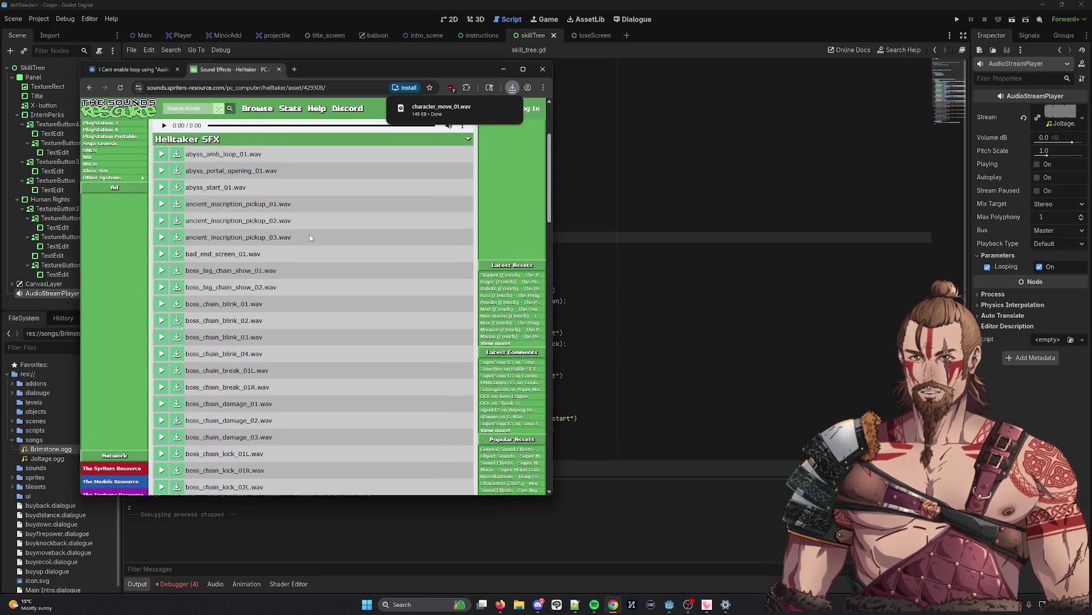
pyautogui.scroll(-7, 163, 346)
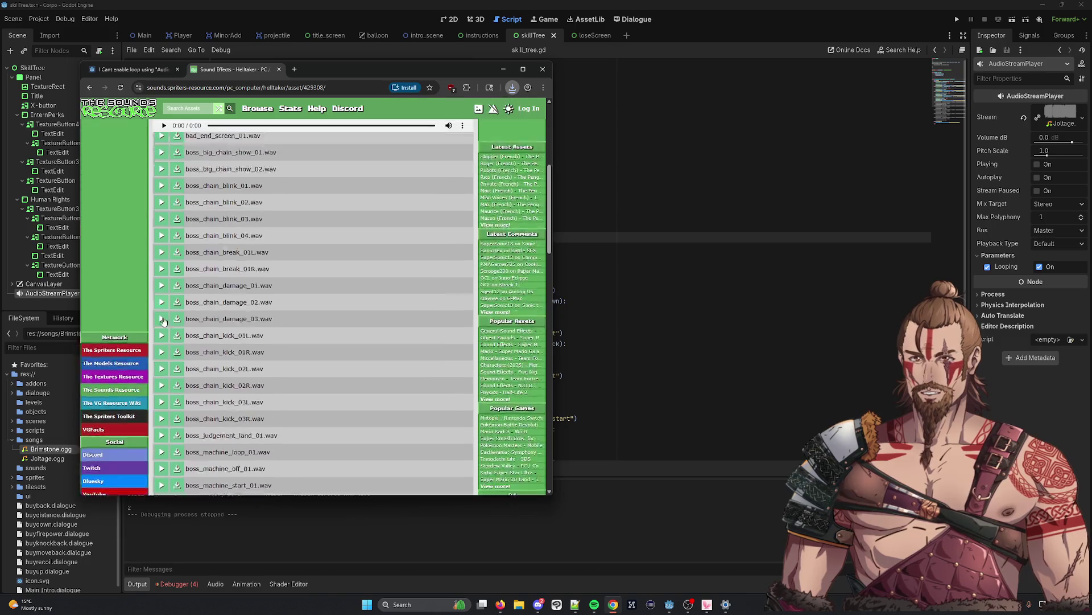
pyautogui.scroll(-2, 163, 346)
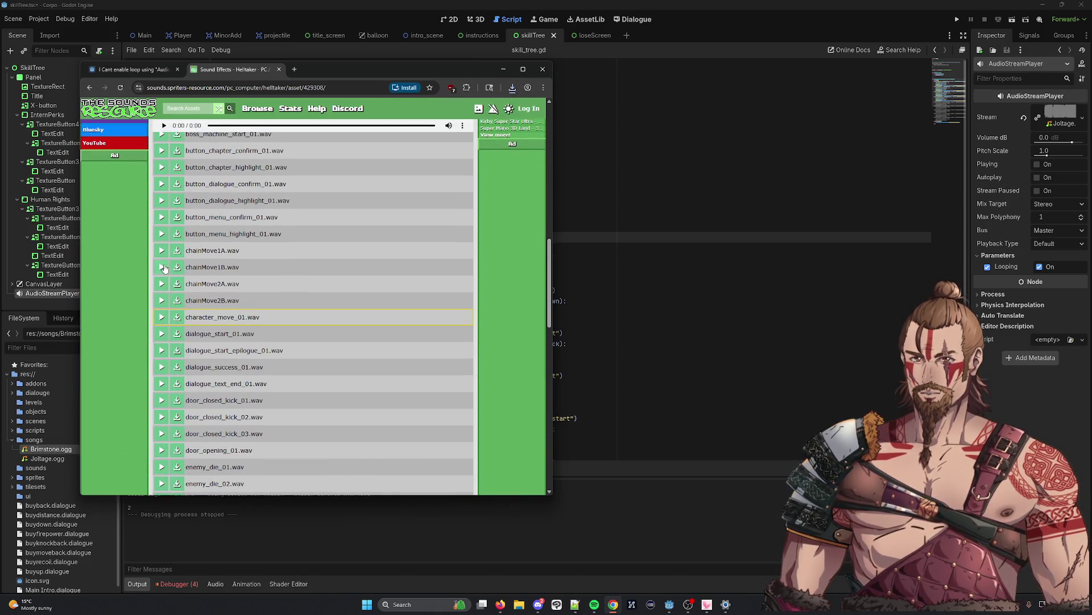
pyautogui.scroll(-4, 163, 279)
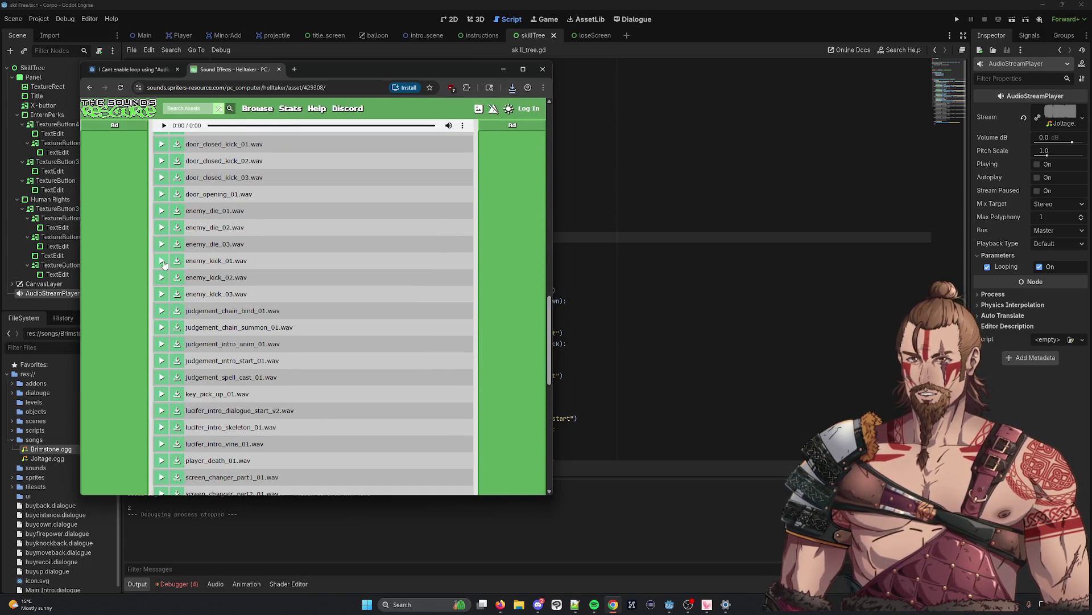
pyautogui.click(162, 261)
pyautogui.click(161, 277)
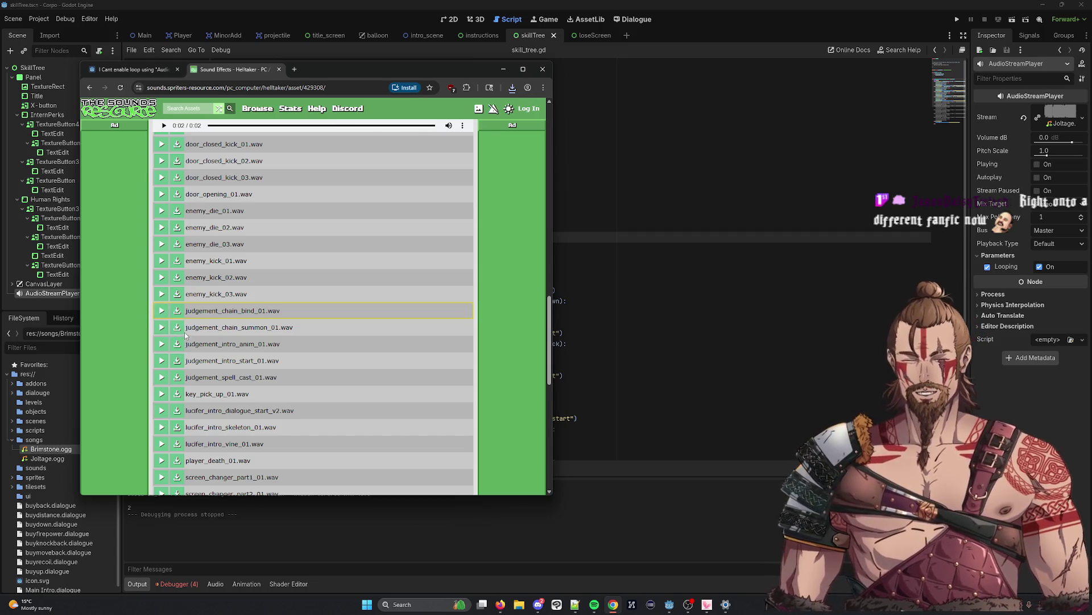
pyautogui.scroll(-3, 154, 405)
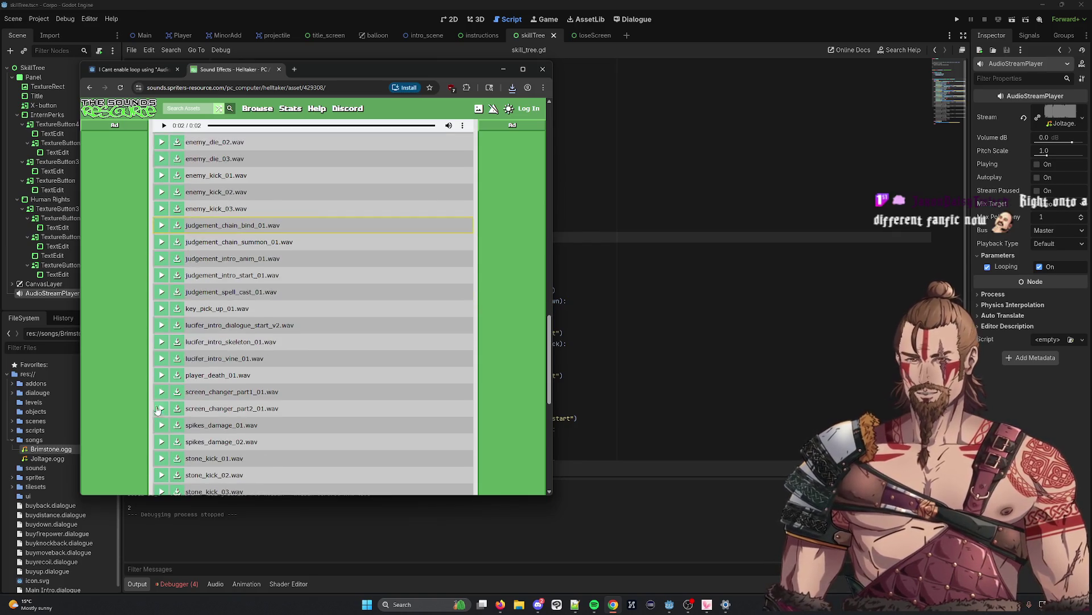
pyautogui.click(162, 339)
pyautogui.click(162, 372)
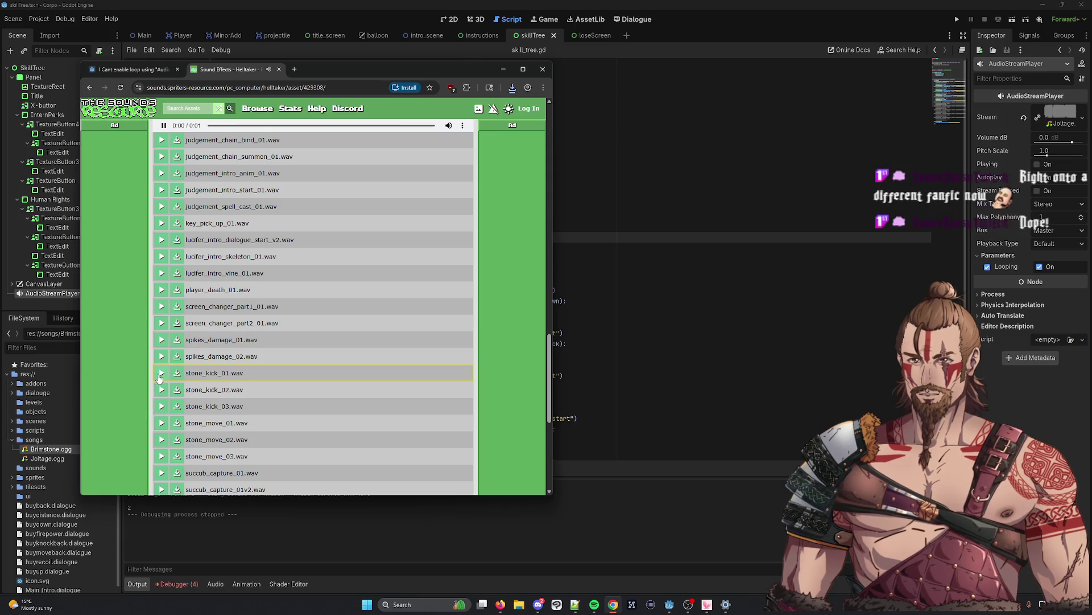
pyautogui.scroll(-2, 160, 393)
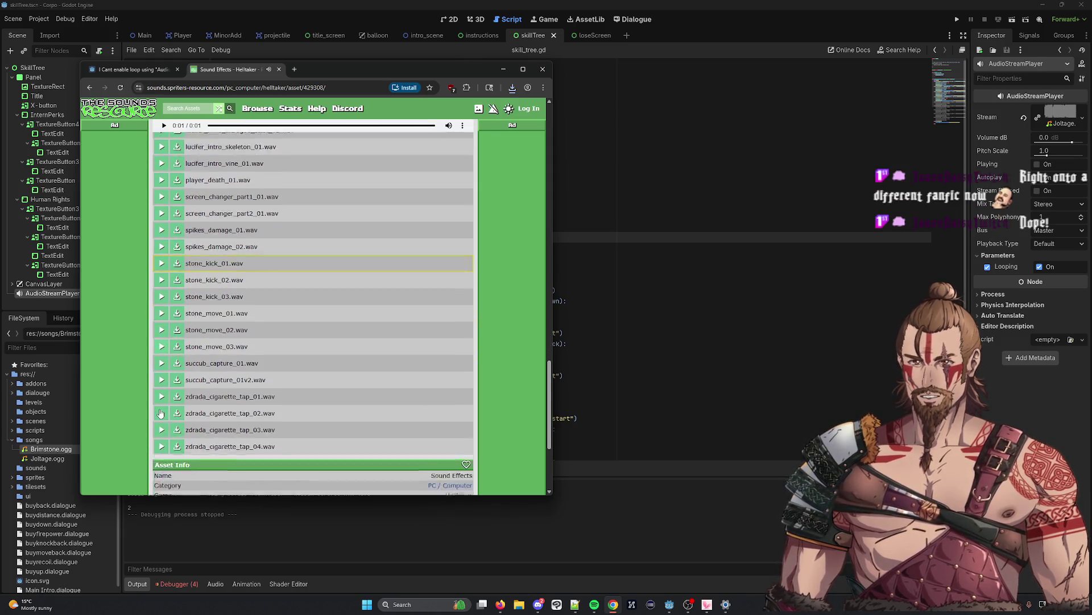
pyautogui.click(162, 345)
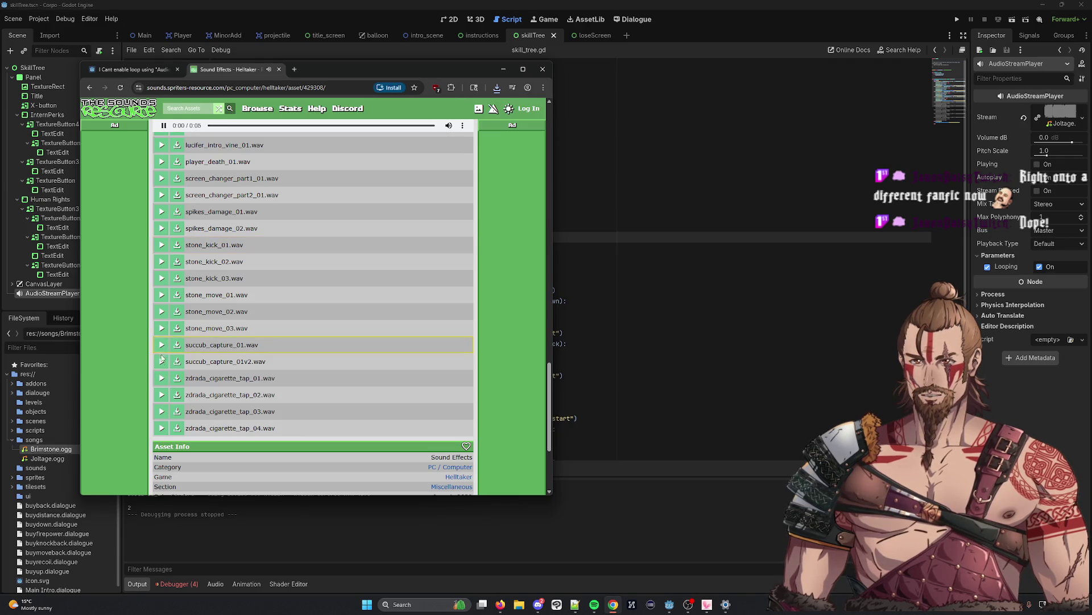
# Preview enemy_die_01, 02 and 03, then download enemy_die_03.wav
pyautogui.scroll(7, 161, 363)
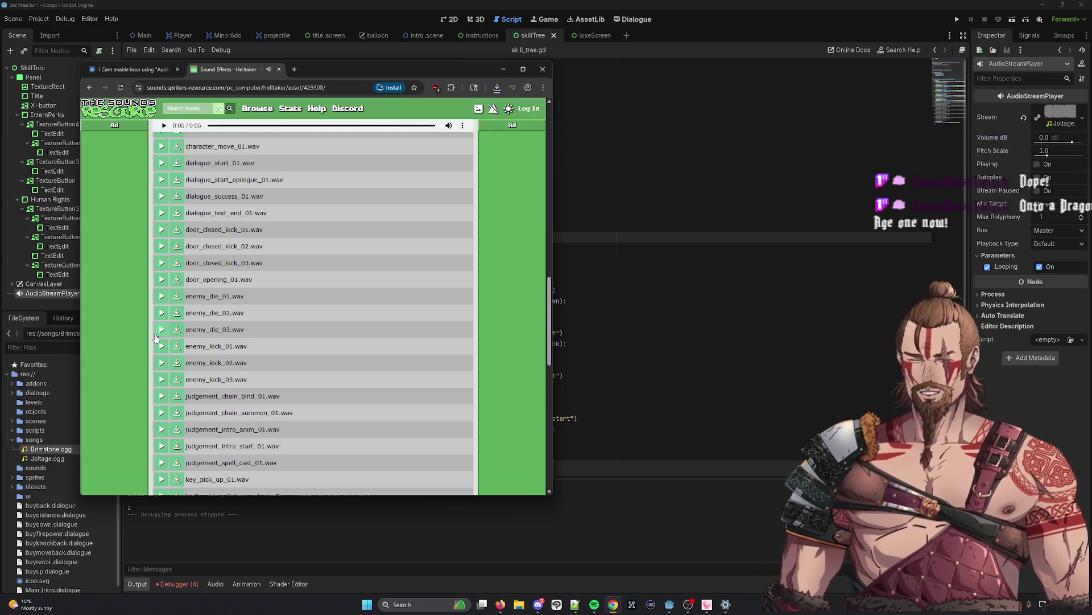
pyautogui.scroll(6, 176, 273)
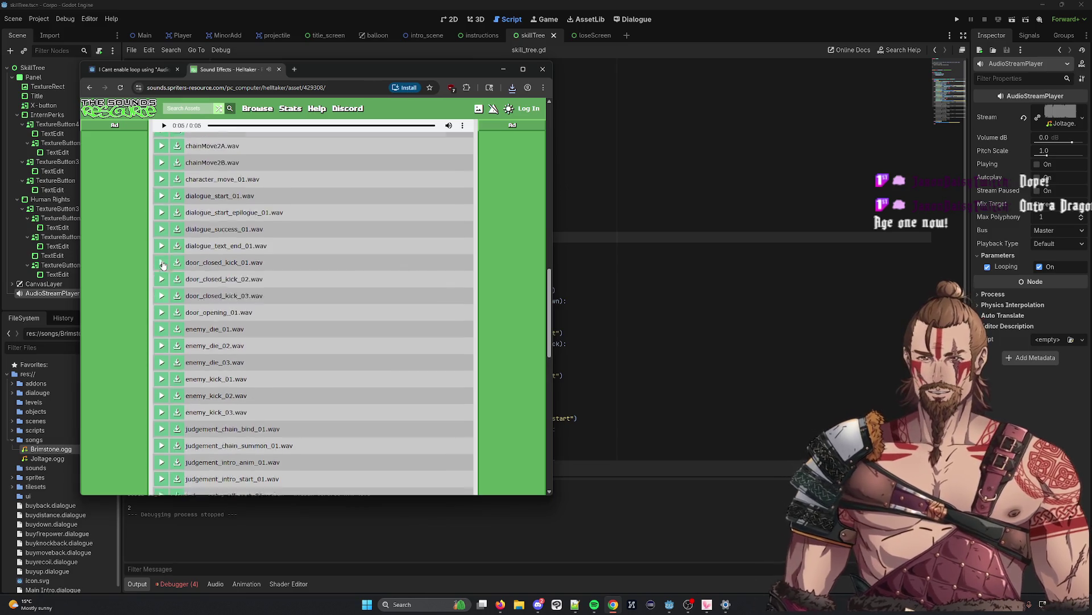
pyautogui.scroll(8, 170, 253)
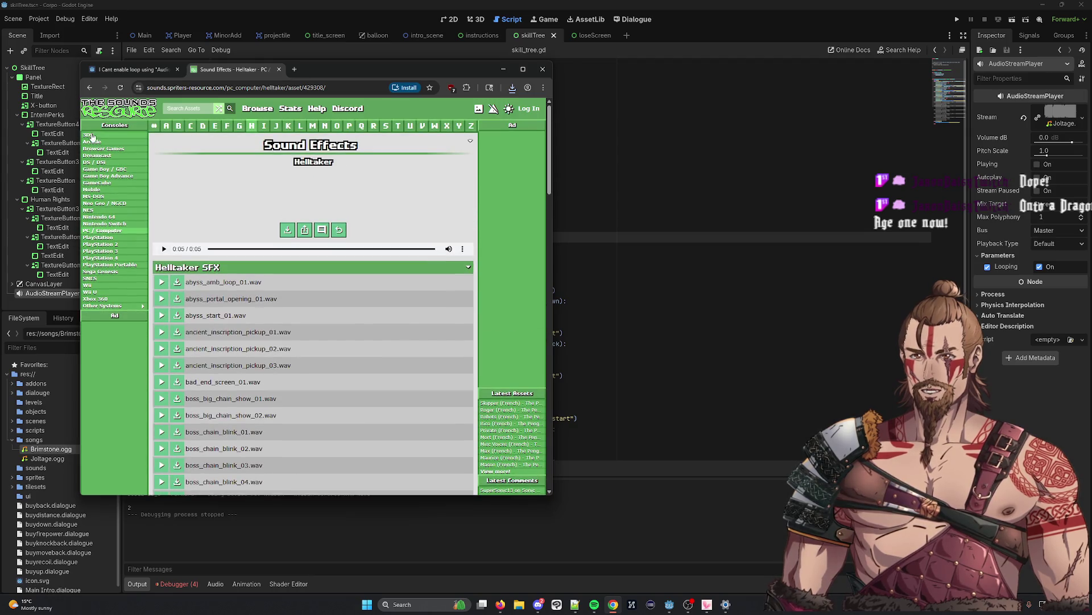
pyautogui.scroll(-6, 158, 316)
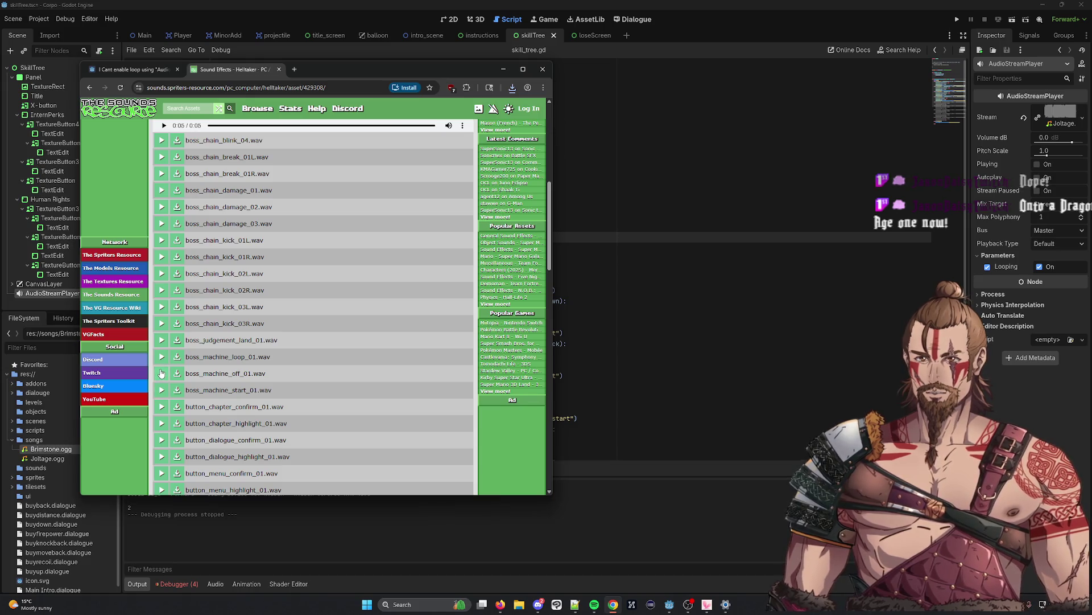
pyautogui.scroll(-5, 160, 376)
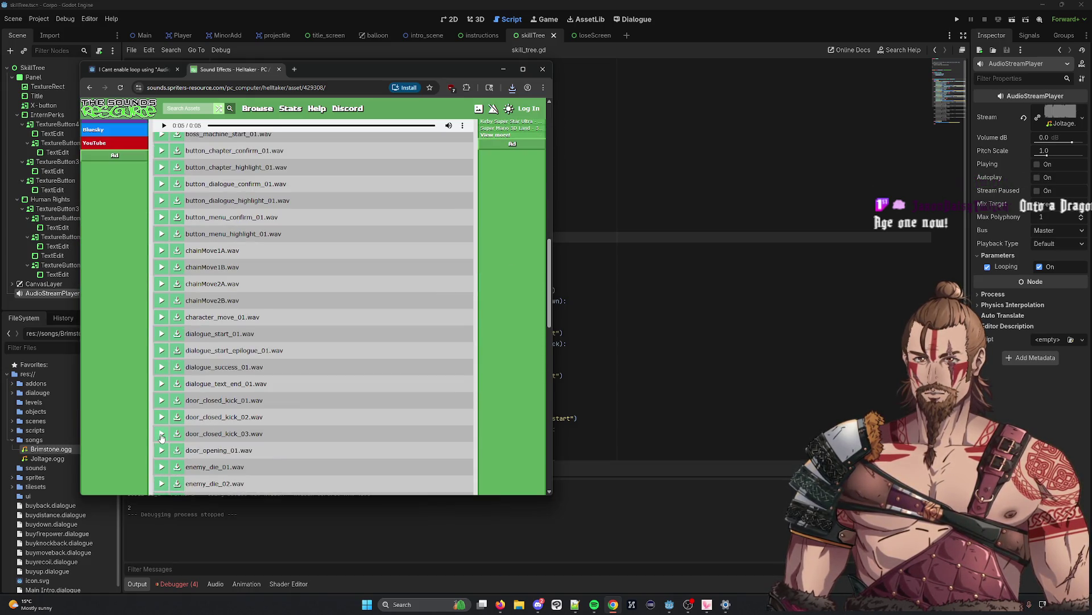
pyautogui.click(162, 467)
pyautogui.click(162, 481)
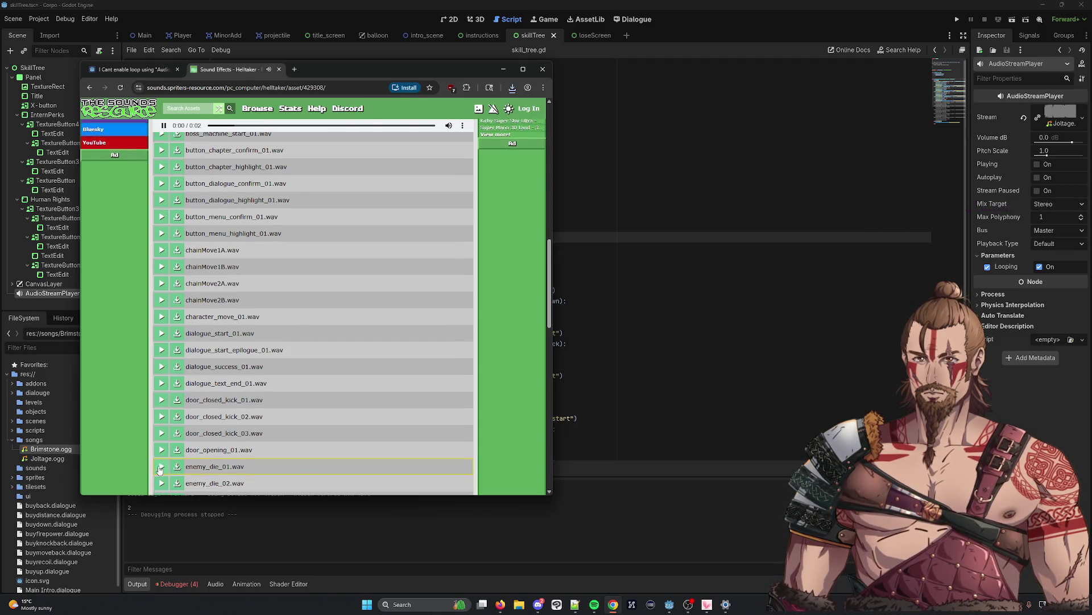
pyautogui.scroll(-1, 162, 421)
pyautogui.click(167, 418)
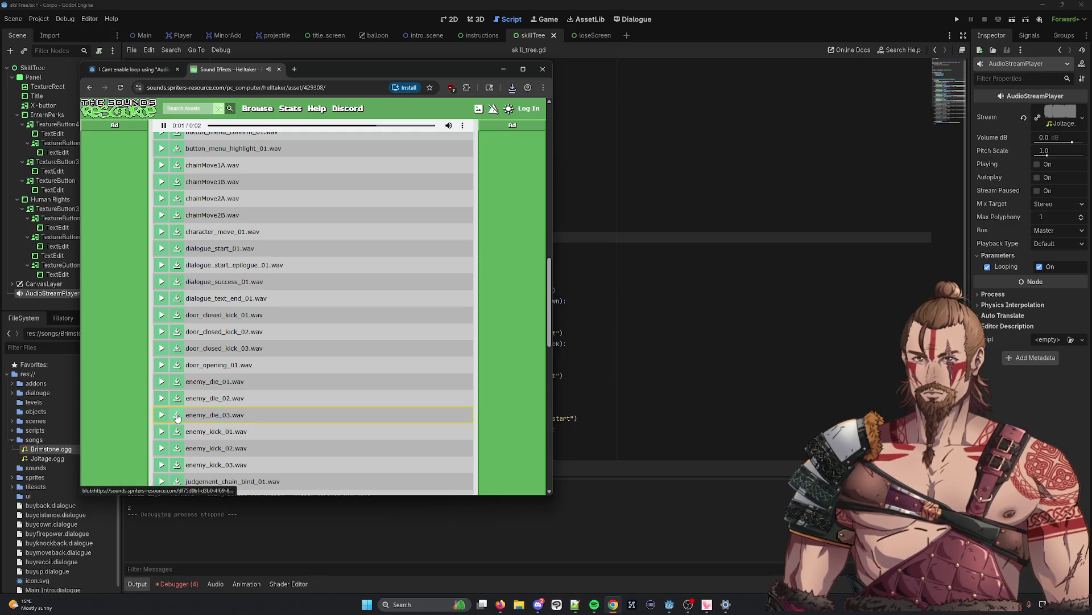
pyautogui.click(177, 416)
# Preview the enemy_kick_01 and enemy_kick_02 sounds, replaying each
pyautogui.scroll(-1, 216, 413)
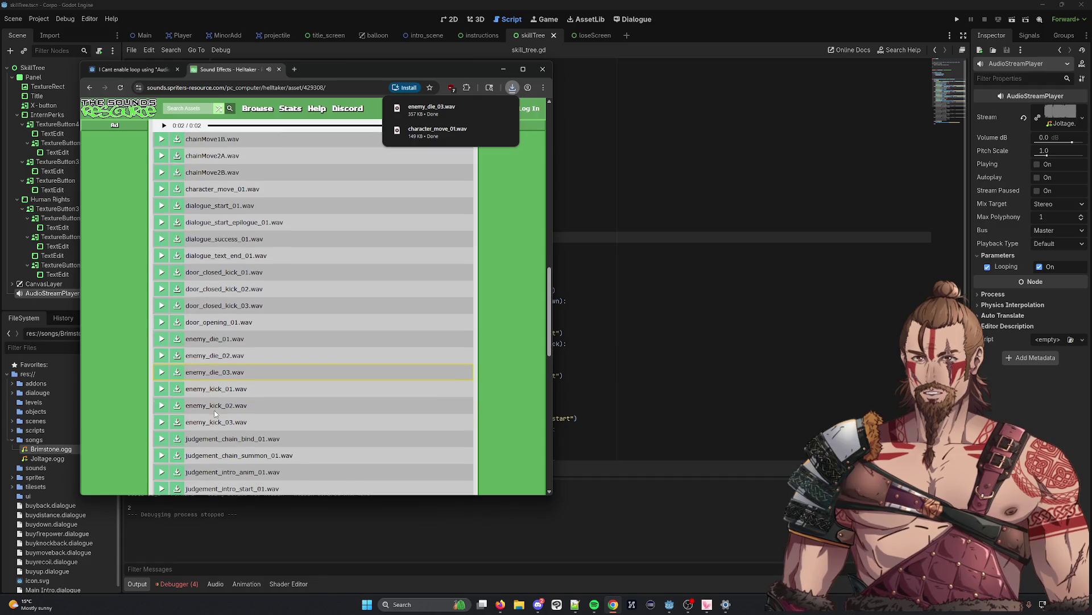
pyautogui.click(161, 390)
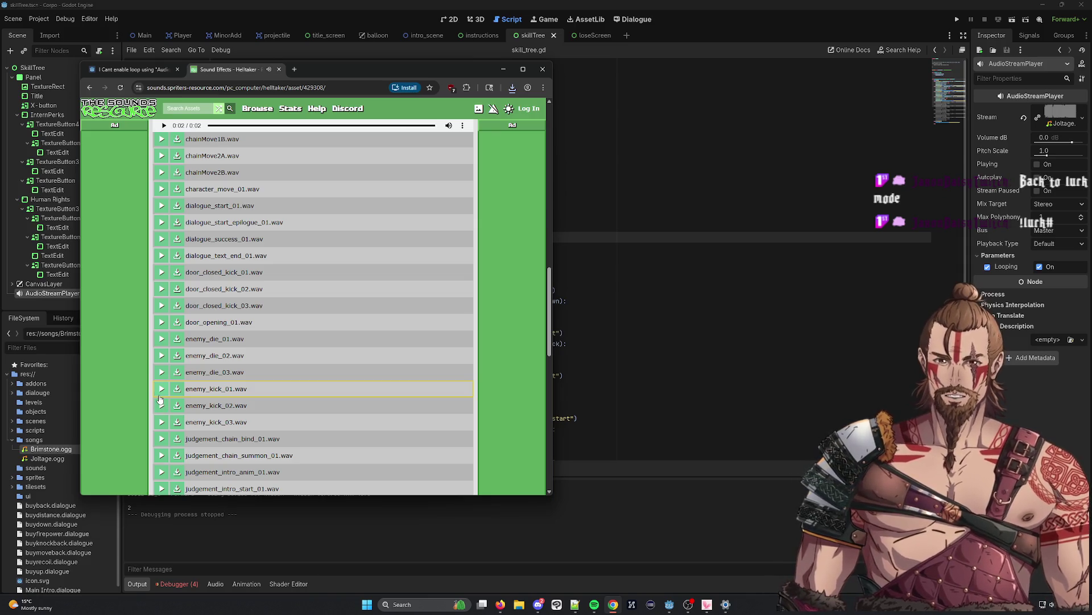
pyautogui.click(162, 405)
pyautogui.click(164, 406)
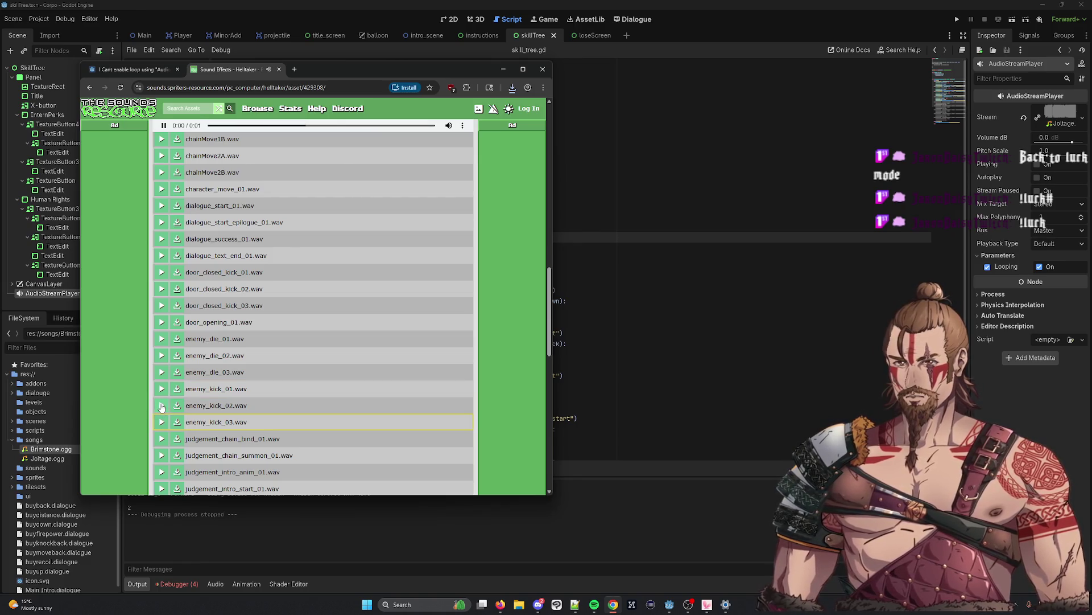
pyautogui.click(162, 390)
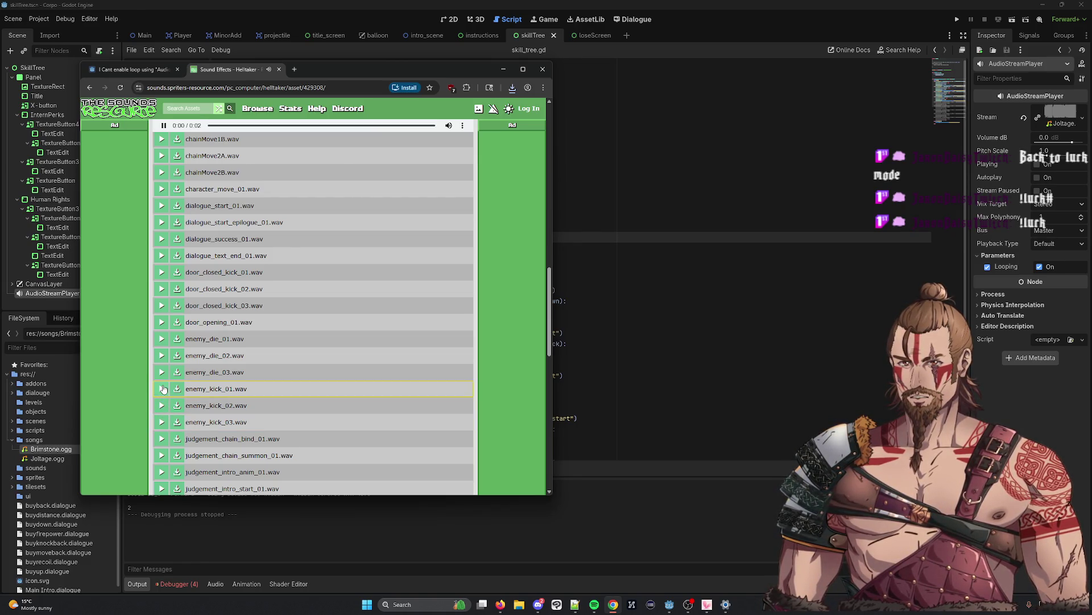
# Preview the boss_chain_kick_03R, 01R and 01L sound effects
pyautogui.scroll(-2, 165, 380)
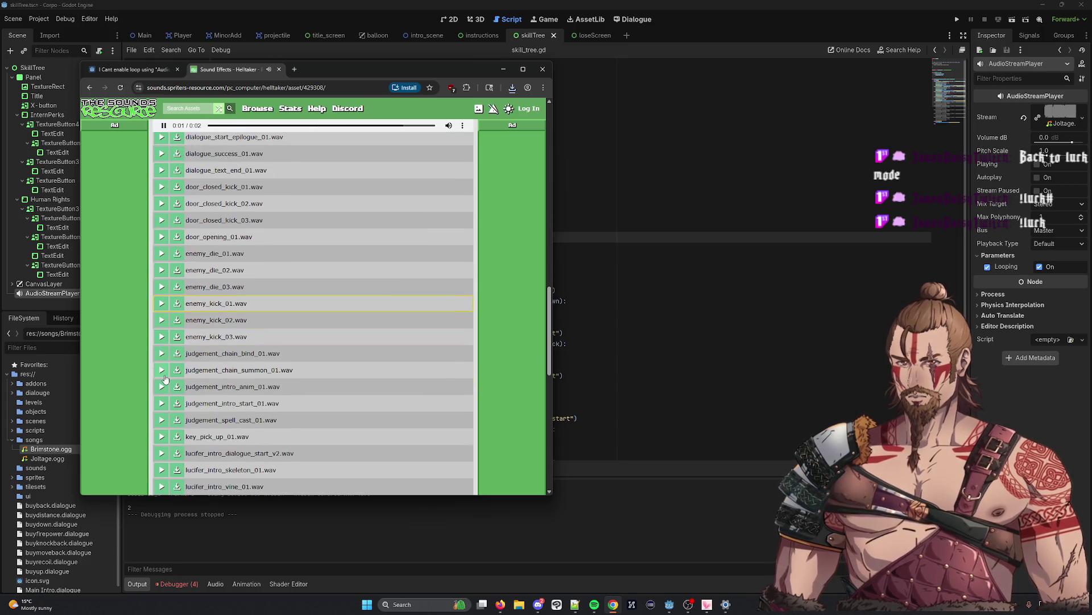
pyautogui.click(162, 394)
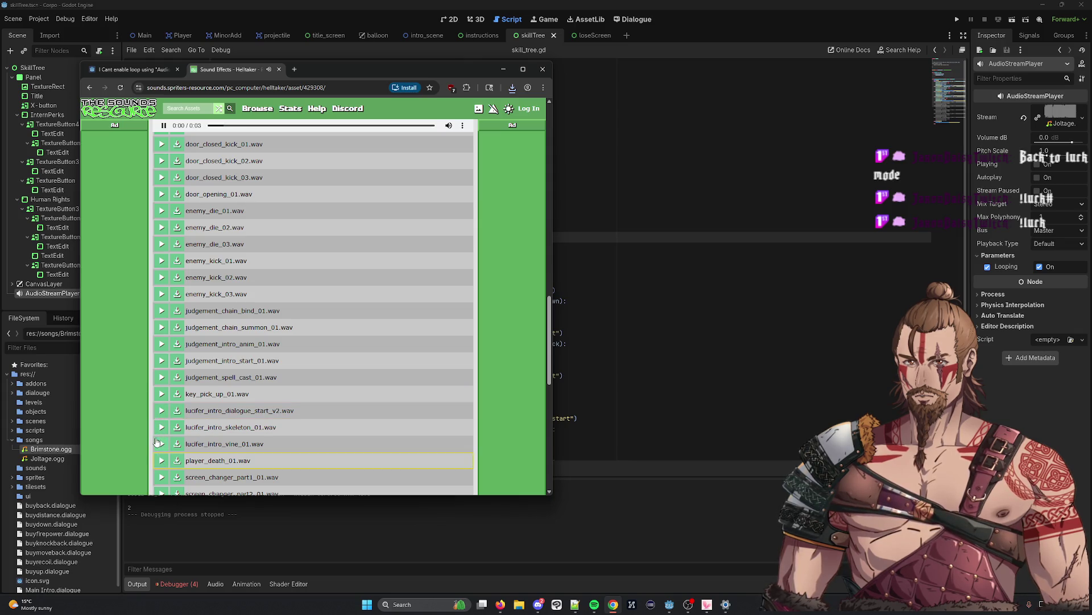
pyautogui.scroll(-3, 158, 442)
pyautogui.scroll(-2, 164, 426)
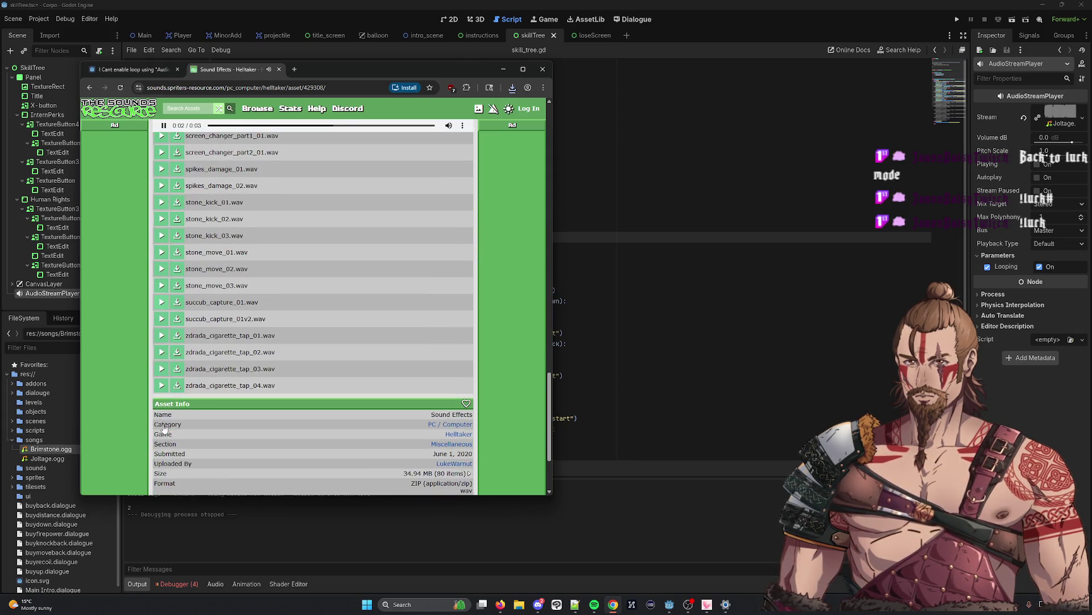
pyautogui.scroll(20, 163, 405)
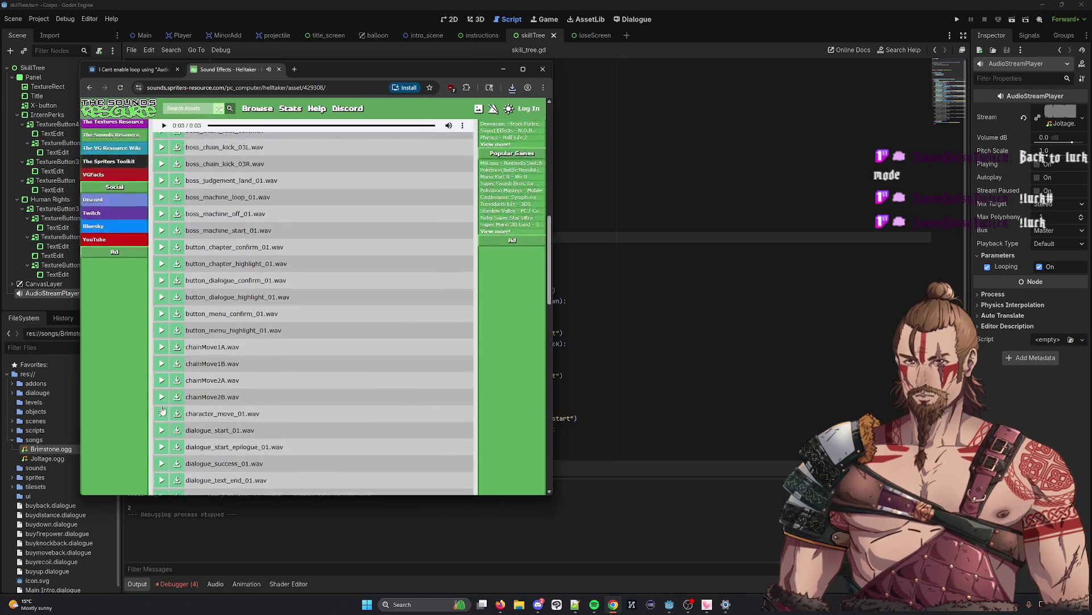
pyautogui.scroll(6, 162, 405)
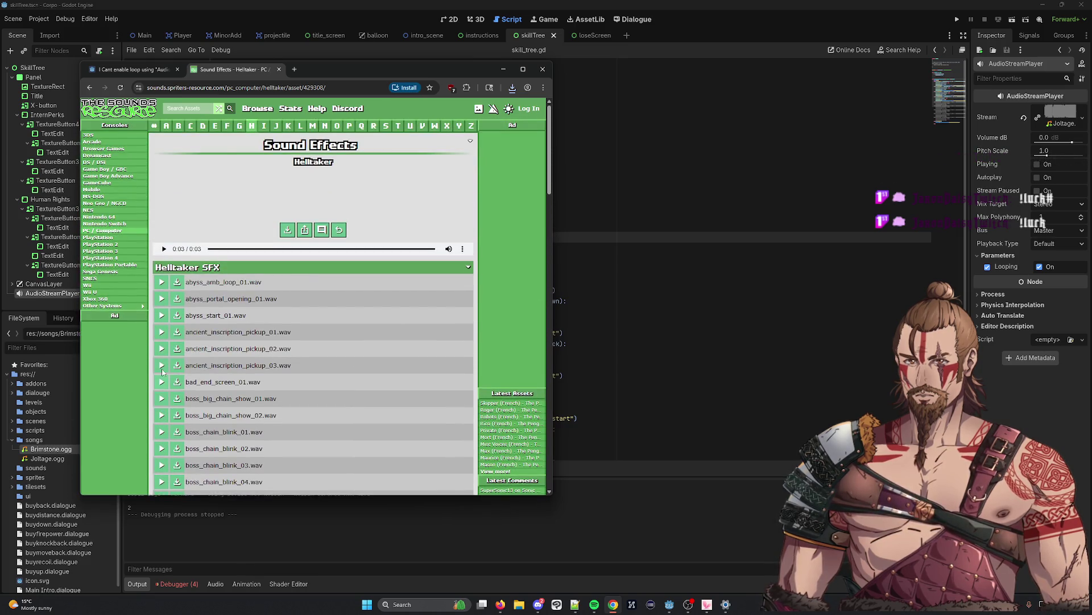
pyautogui.scroll(-5, 162, 372)
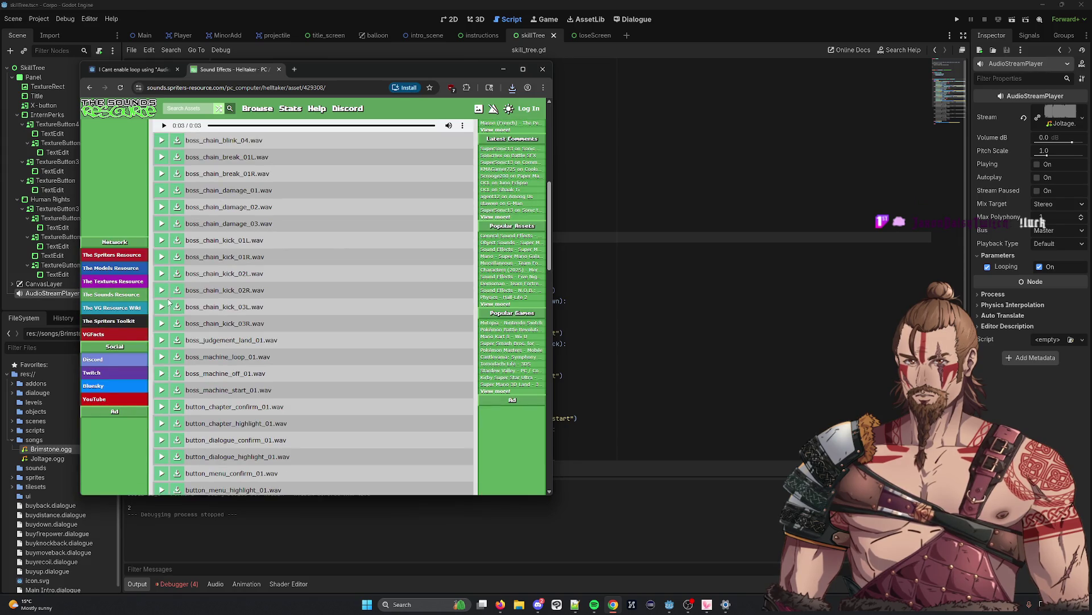
pyautogui.click(162, 323)
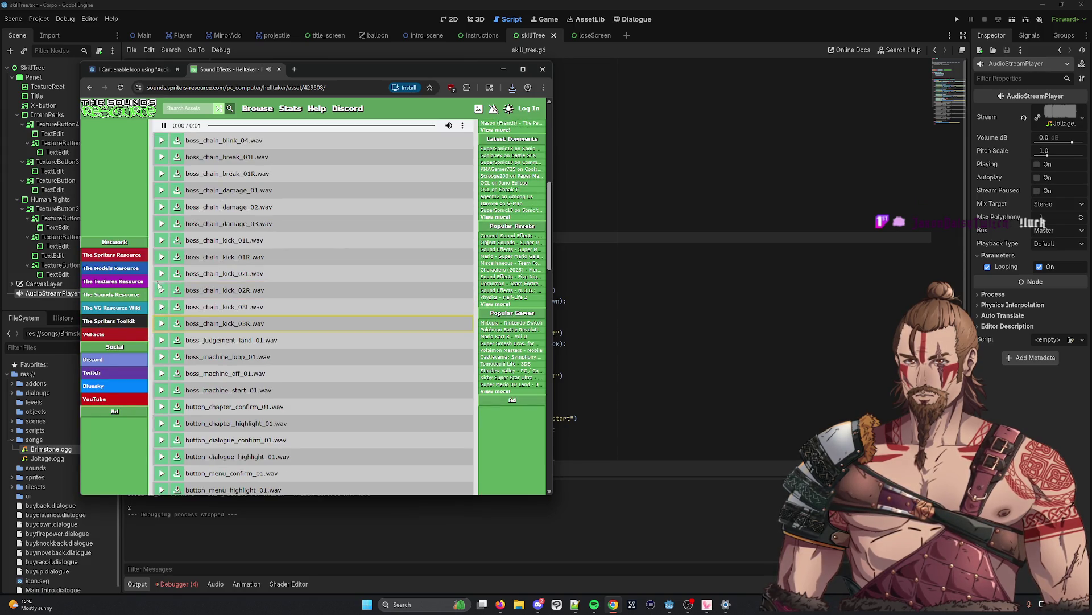
pyautogui.click(162, 257)
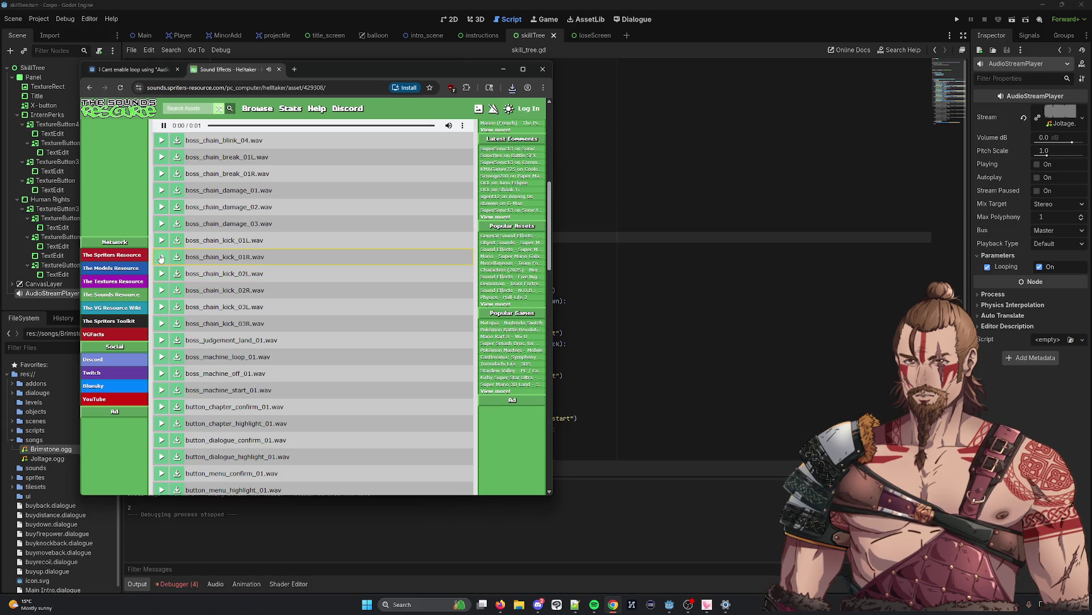
pyautogui.click(161, 240)
# Preview ancient_inscription_pickup_03, bad_end_screen_01, chainMove1A and chainMove1B, then return to the list top
pyautogui.scroll(3, 167, 274)
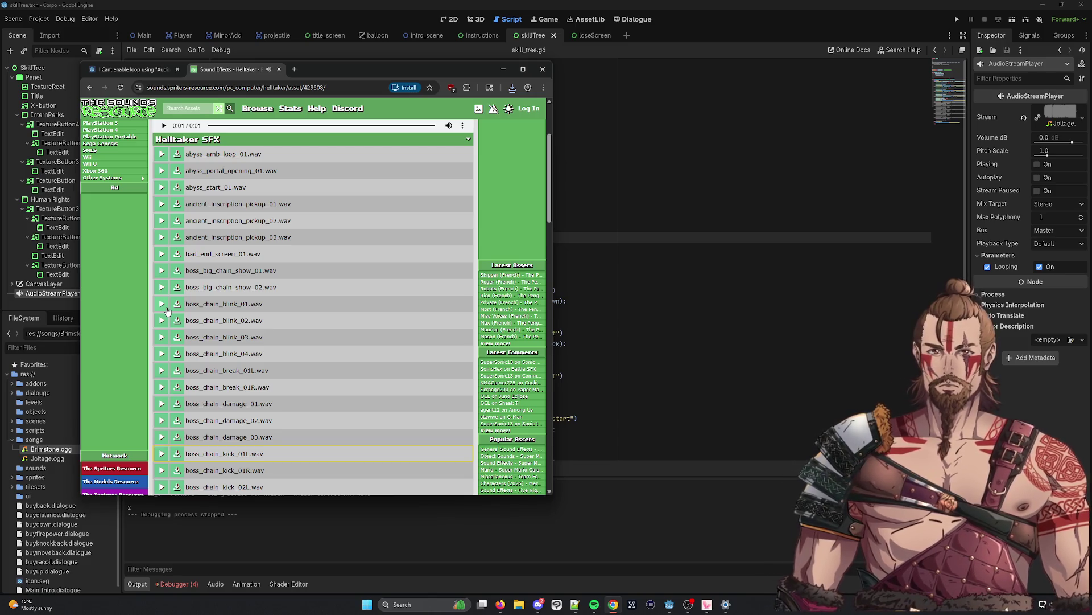
pyautogui.click(160, 237)
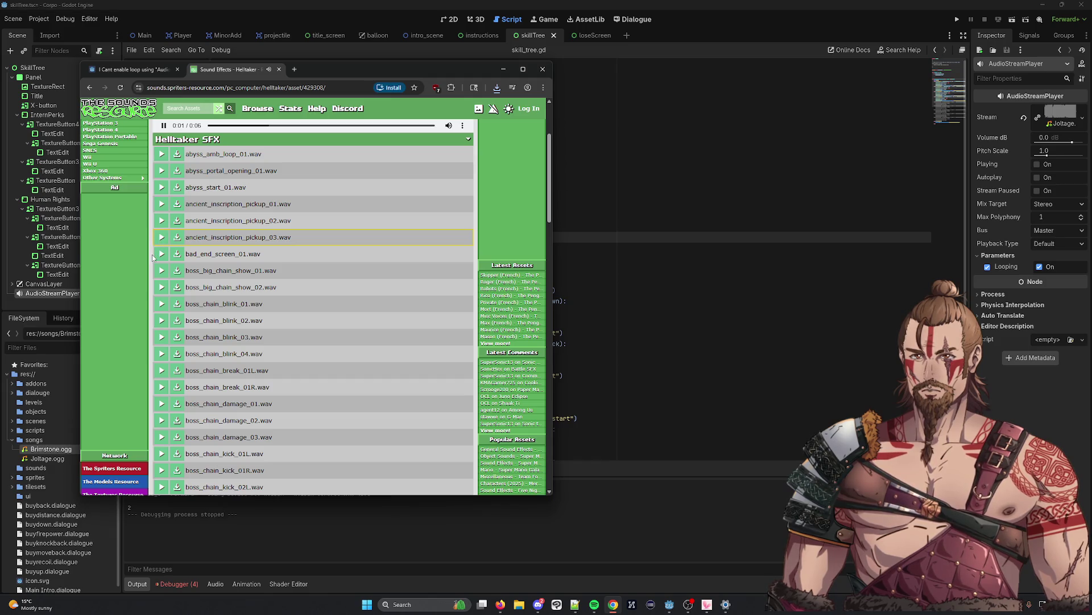
pyautogui.click(160, 255)
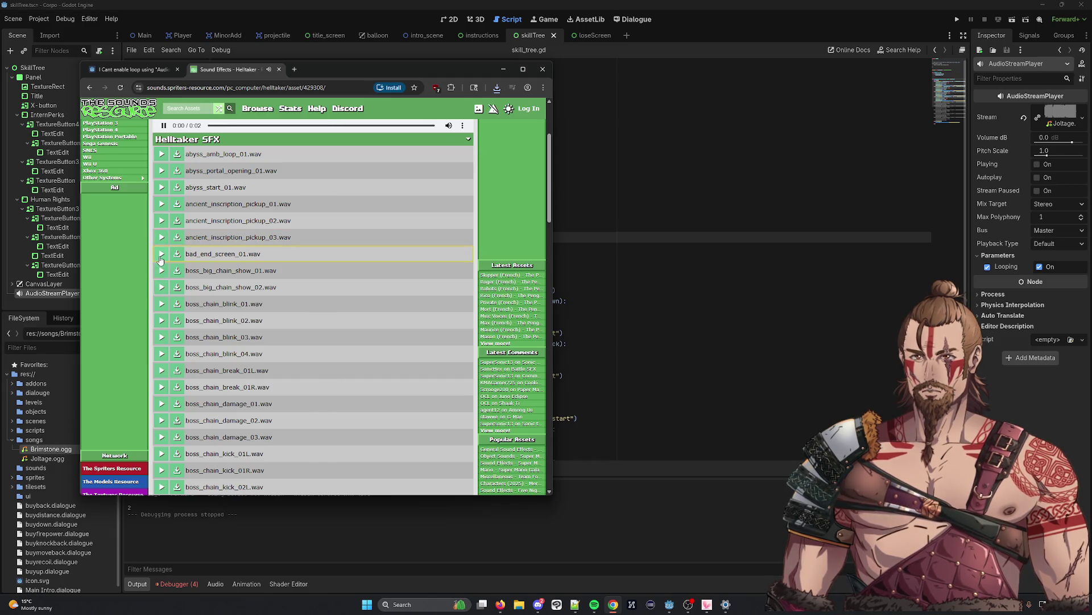
pyautogui.scroll(-6, 162, 302)
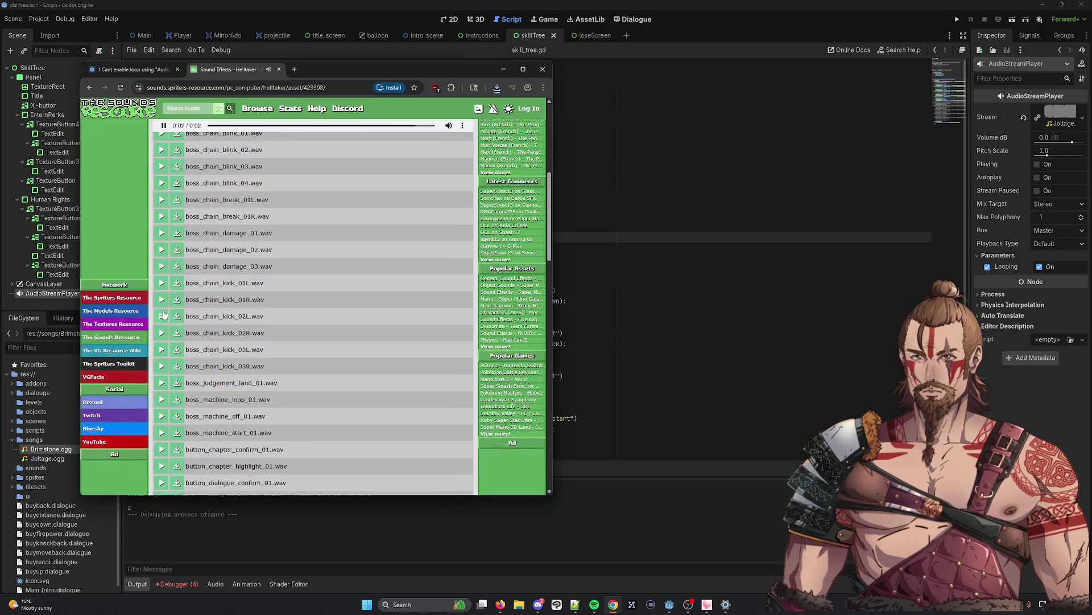
pyautogui.click(163, 379)
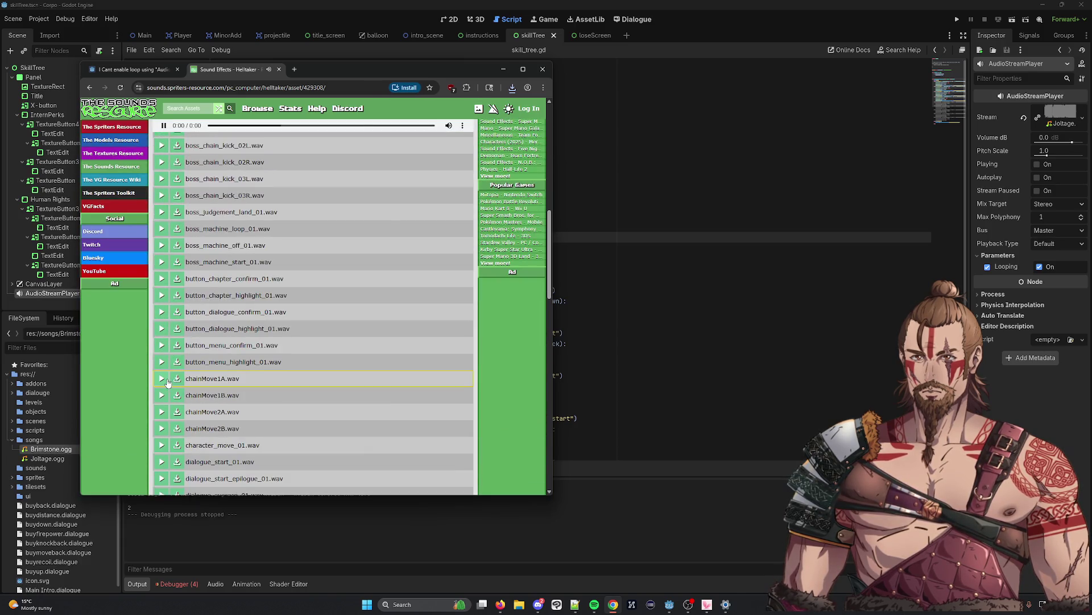
pyautogui.click(161, 395)
pyautogui.scroll(-10, 160, 410)
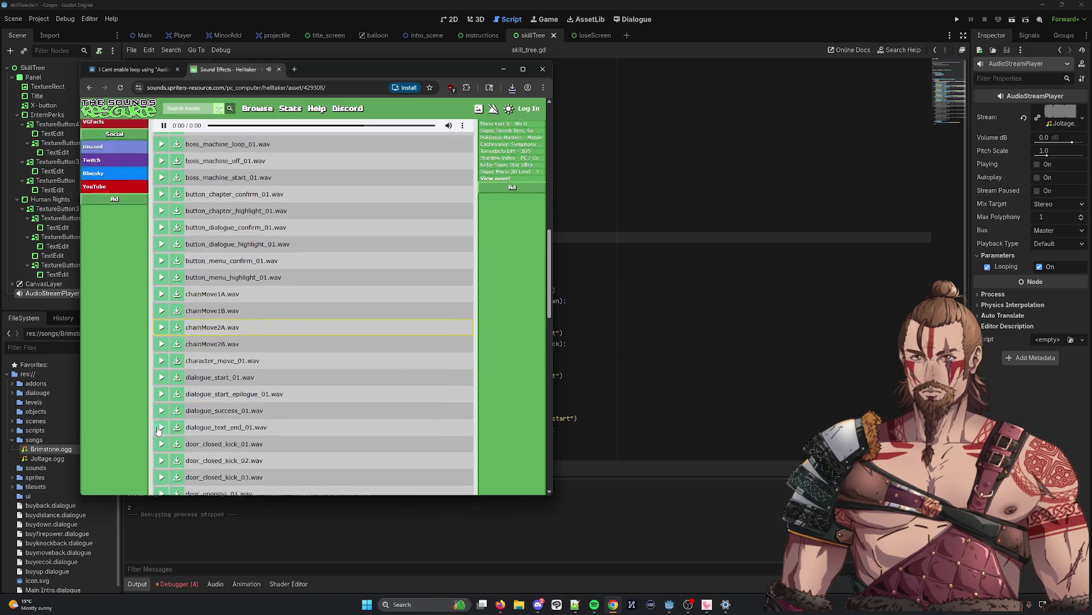
pyautogui.scroll(20, 256, 284)
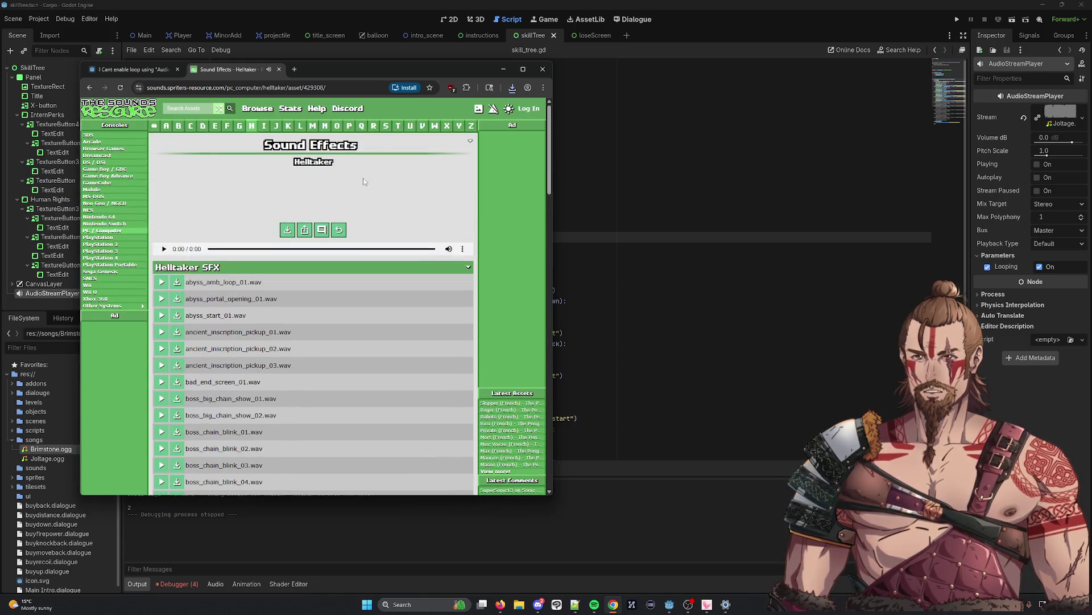
# Visit the Helltaker game page and return to the Helltaker Sound Effects asset
pyautogui.click(313, 164)
pyautogui.scroll(-3, 194, 285)
pyautogui.scroll(3, 243, 290)
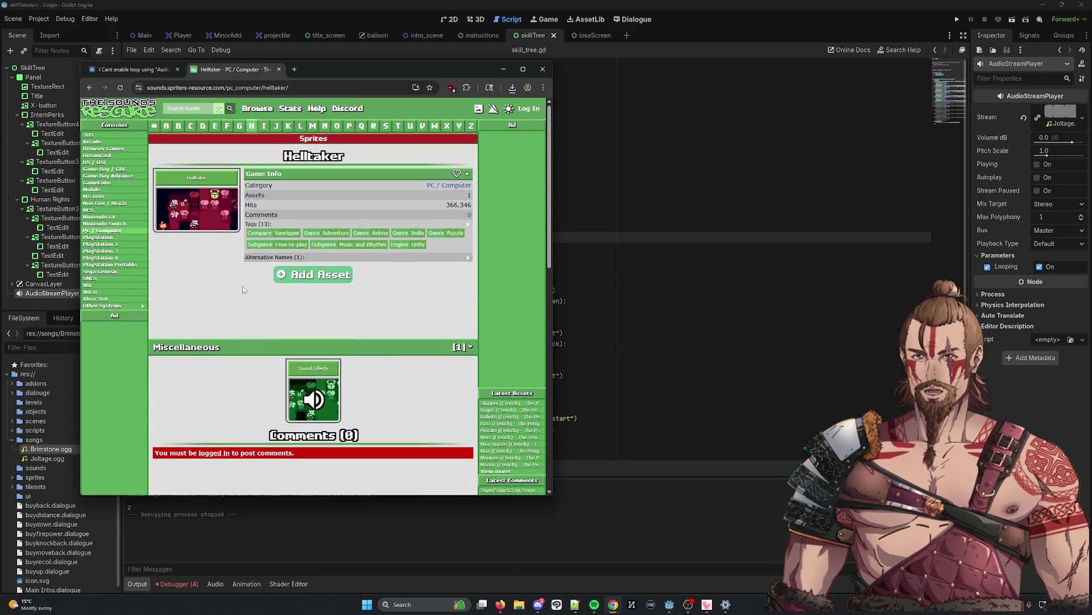
pyautogui.click(313, 376)
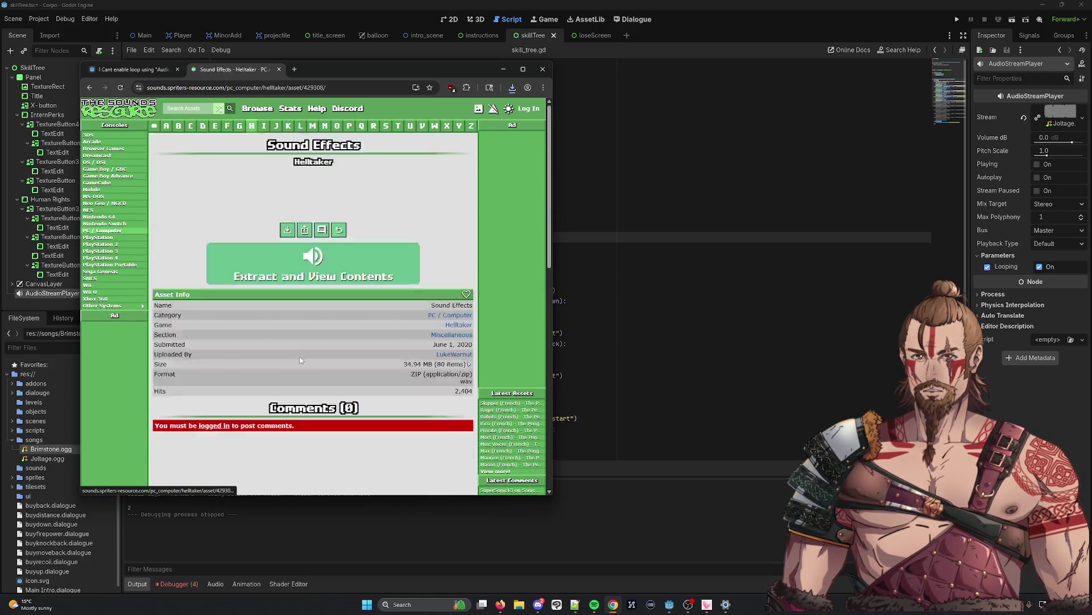
pyautogui.scroll(-3, 186, 287)
pyautogui.scroll(2, 188, 252)
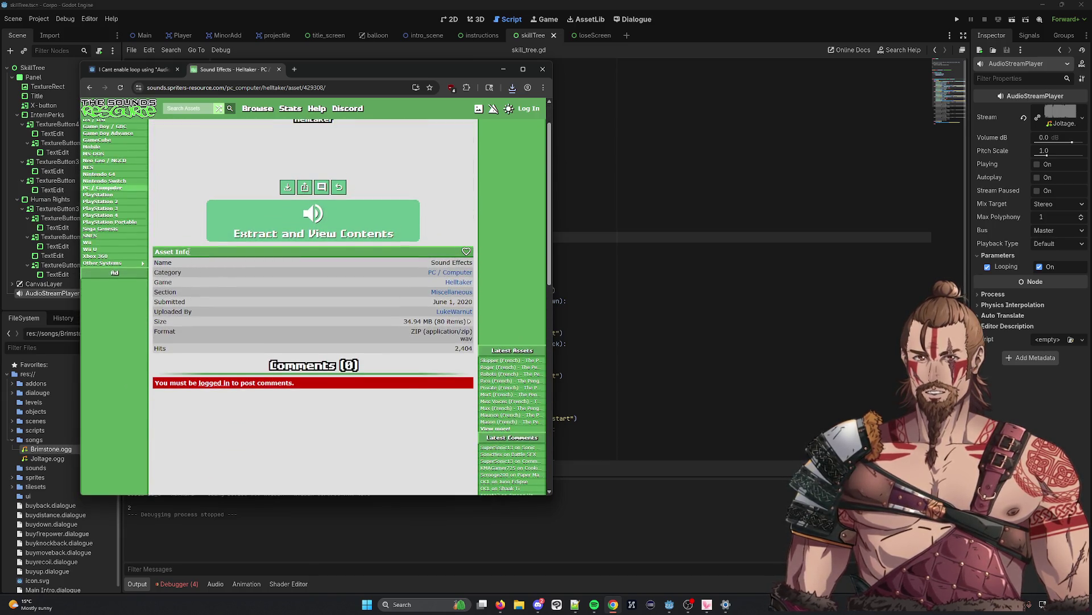
pyautogui.scroll(1, 459, 299)
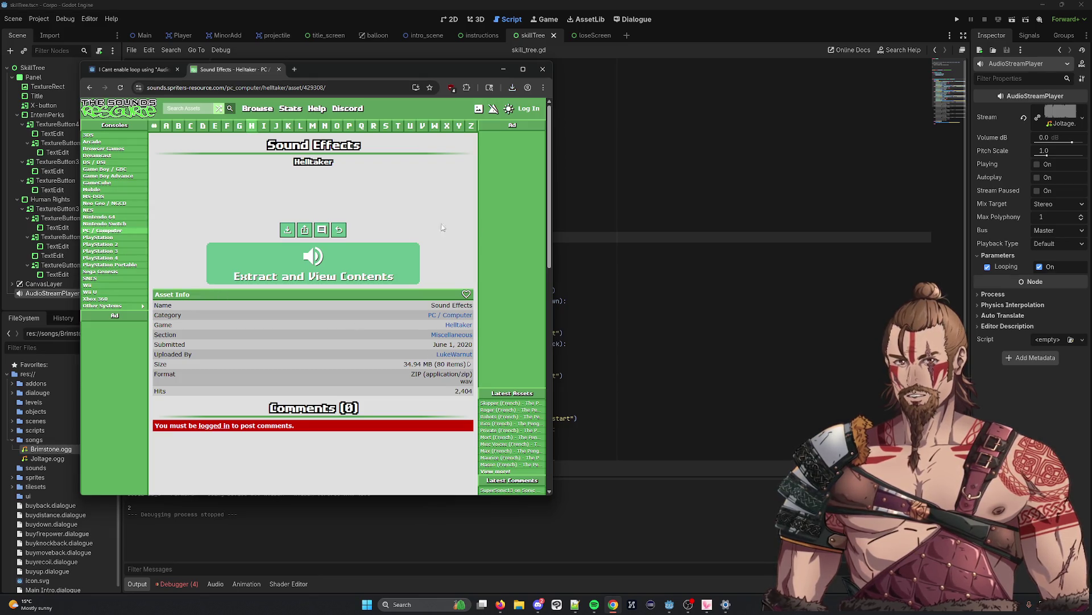
# Search the sound assets for fire and browse the results
pyautogui.click(188, 108)
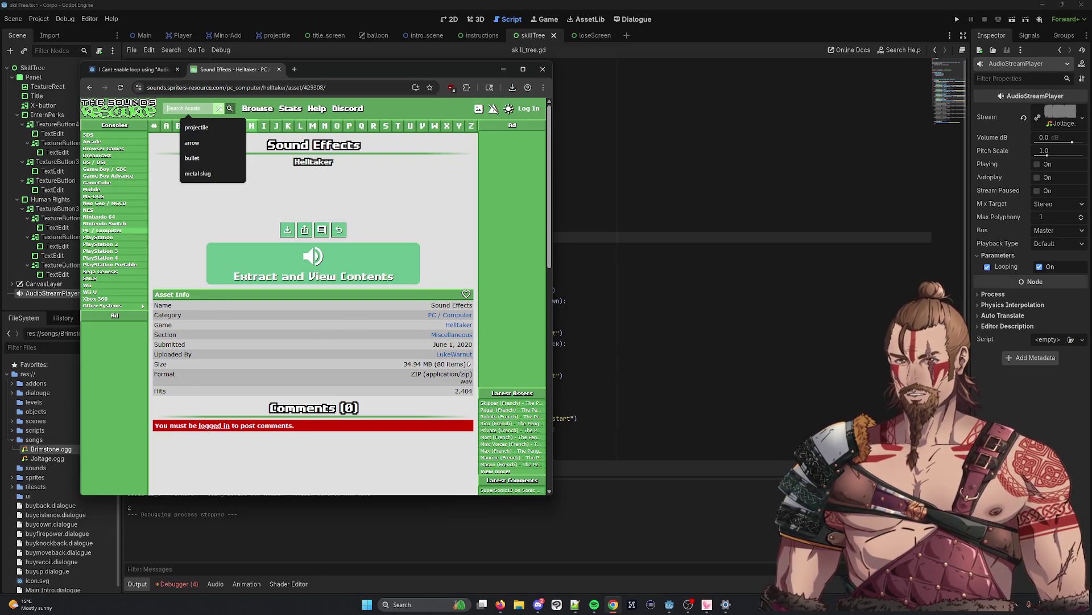
pyautogui.write('fire')
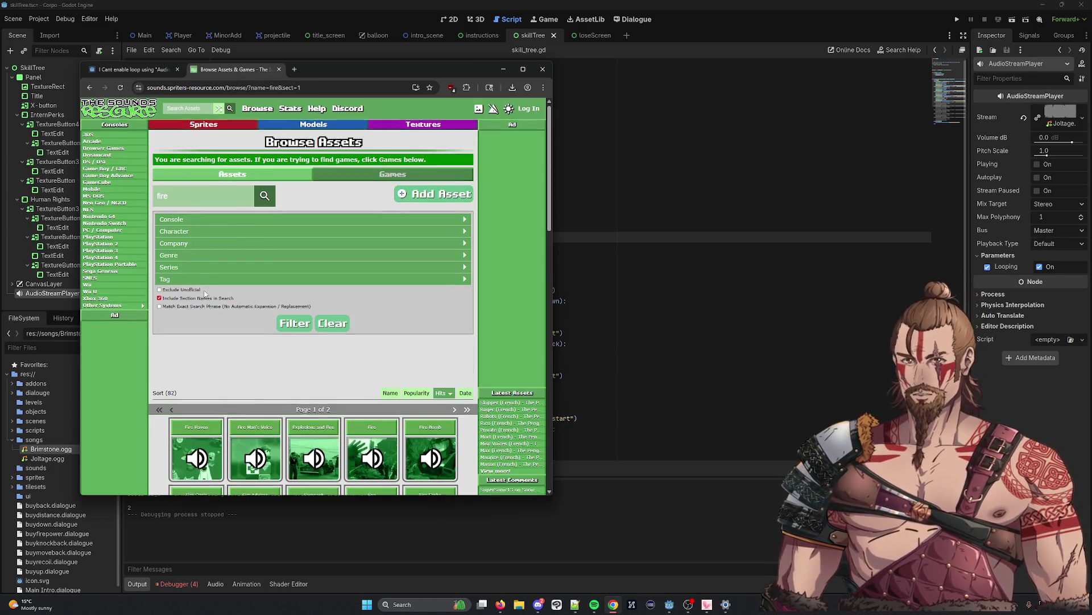
pyautogui.scroll(-2, 186, 247)
pyautogui.scroll(-3, 186, 247)
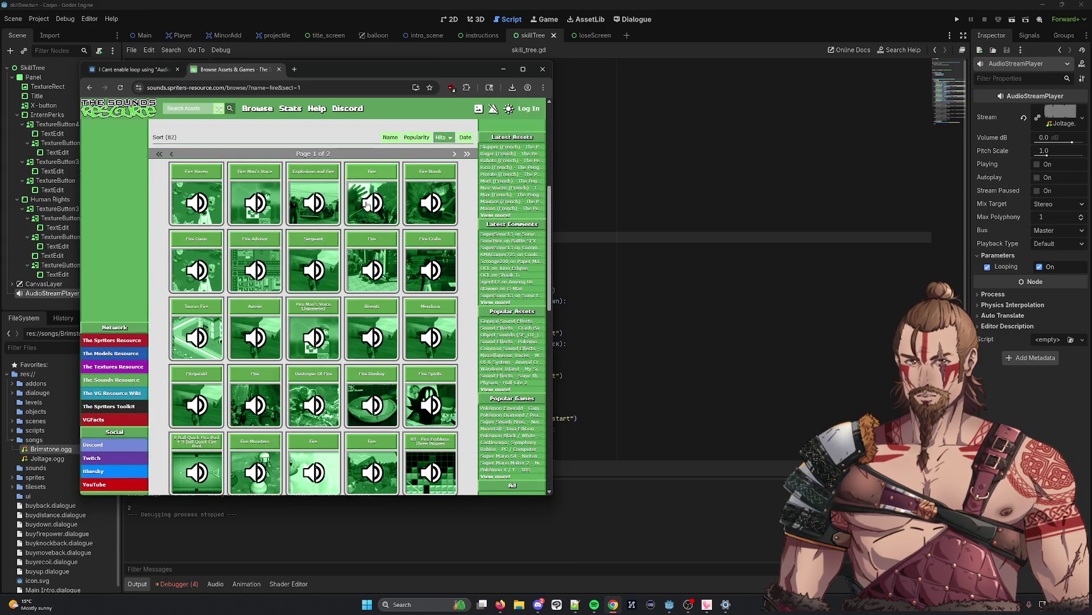
pyautogui.scroll(5, 195, 256)
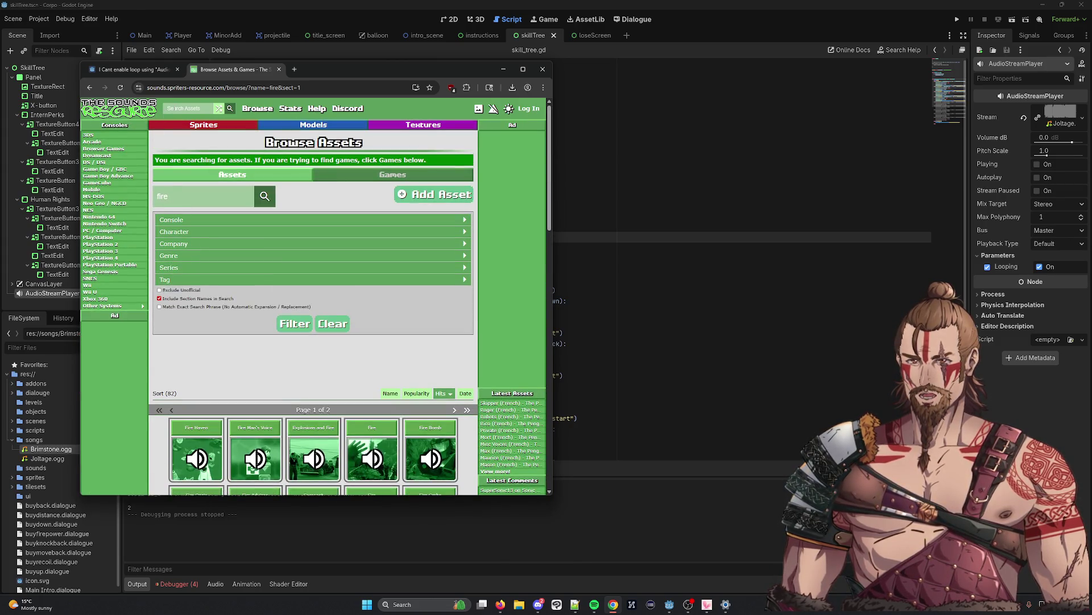
# Try a metalslug search term, then search for slug instead
pyautogui.click(174, 109)
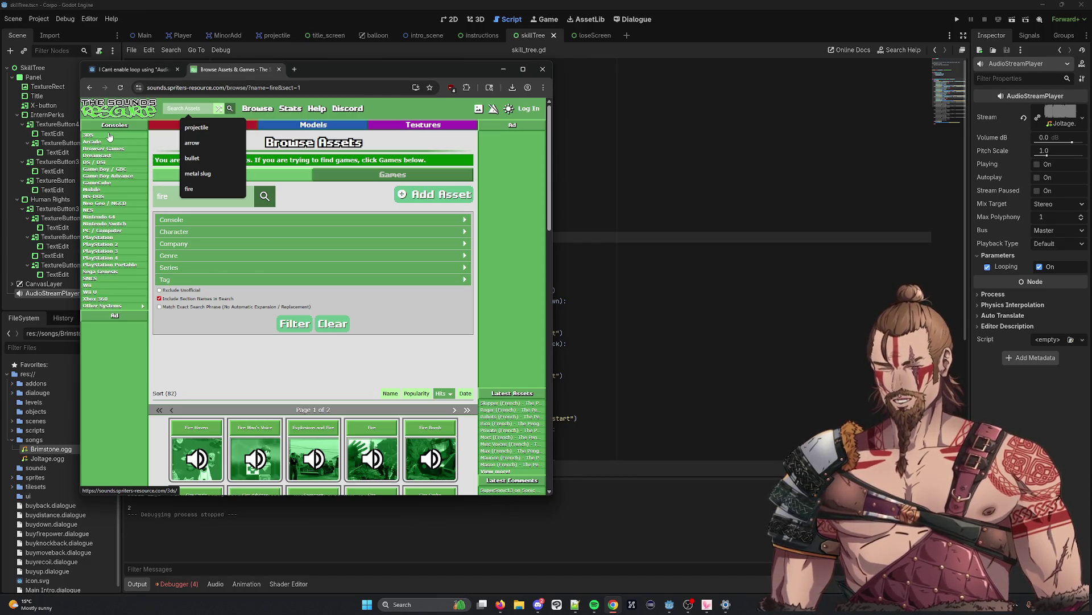
pyautogui.write('metal')
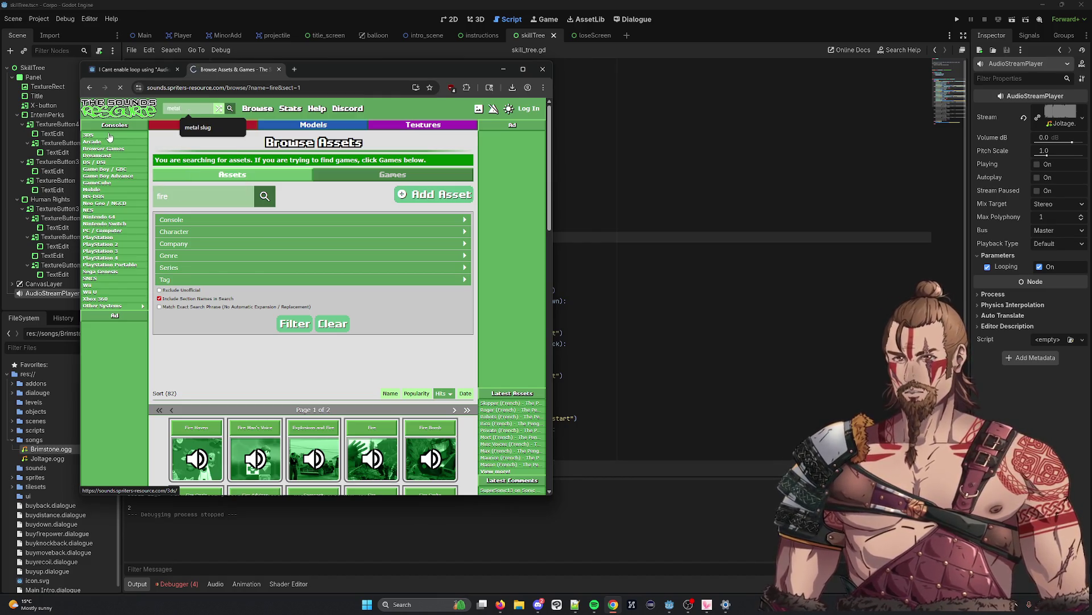
pyautogui.click(198, 106)
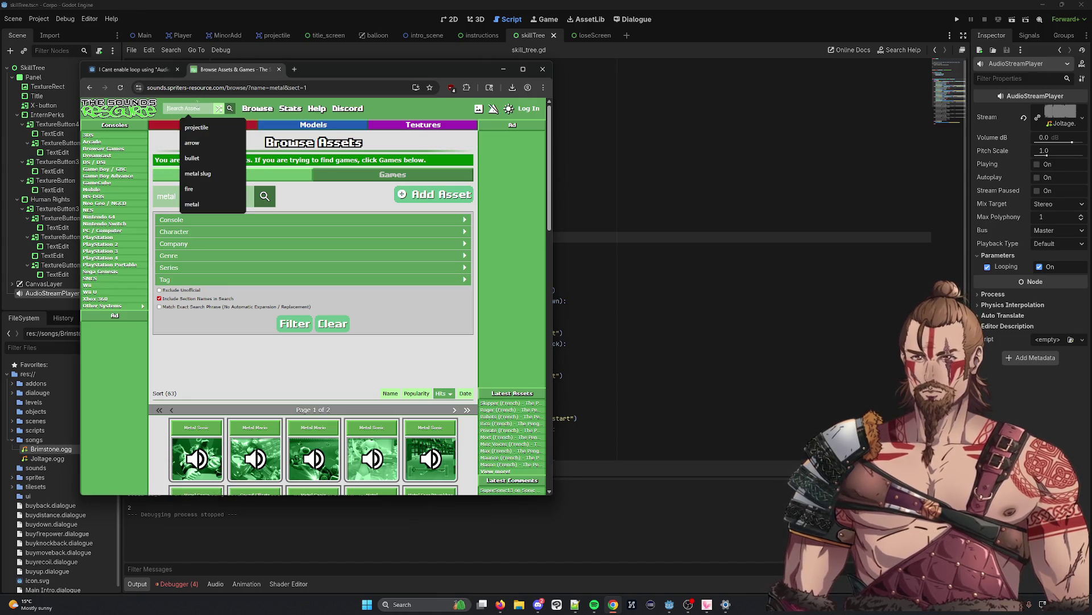
pyautogui.write('metal')
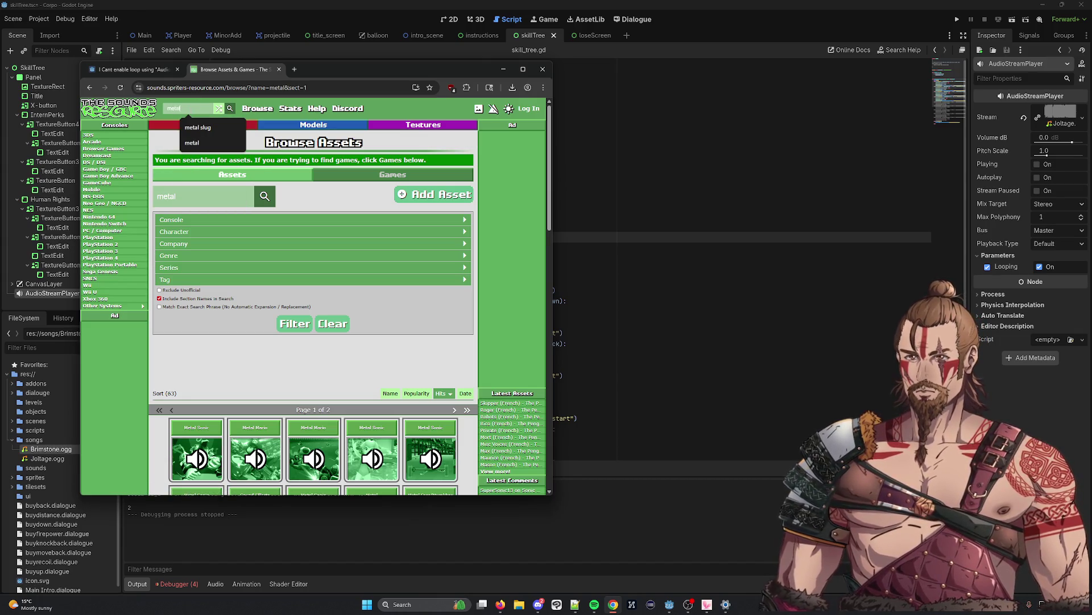
pyautogui.write('slug')
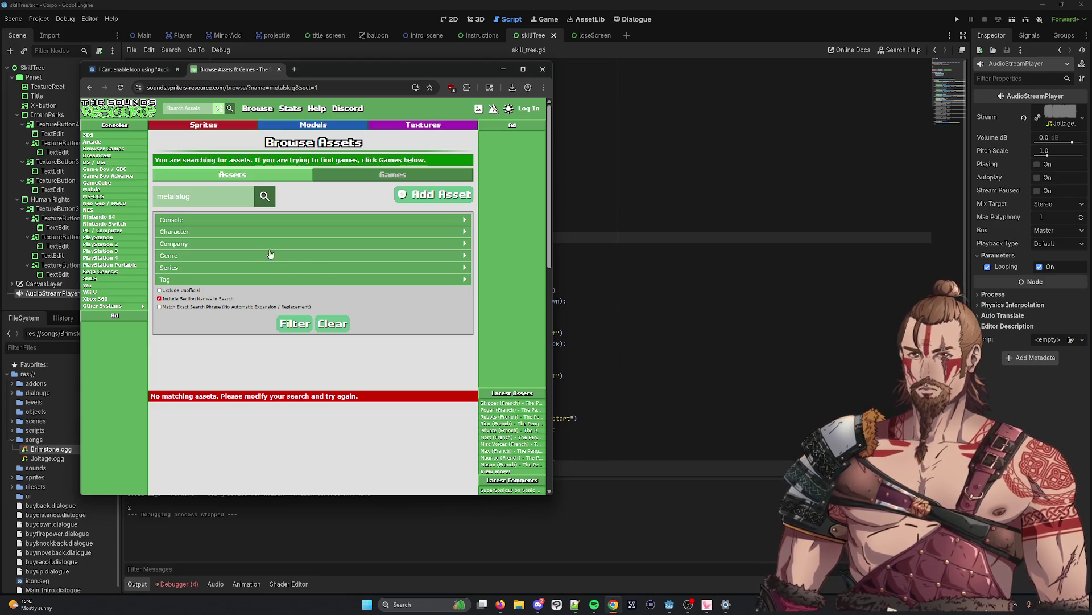
pyautogui.click(179, 221)
pyautogui.click(179, 220)
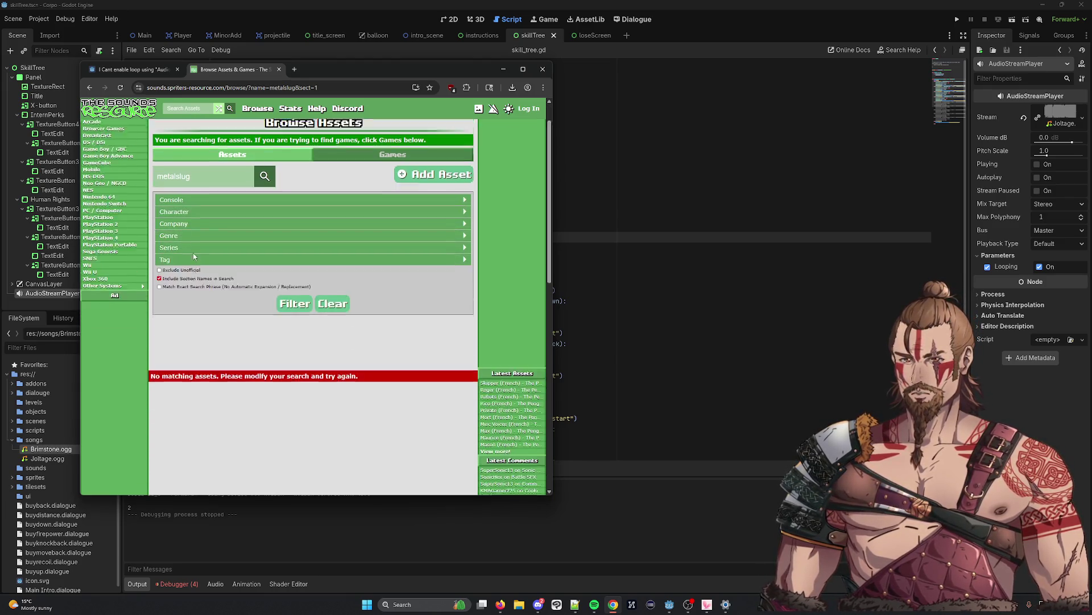
pyautogui.write('metal')
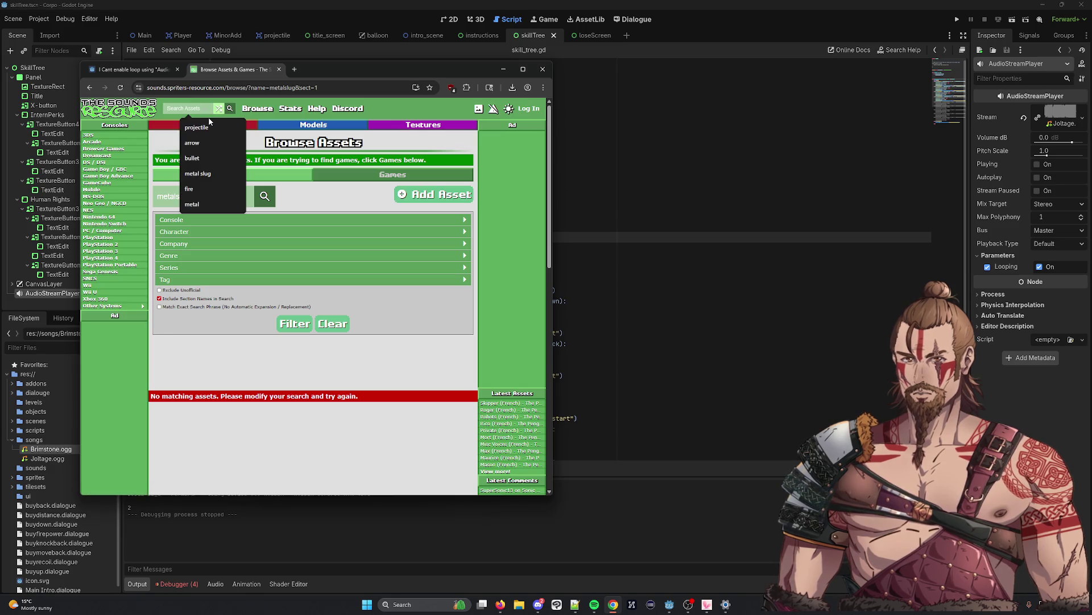
pyautogui.write(' slug')
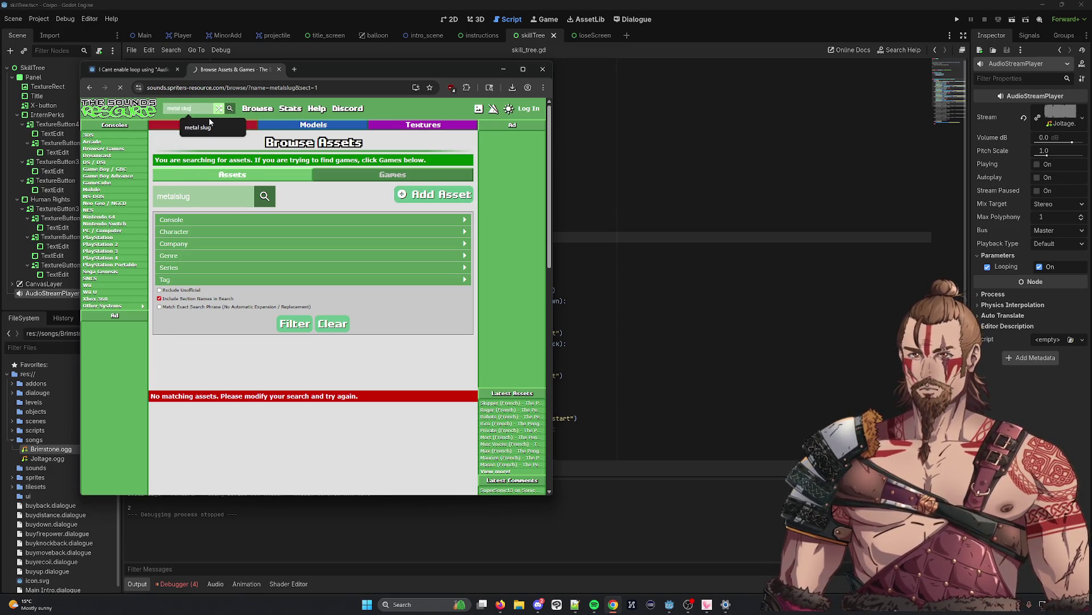
pyautogui.hotkey('ctrl', 'a')
pyautogui.write('slug')
pyautogui.press('Return')
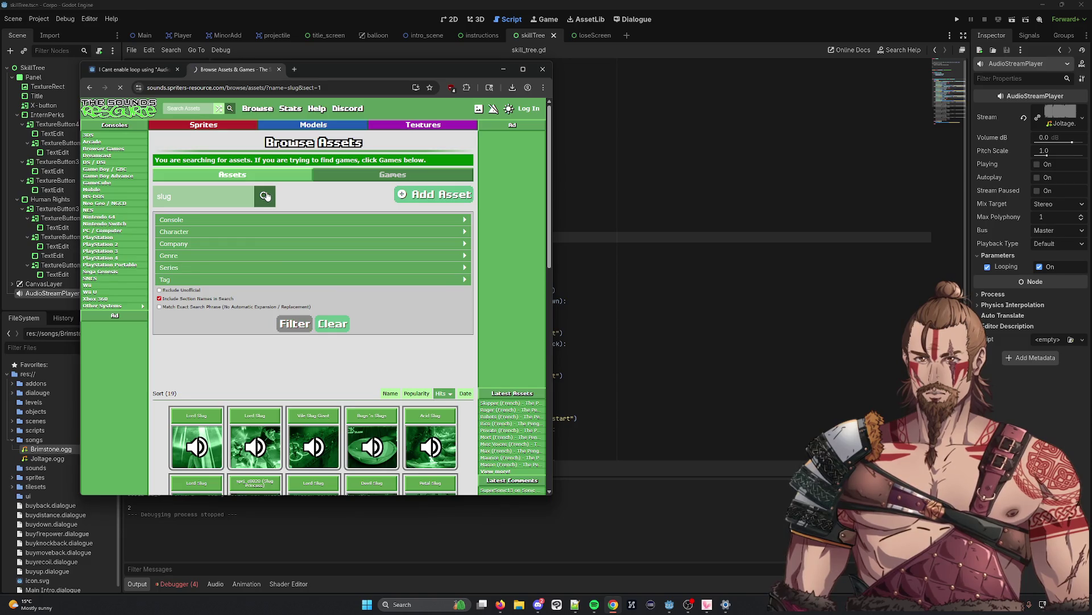
# Browse the slug results, then search for pistol
pyautogui.scroll(-5, 176, 364)
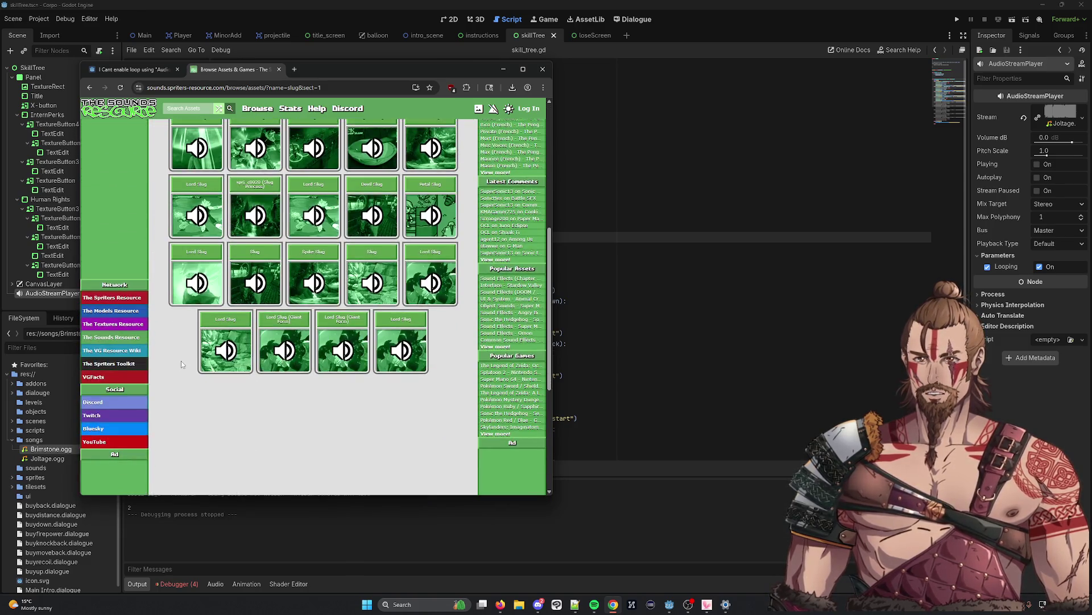
pyautogui.scroll(5, 267, 298)
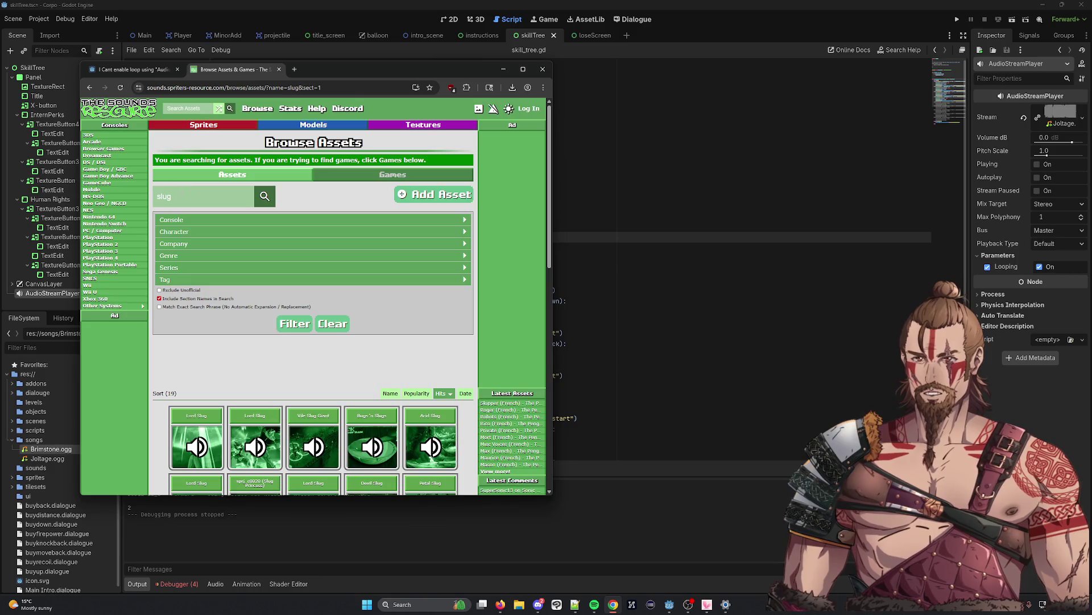
pyautogui.write('pistol')
pyautogui.press('Return')
pyautogui.scroll(-4, 259, 322)
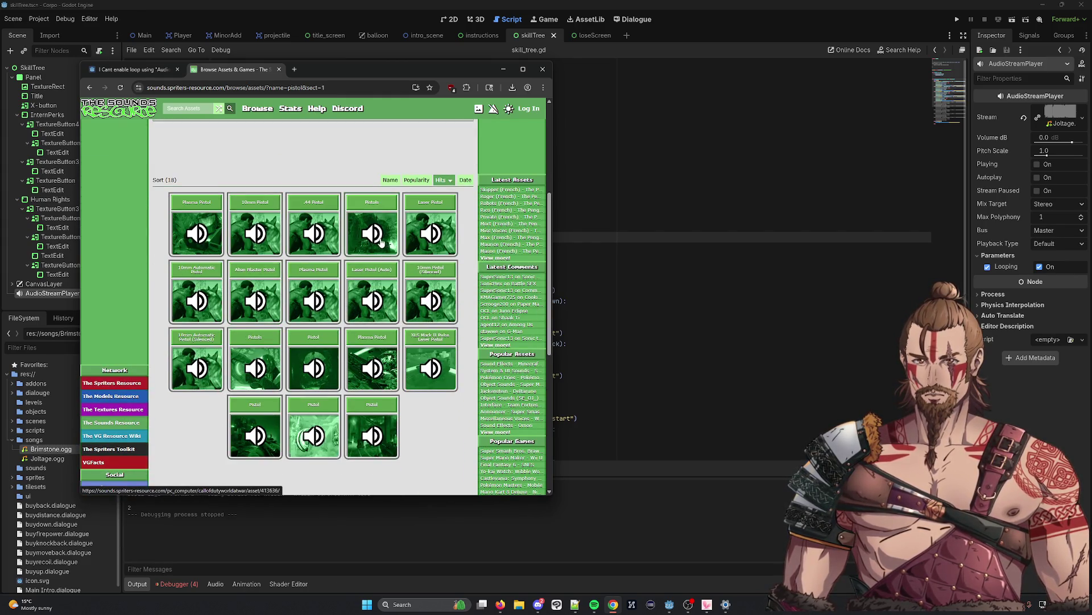
# List the pistol sound files and preview 357_empty, 357_open and 357_st_shot
pyautogui.click(294, 259)
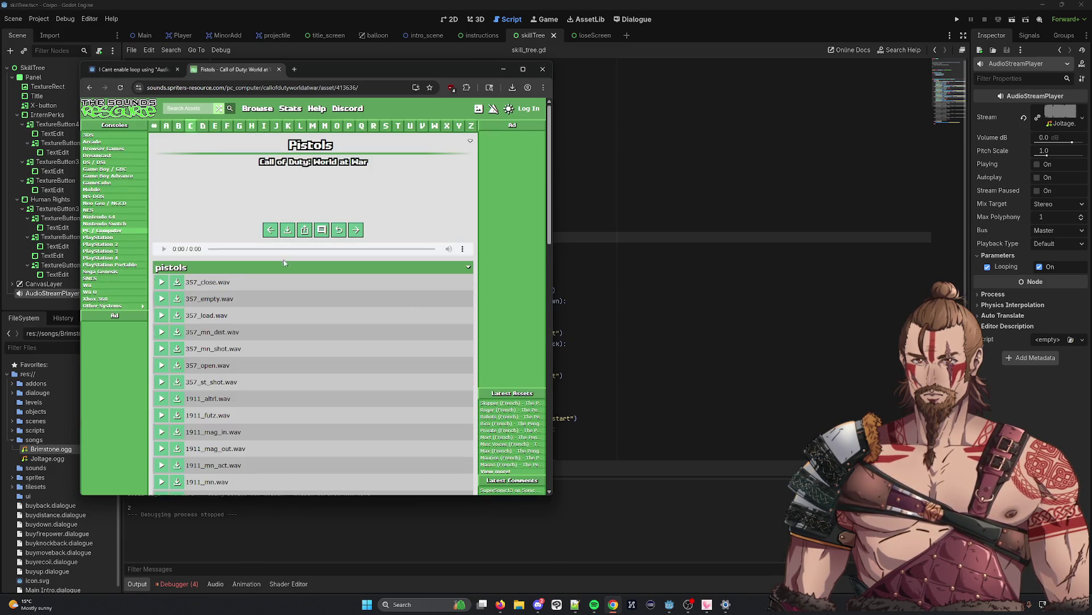
pyautogui.click(161, 298)
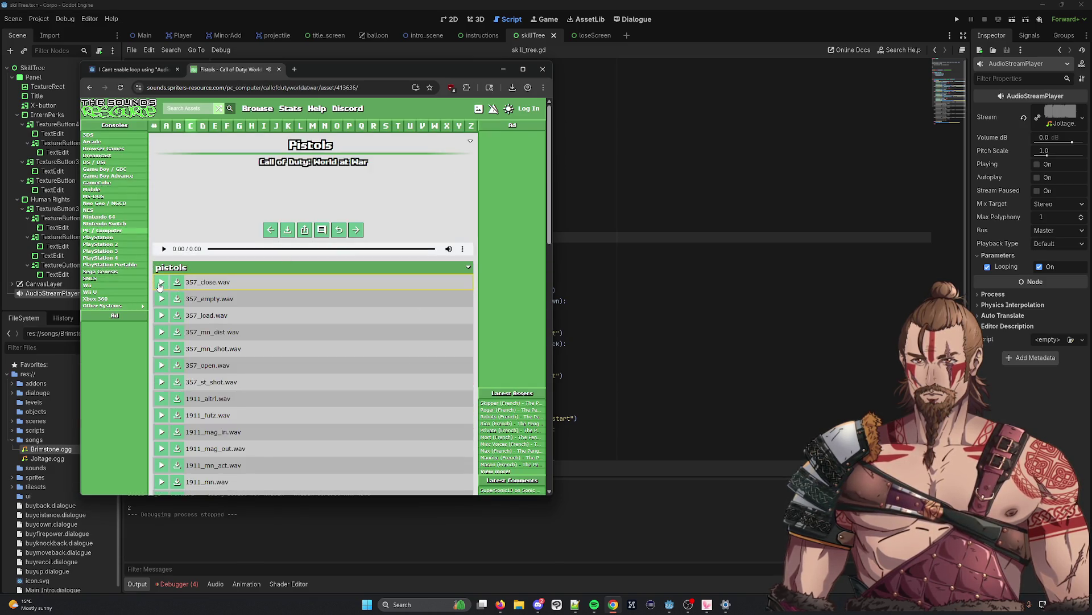
pyautogui.click(162, 331)
pyautogui.click(161, 365)
pyautogui.click(163, 382)
pyautogui.click(163, 385)
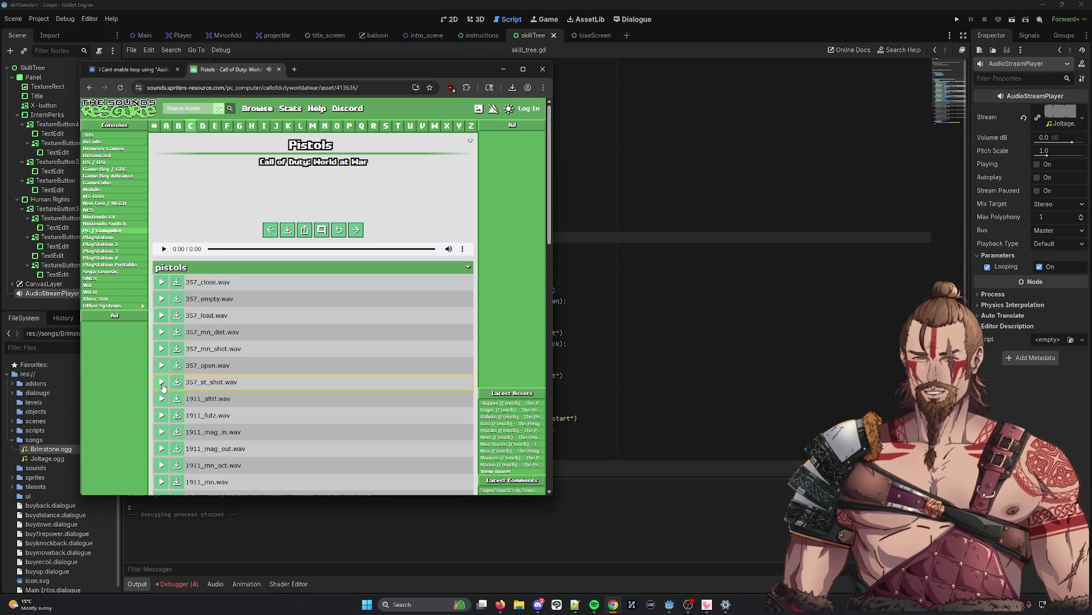
pyautogui.click(161, 383)
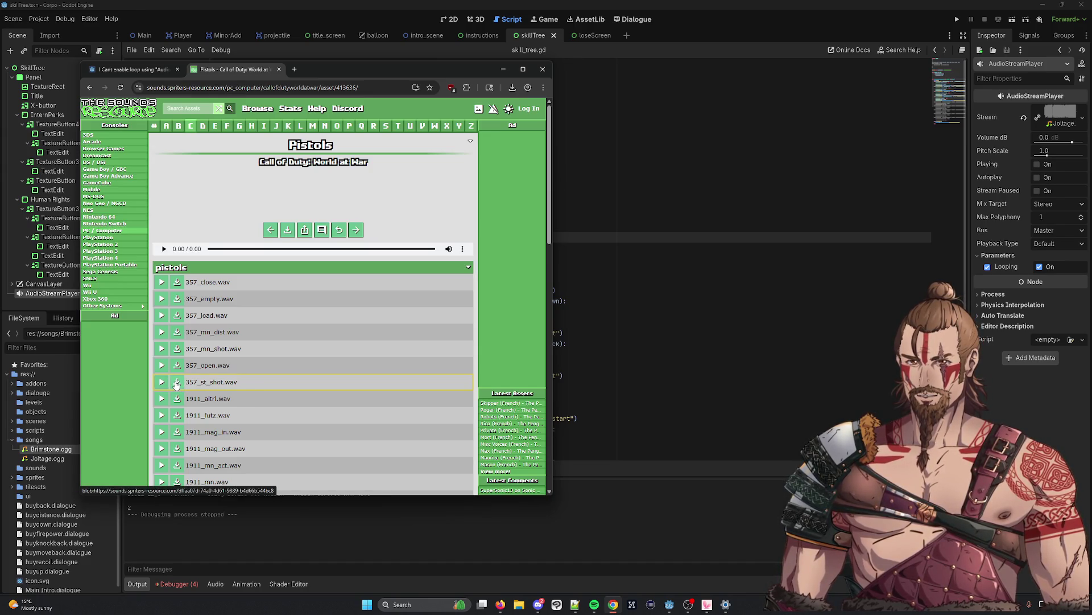
# Preview 1911_mag_in, 1911_mn and the nambu clips, then download nambu_st_f.wav
pyautogui.click(162, 432)
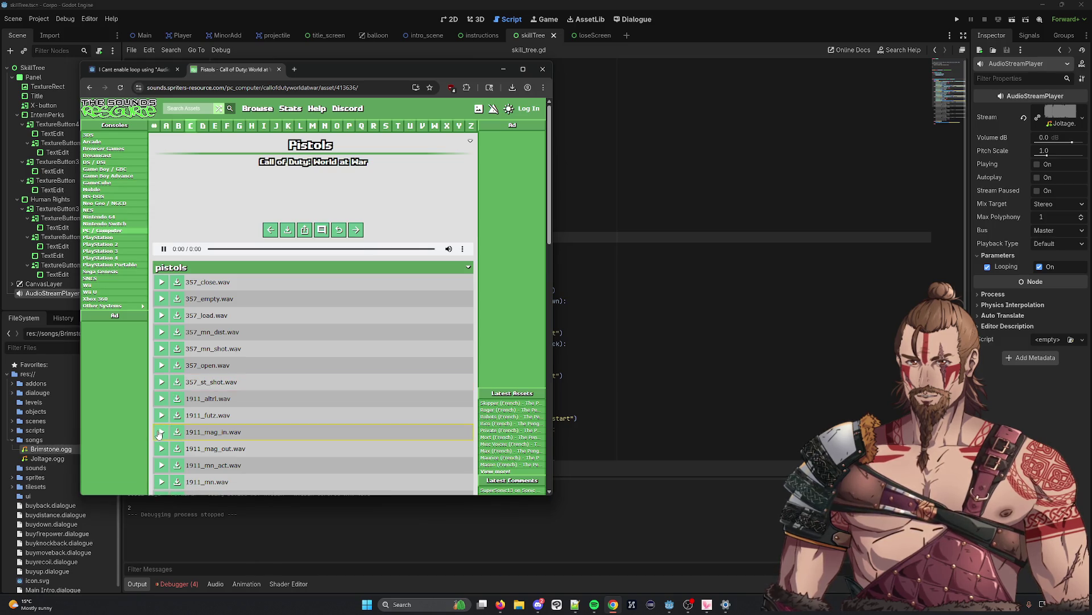
pyautogui.scroll(-1, 168, 449)
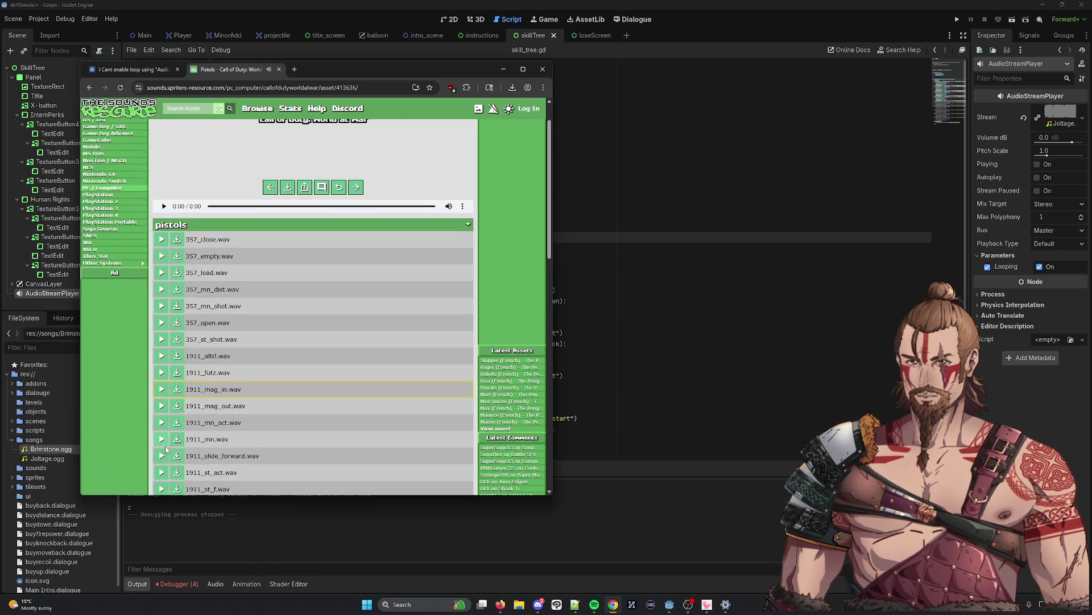
pyautogui.click(164, 444)
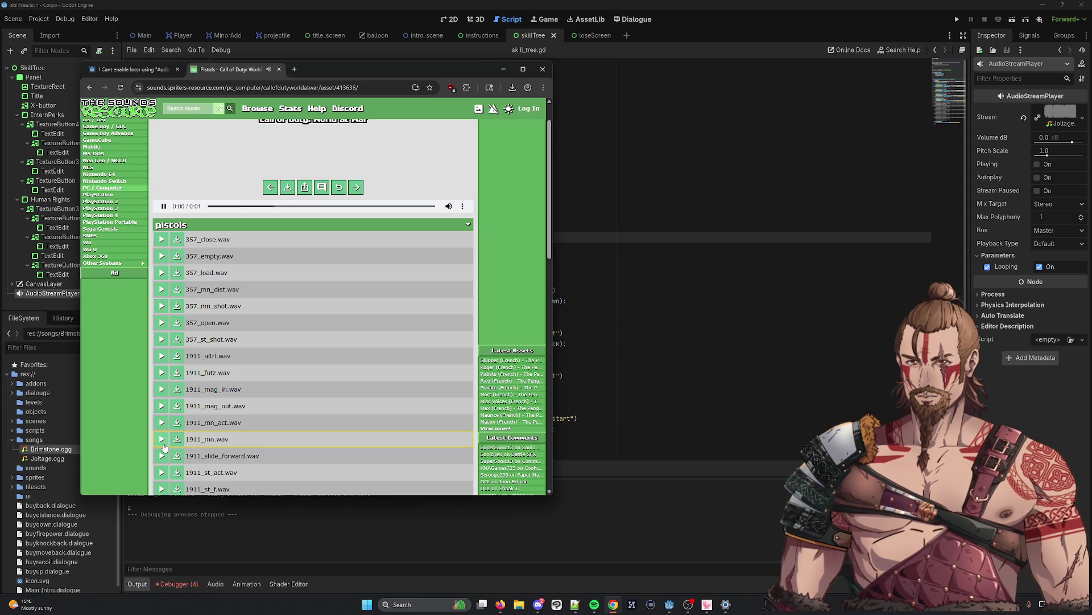
pyautogui.scroll(-1, 164, 464)
pyautogui.click(160, 297)
pyautogui.click(161, 297)
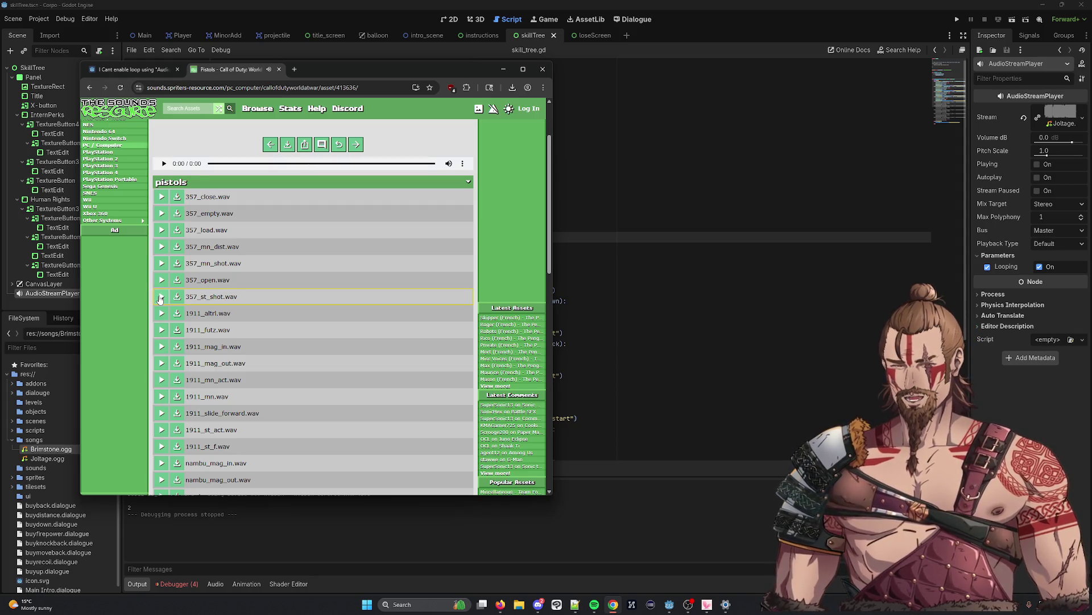
pyautogui.scroll(-3, 170, 426)
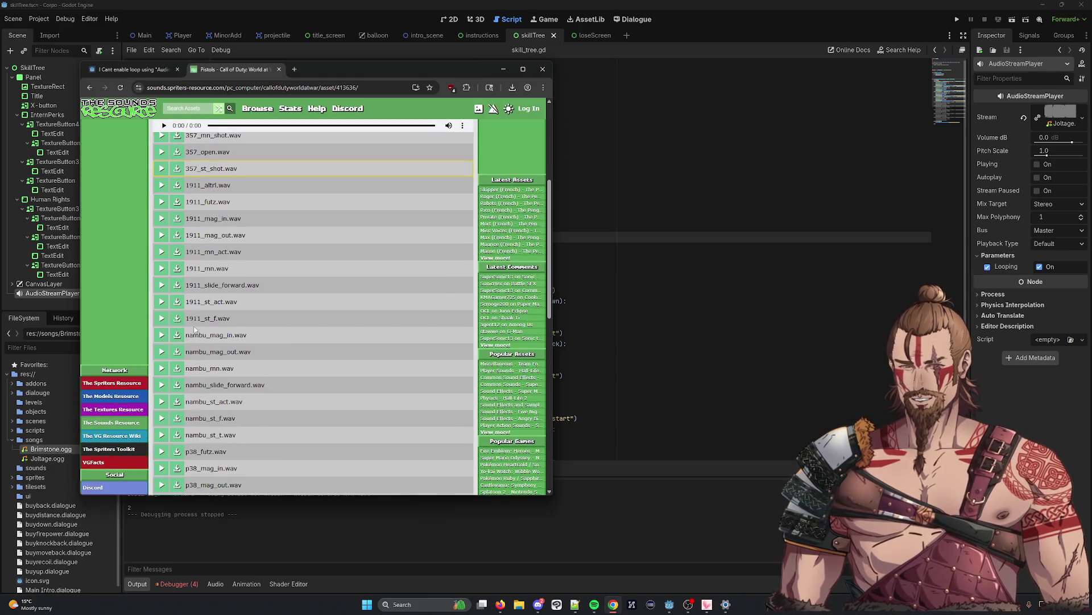
pyautogui.click(161, 418)
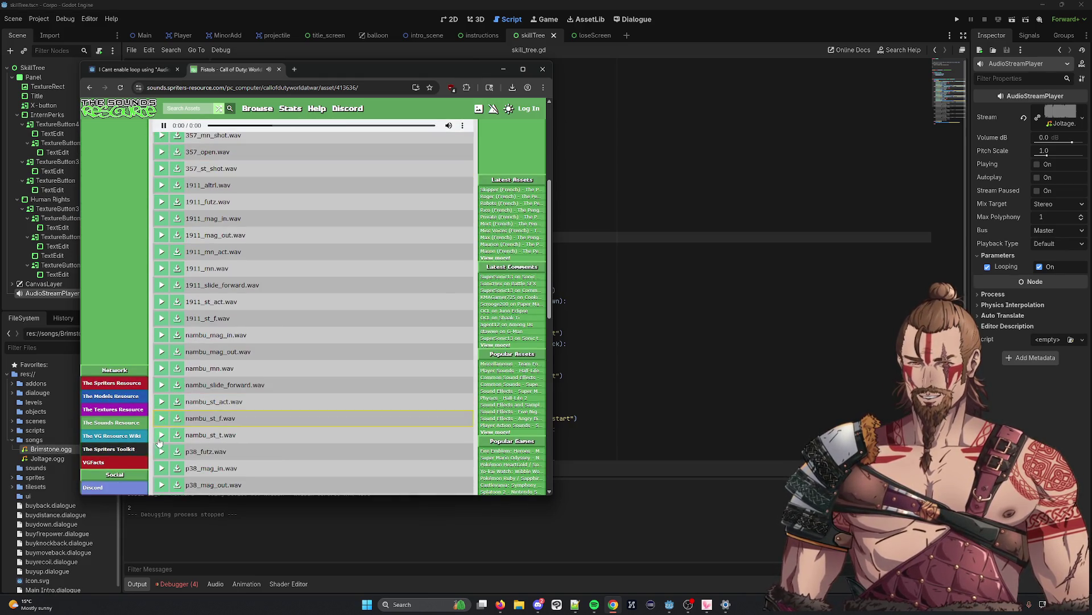
pyautogui.click(162, 436)
pyautogui.click(161, 420)
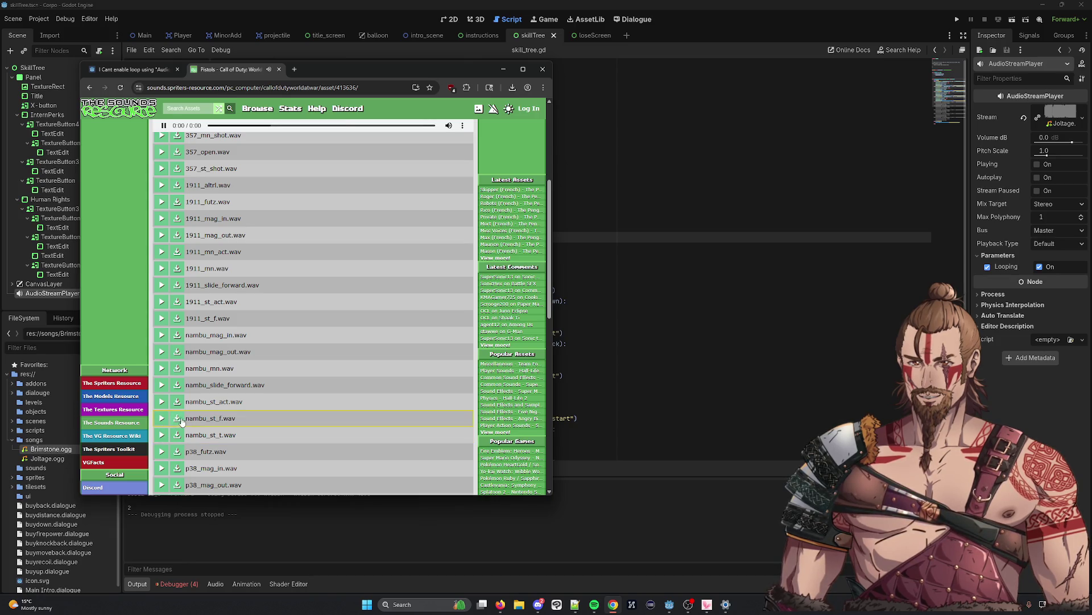
pyautogui.click(177, 419)
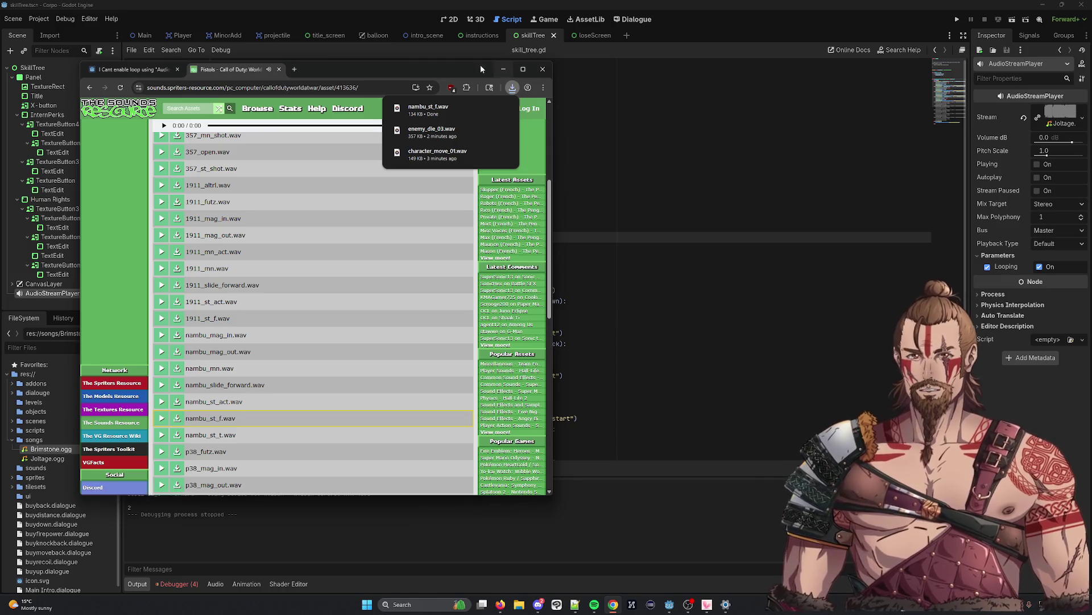
# Delete the print("hey") debug line from skill_tree.gd
pyautogui.moveTo(459, 76); pyautogui.dragTo(301, 122)
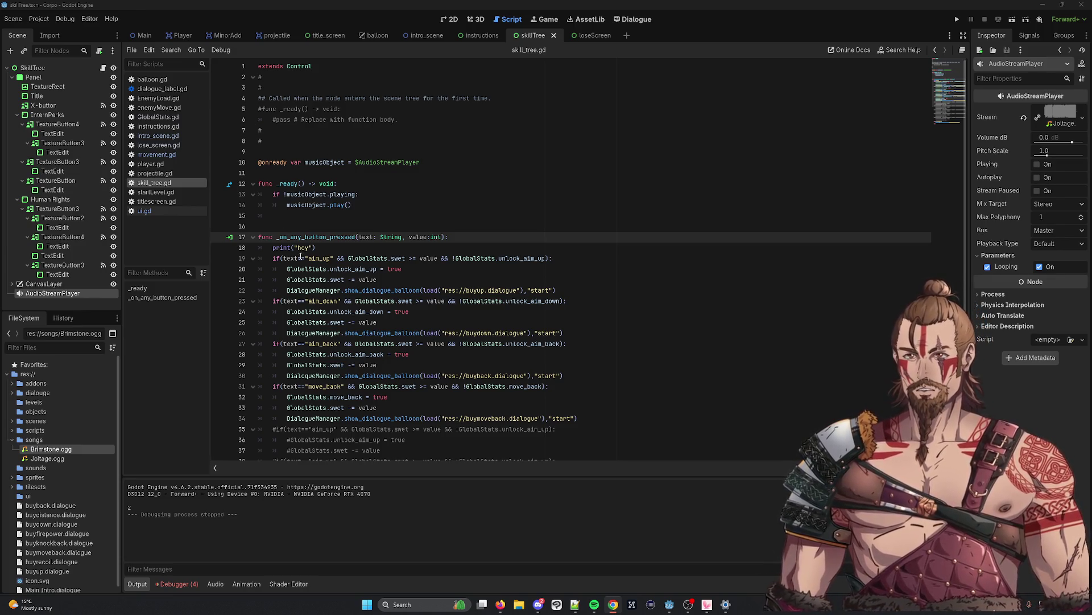
pyautogui.moveTo(319, 249); pyautogui.dragTo(202, 250)
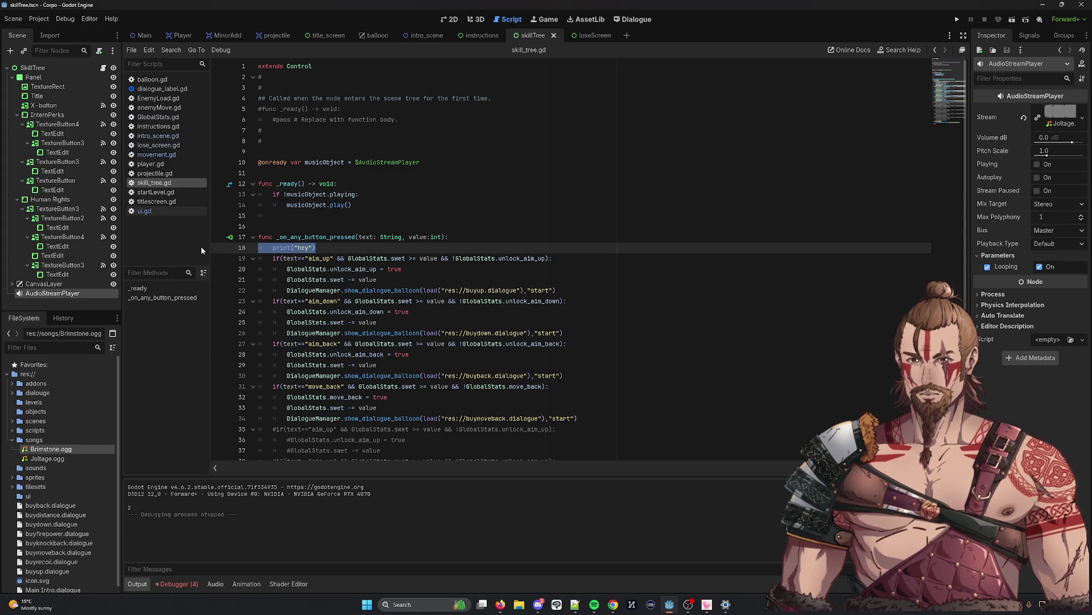
pyautogui.press('BackSpace')
pyautogui.press('BackSpace')
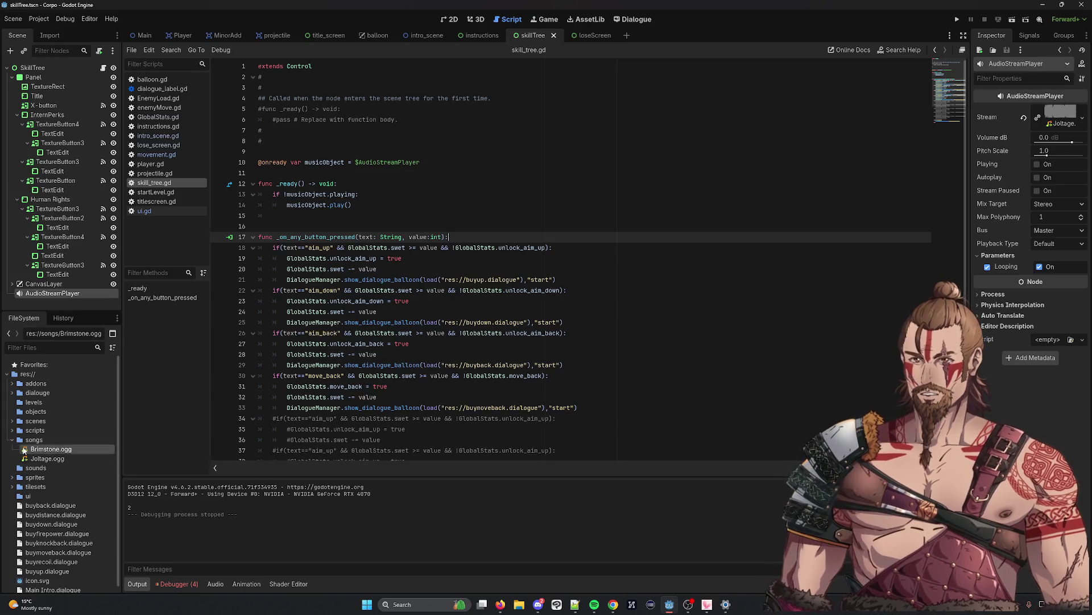
# Collapse the songs folder, show the sounds folder in FileSystem, and switch to Discord
pyautogui.click(12, 440)
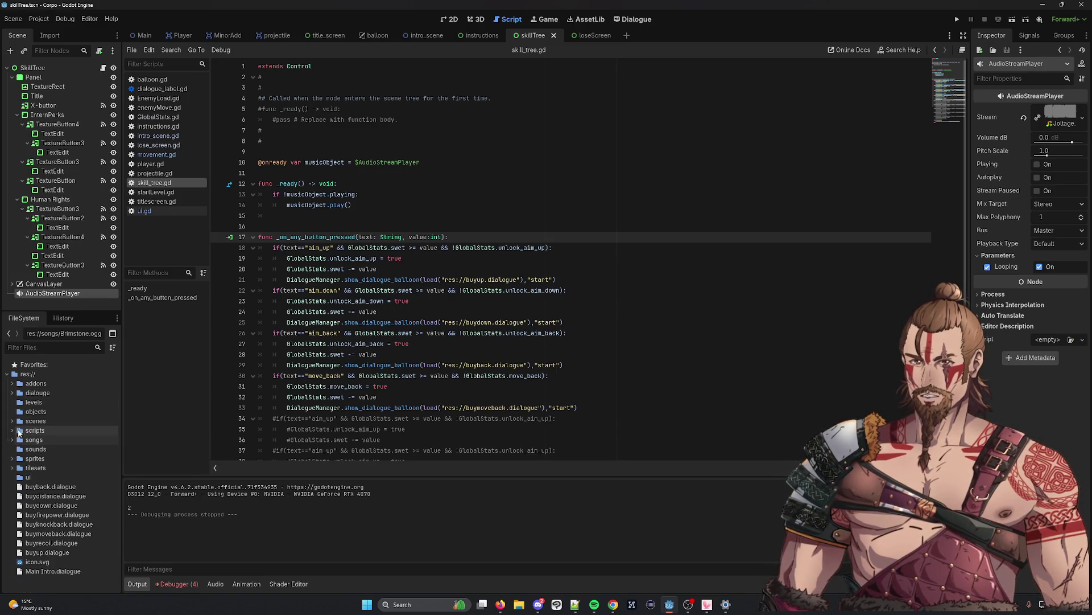
pyautogui.click(34, 449)
pyautogui.hotkey('alt', 'Tab')
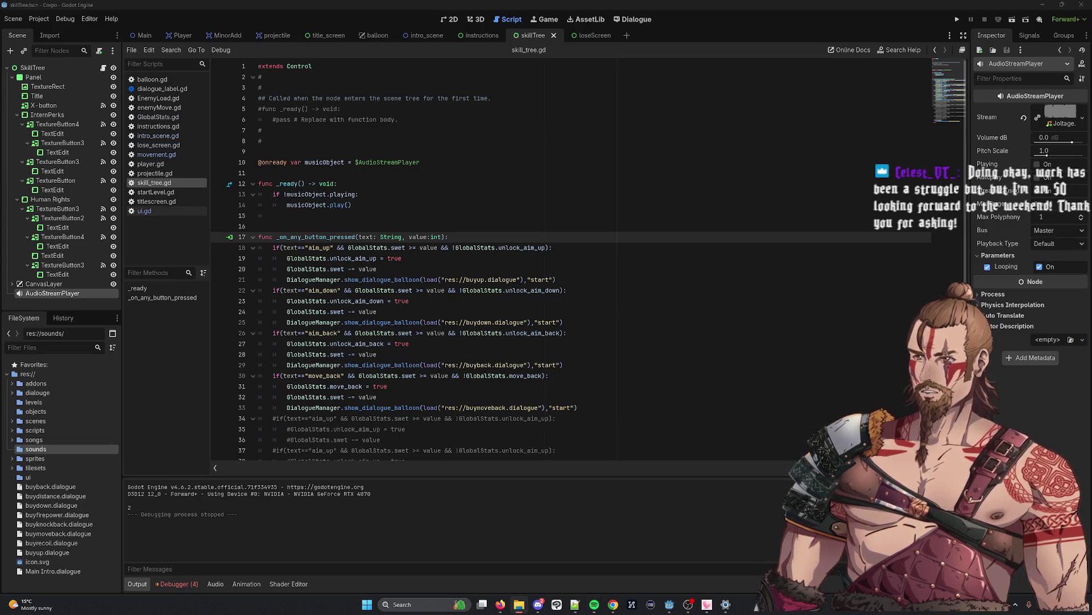
# Drop the downloaded .wav into the sounds folder and open the Player scene
pyautogui.moveTo(757, 607)
pyautogui.mouseDown()
pyautogui.moveTo(20, 377)
pyautogui.moveTo(39, 421)
pyautogui.moveTo(32, 454)
pyautogui.mouseUp()
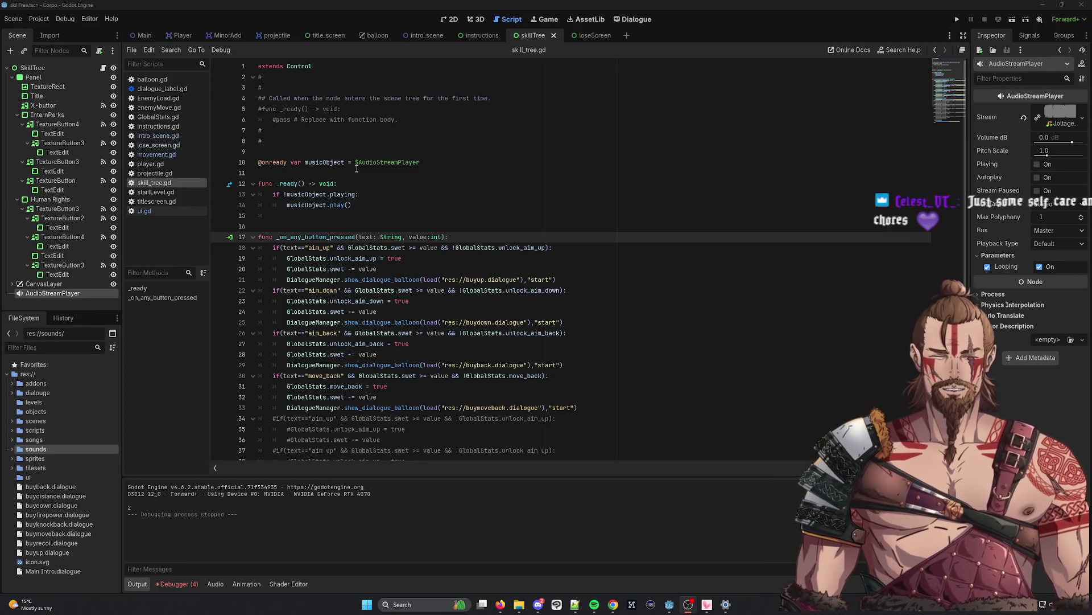
pyautogui.click(183, 38)
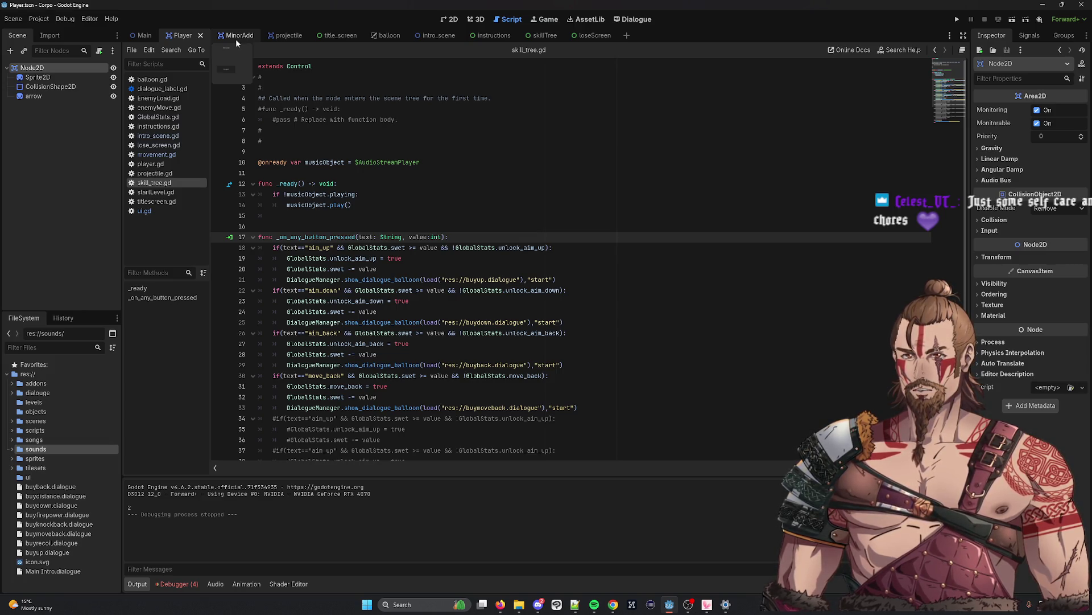
# Add an AudioStreamPlayer child to Node2D in the Player scene and name it move
pyautogui.click(456, 25)
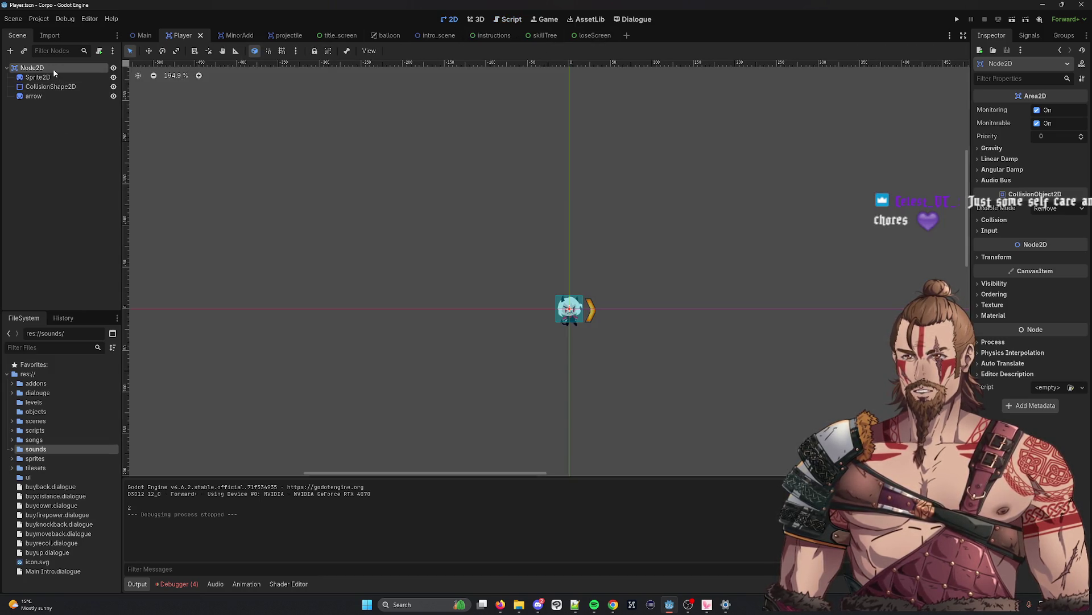
pyautogui.rightClick(53, 69)
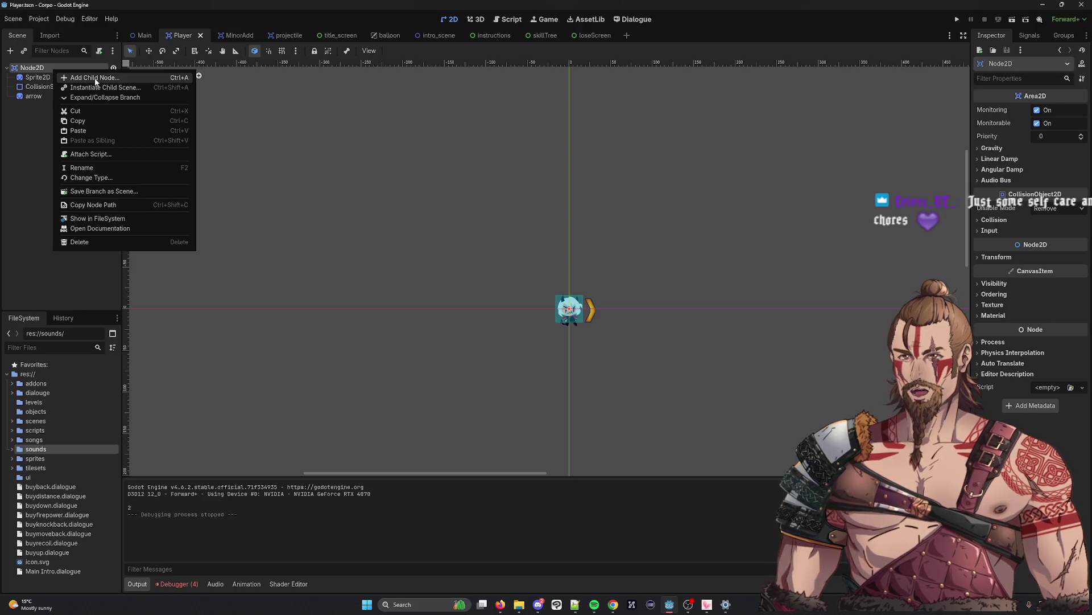
pyautogui.click(95, 78)
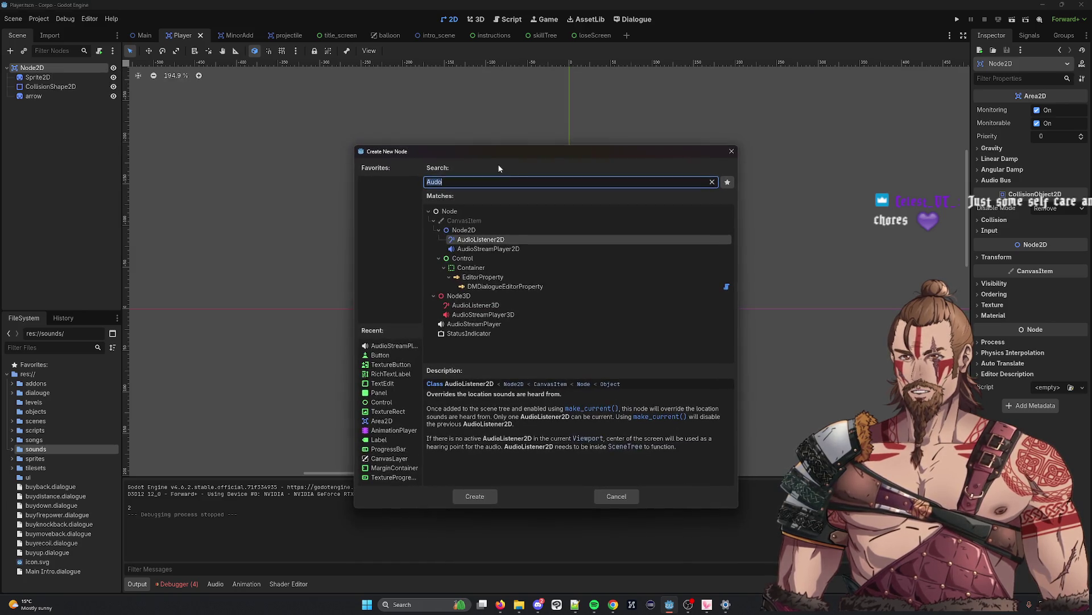
pyautogui.click(497, 324)
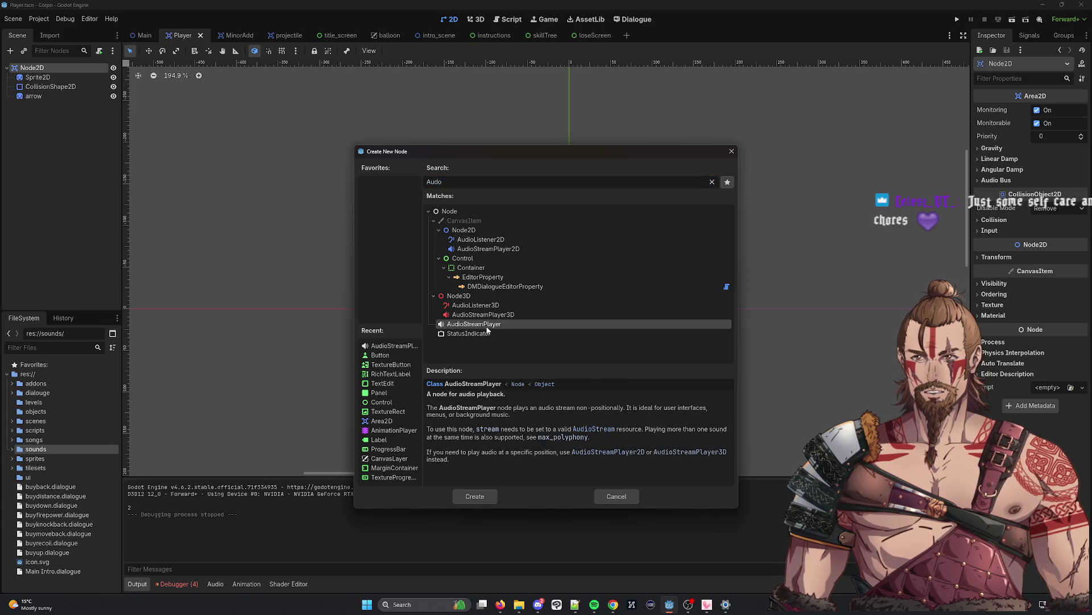
pyautogui.doubleClick(497, 325)
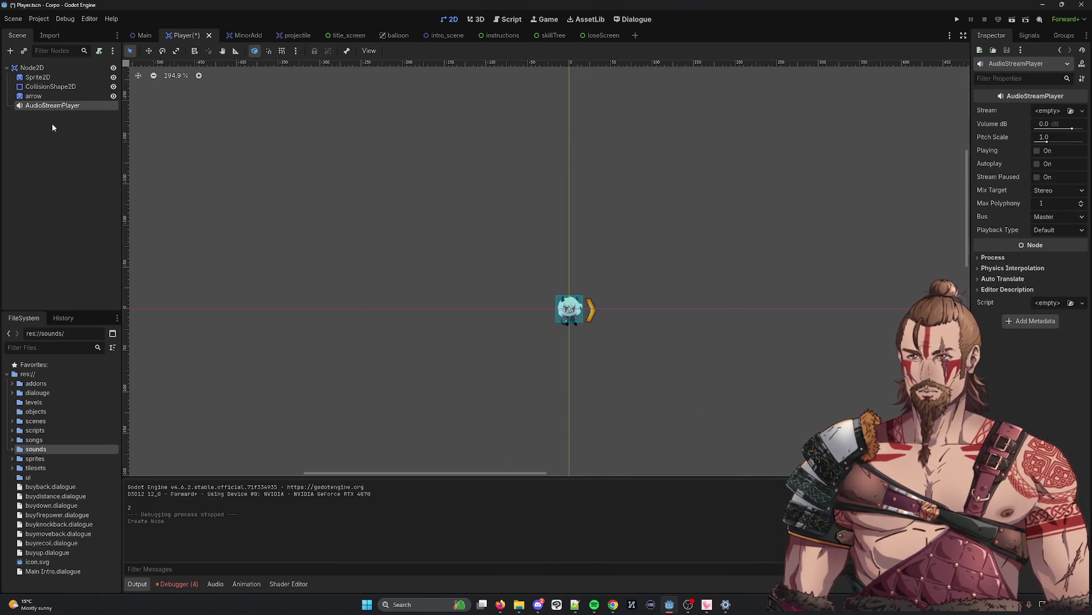
pyautogui.rightClick(68, 107)
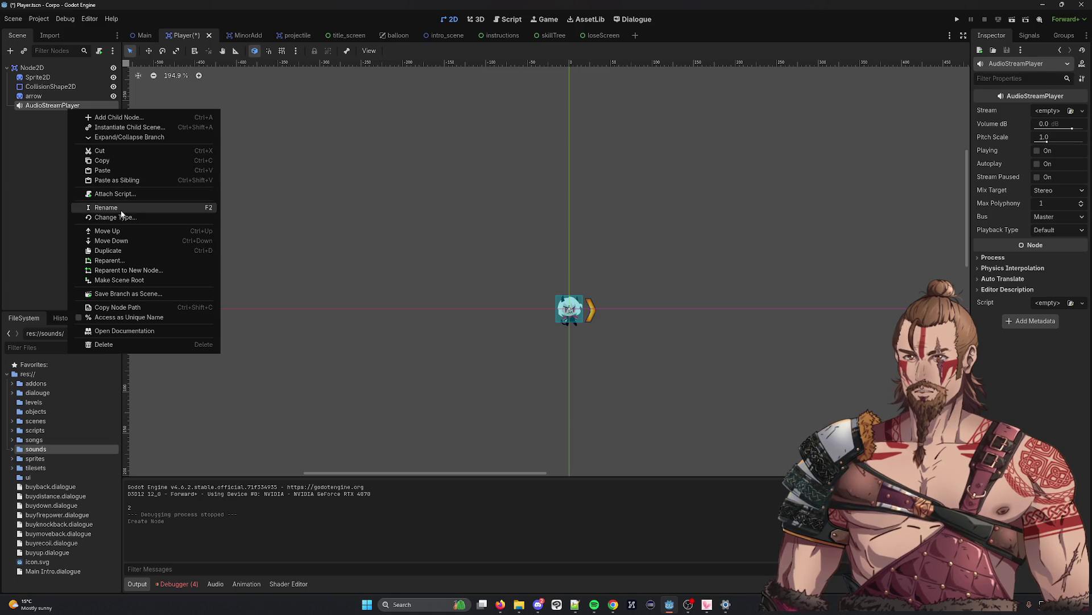
pyautogui.click(106, 207)
pyautogui.write('move')
pyautogui.press('Return')
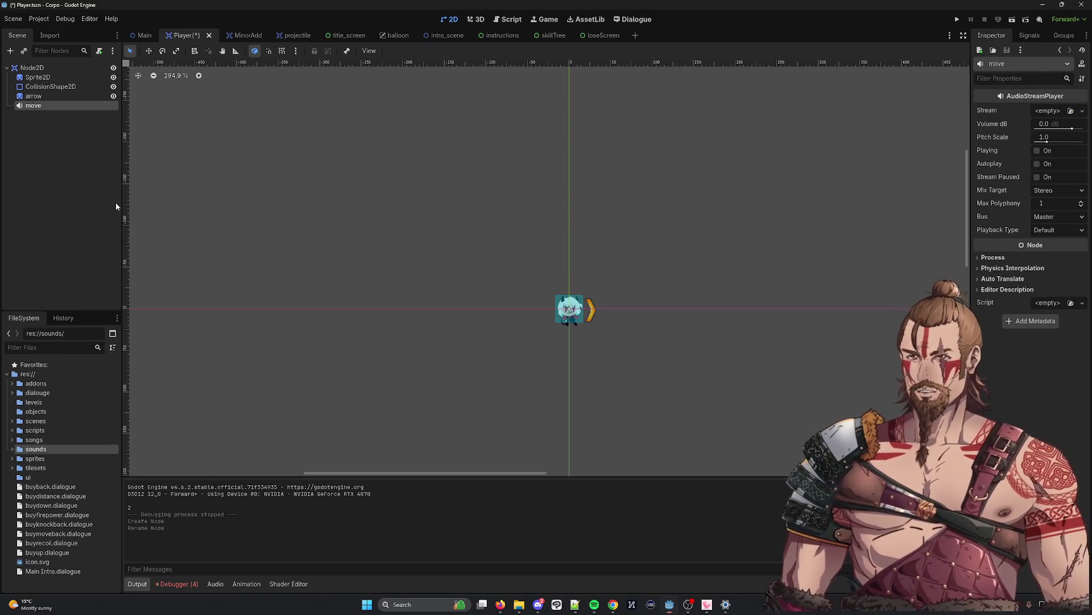
# Add a second AudioStreamPlayer named fire under Node2D and save the scene
pyautogui.rightClick(67, 68)
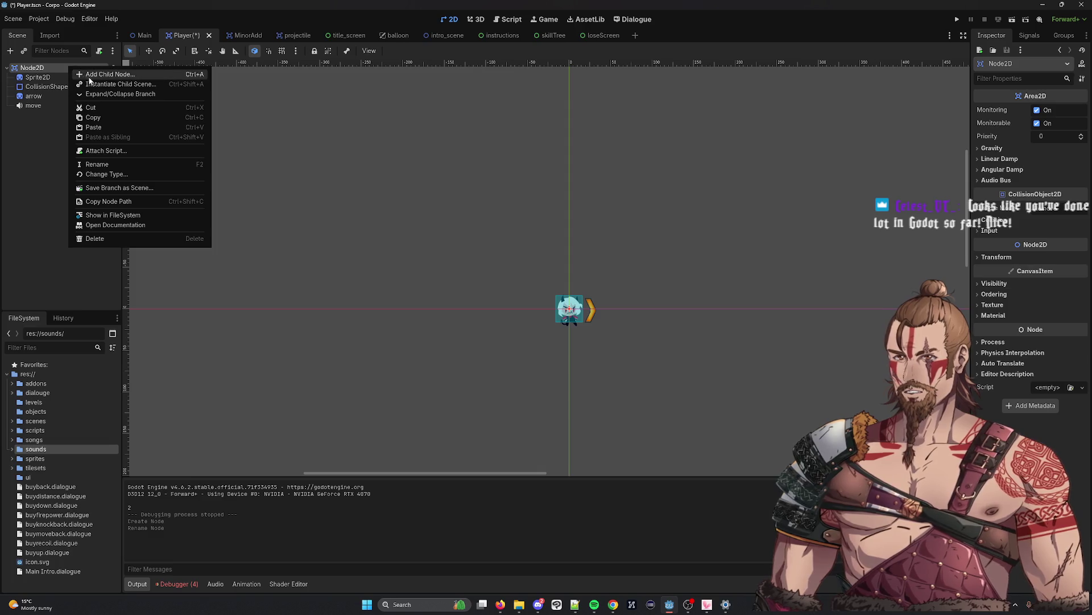
pyautogui.click(96, 74)
pyautogui.doubleClick(474, 324)
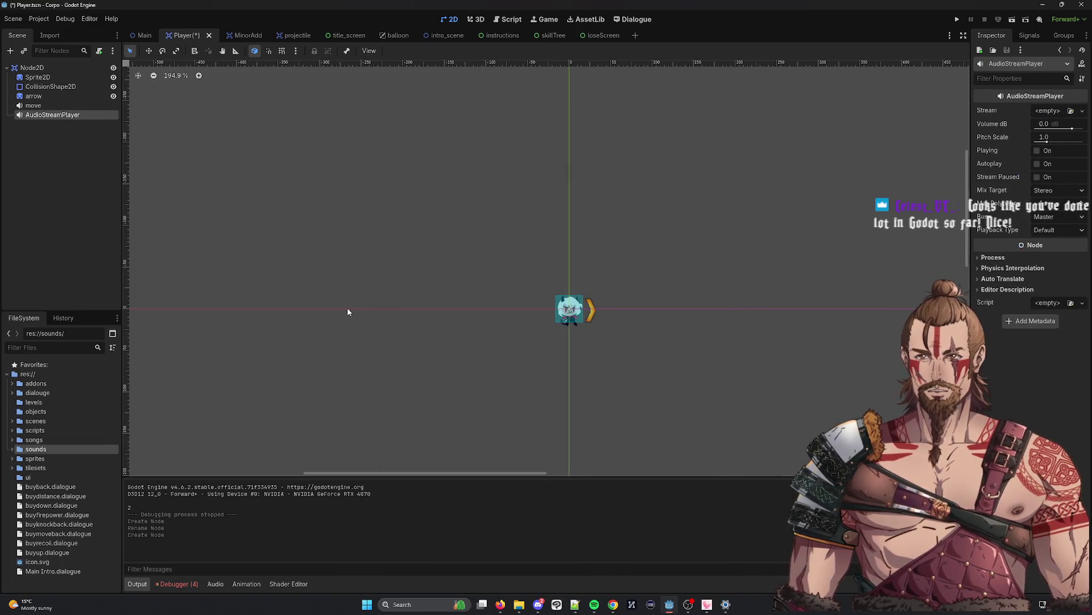
pyautogui.rightClick(79, 119)
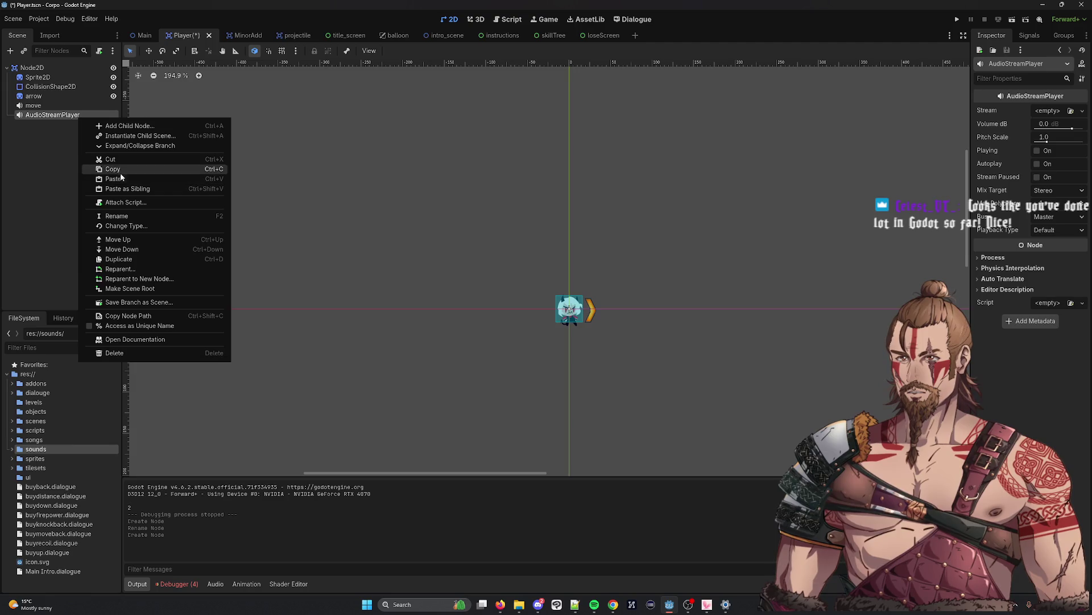
pyautogui.click(126, 217)
pyautogui.write('fire')
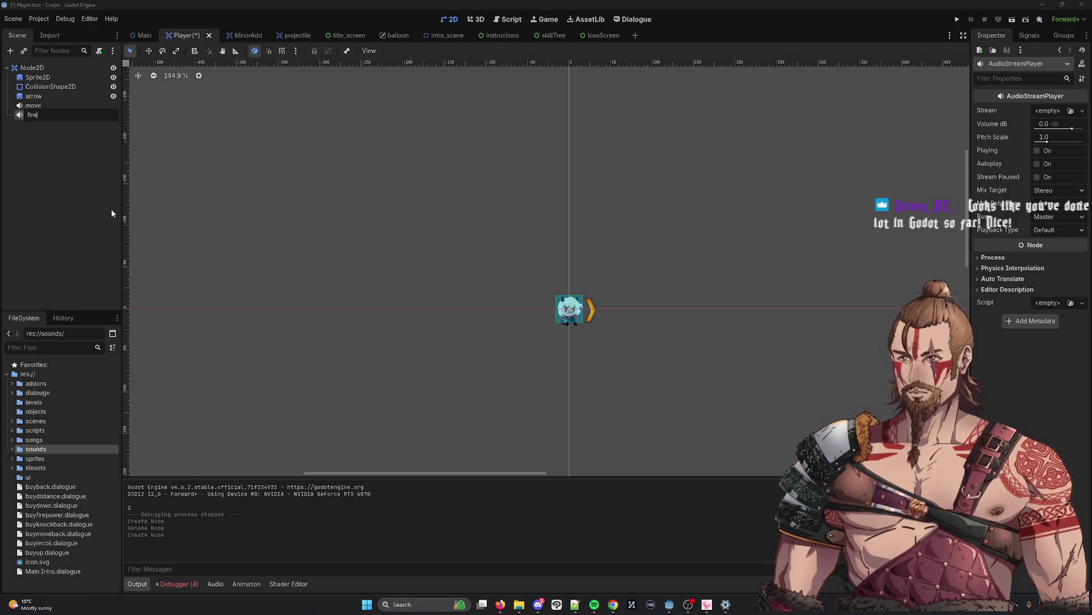
pyautogui.press('Return')
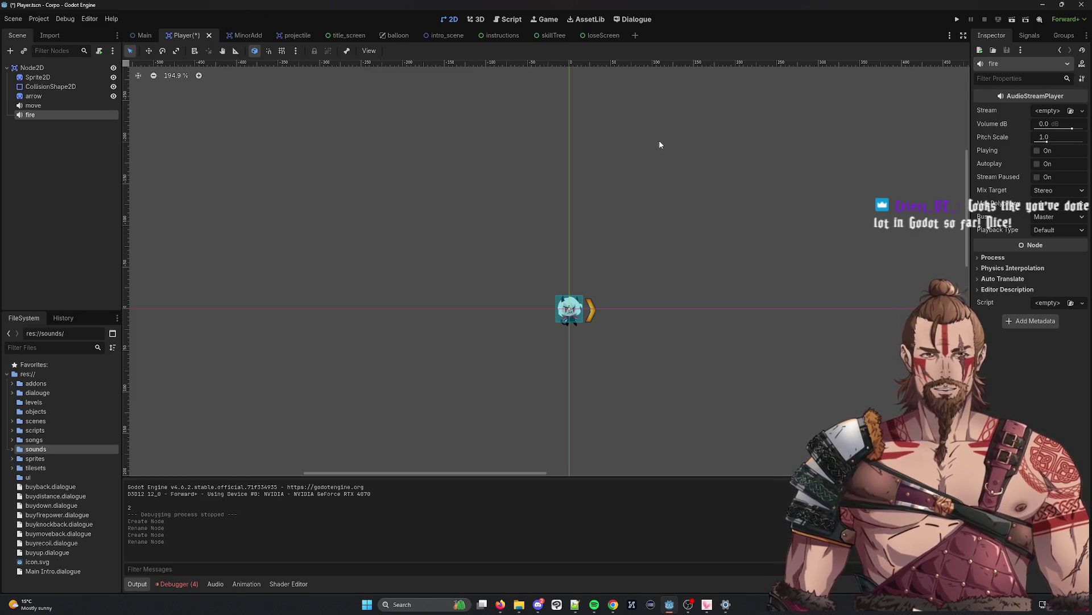
pyautogui.hotkey('ctrl', 's')
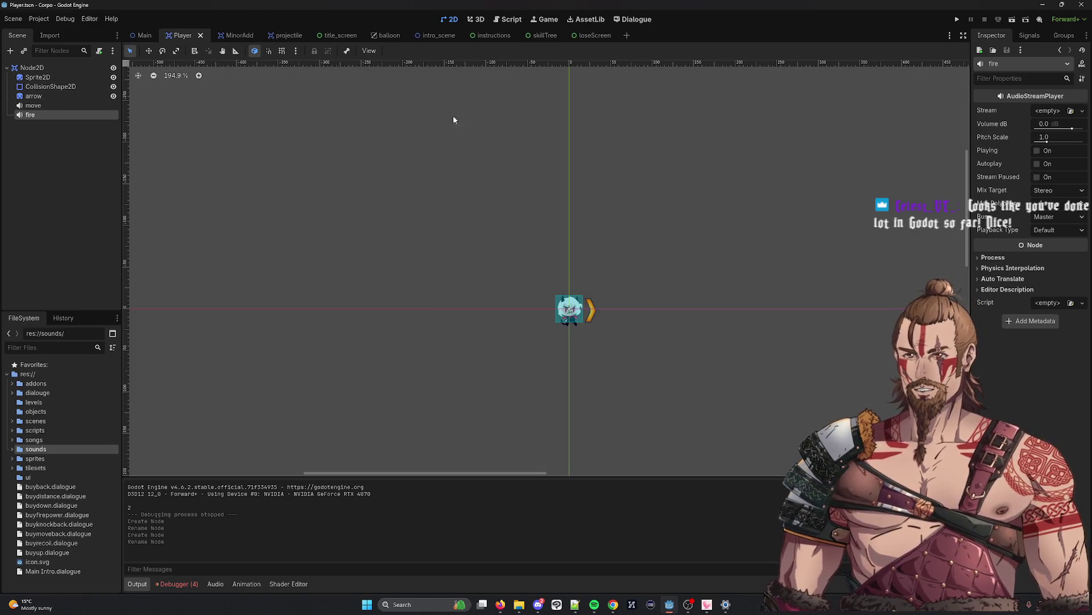
# Switch to the skillTree scene, then return to the browser's pistol search page
pyautogui.click(580, 38)
pyautogui.click(531, 38)
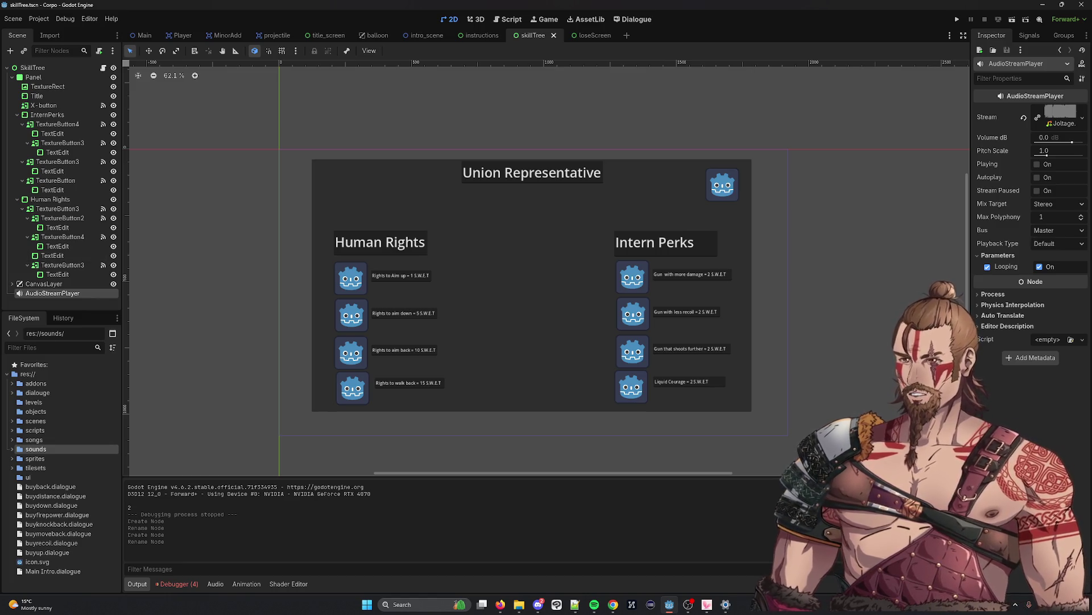
pyautogui.hotkey('alt', 'Tab')
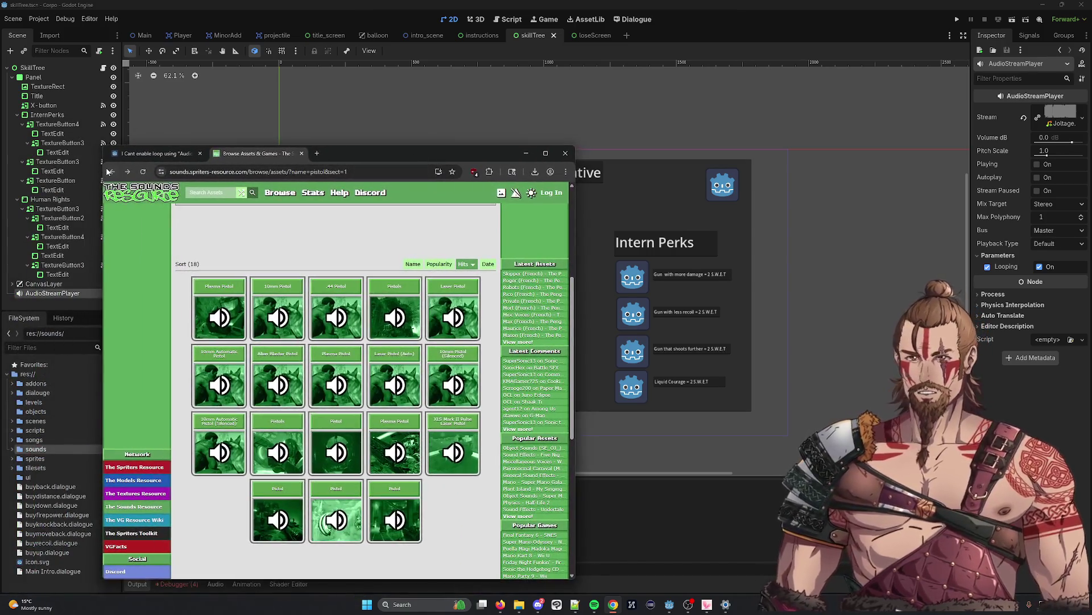
pyautogui.click(112, 171)
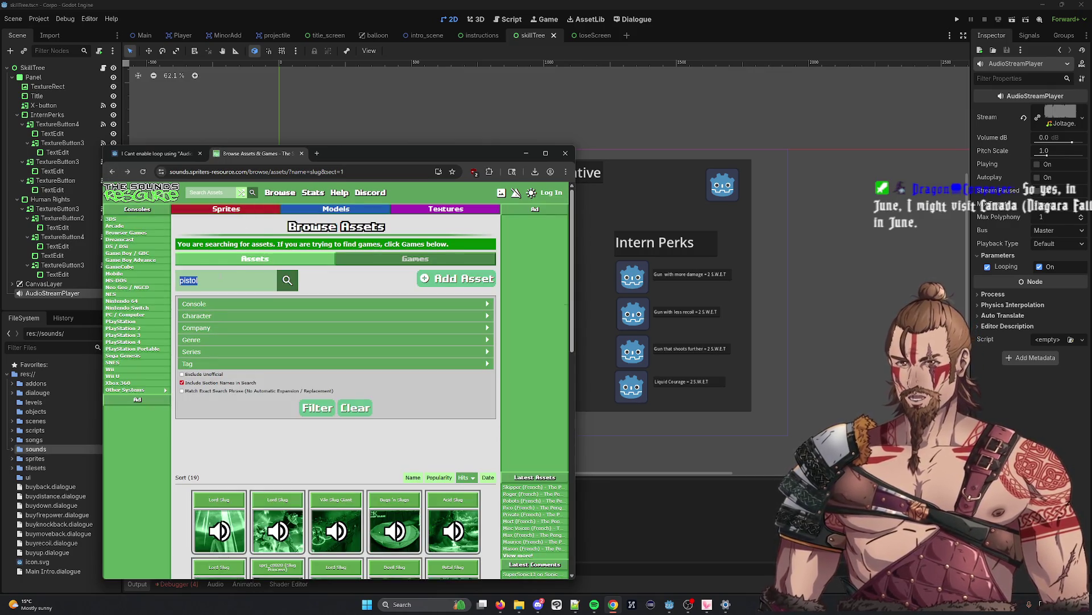
# Search The Sounds Resource for cheer sounds, then for deny sounds
pyautogui.write('cheer')
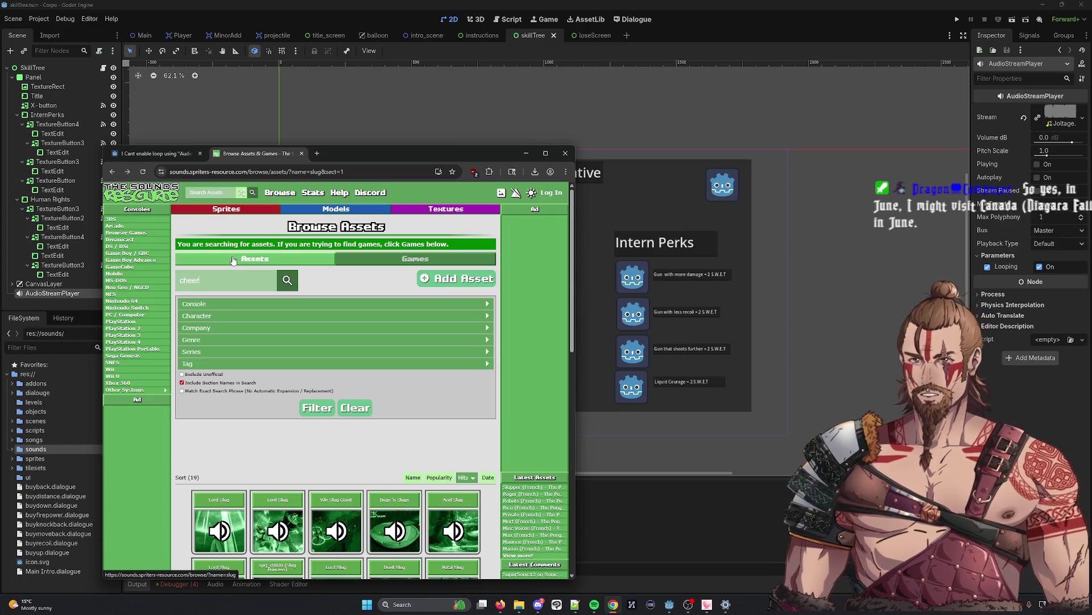
pyautogui.press('Return')
pyautogui.scroll(-1, 264, 437)
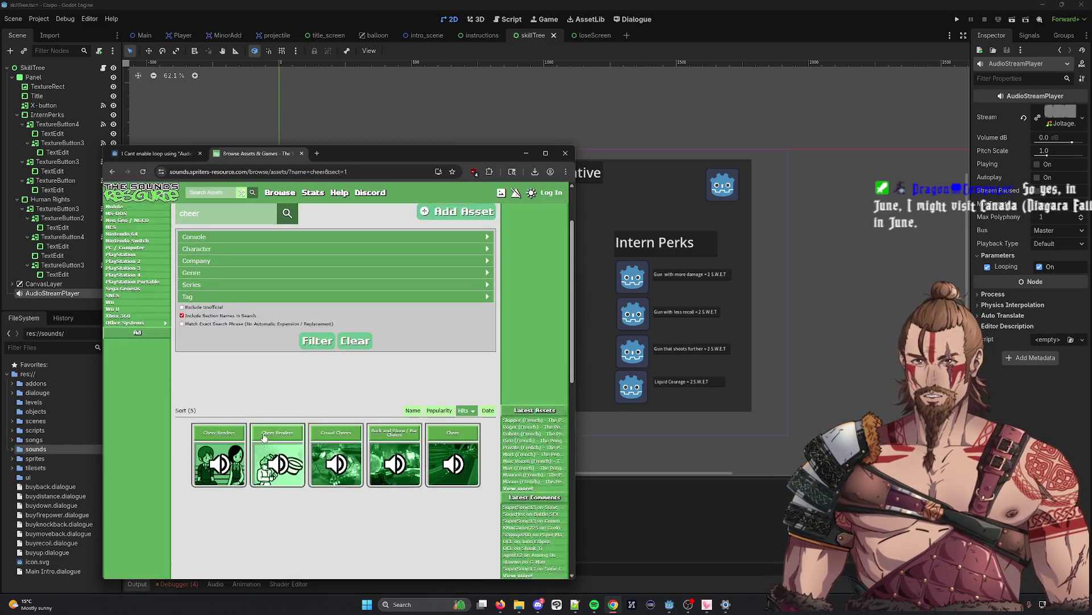
pyautogui.scroll(1, 264, 437)
pyautogui.doubleClick(249, 289)
pyautogui.write('deny')
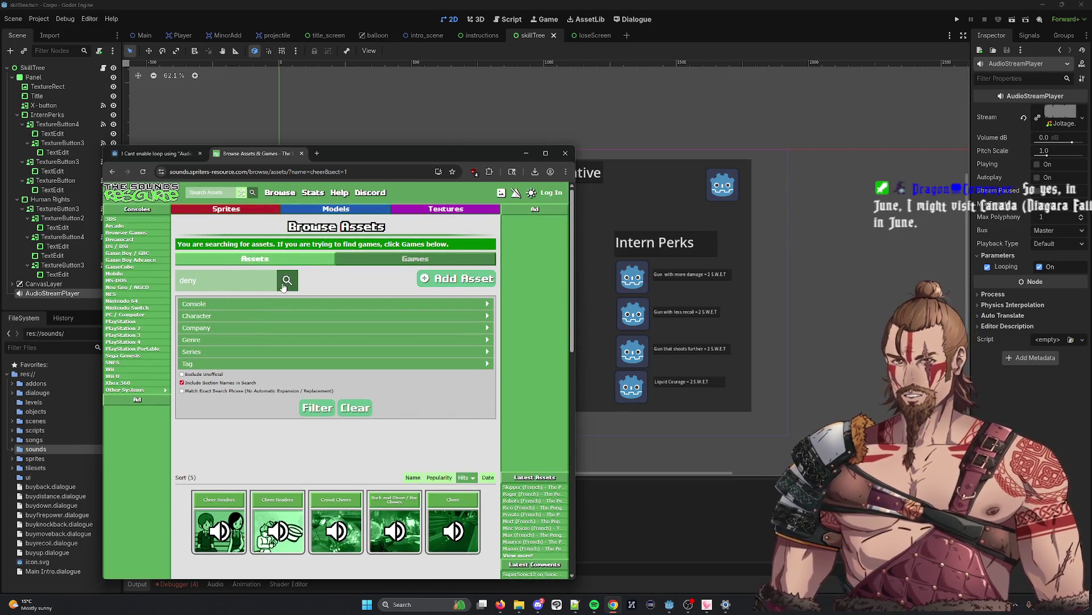
pyautogui.click(284, 284)
# Search for reject sounds and open the WALL-E Rejects sound pack
pyautogui.scroll(-1, 242, 302)
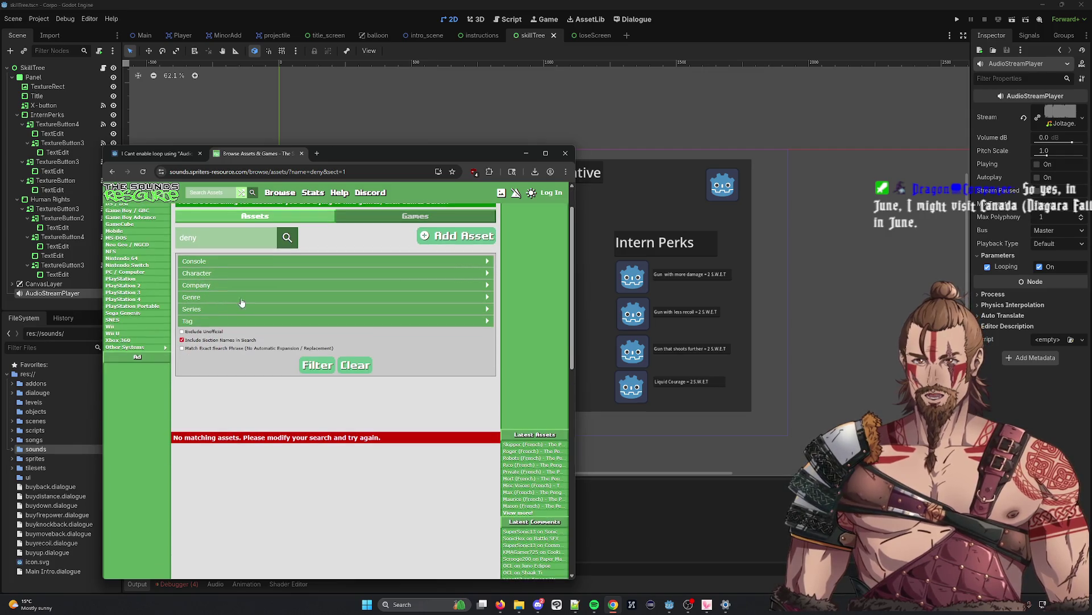
pyautogui.doubleClick(219, 245)
pyautogui.write('e')
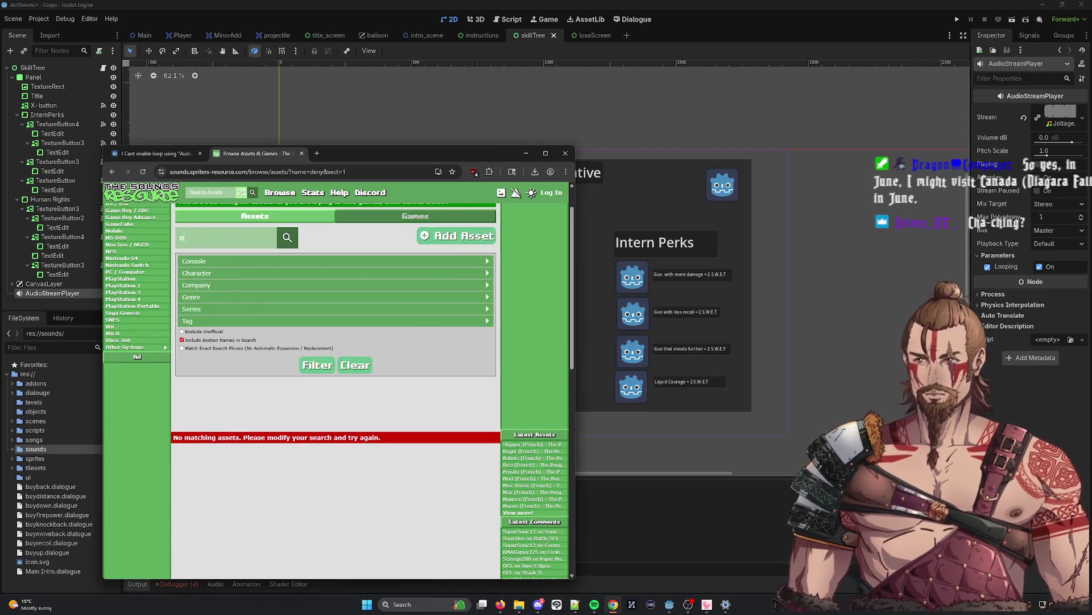
pyautogui.write('eject')
pyautogui.press('Return')
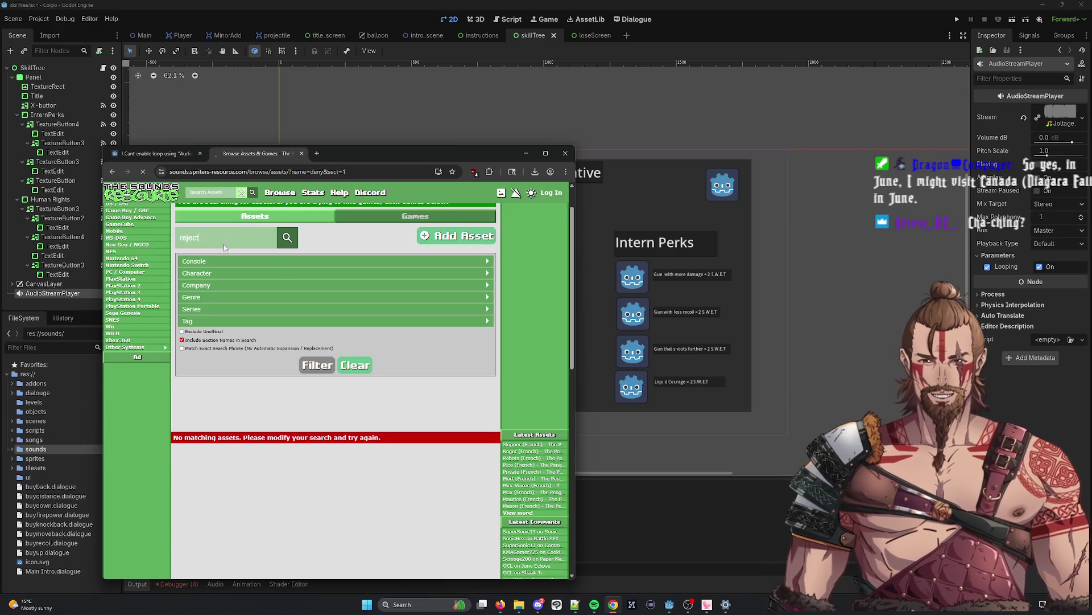
pyautogui.scroll(-1, 313, 453)
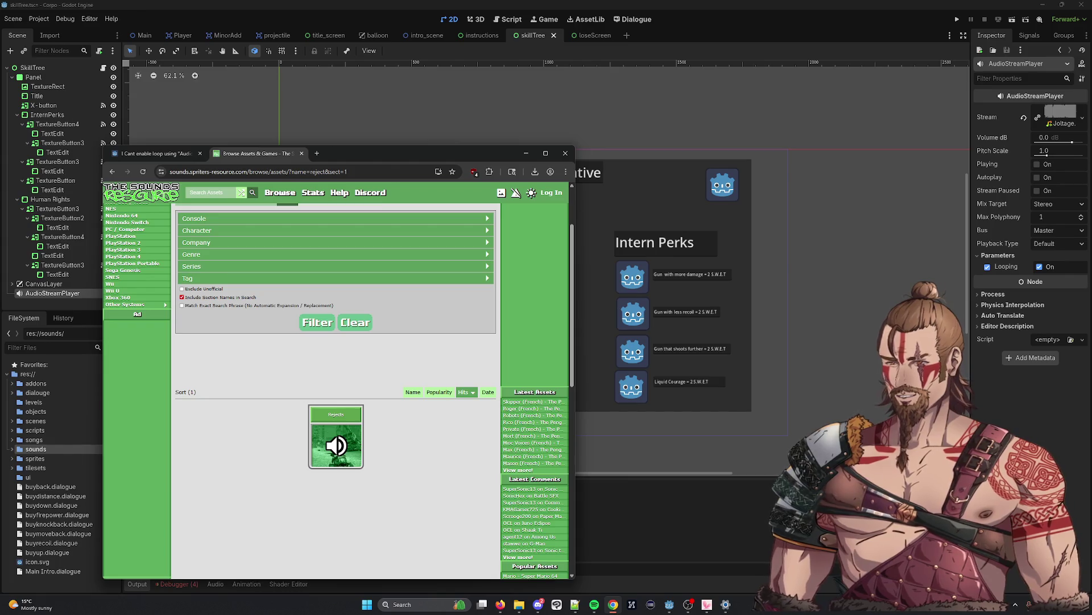
pyautogui.click(340, 444)
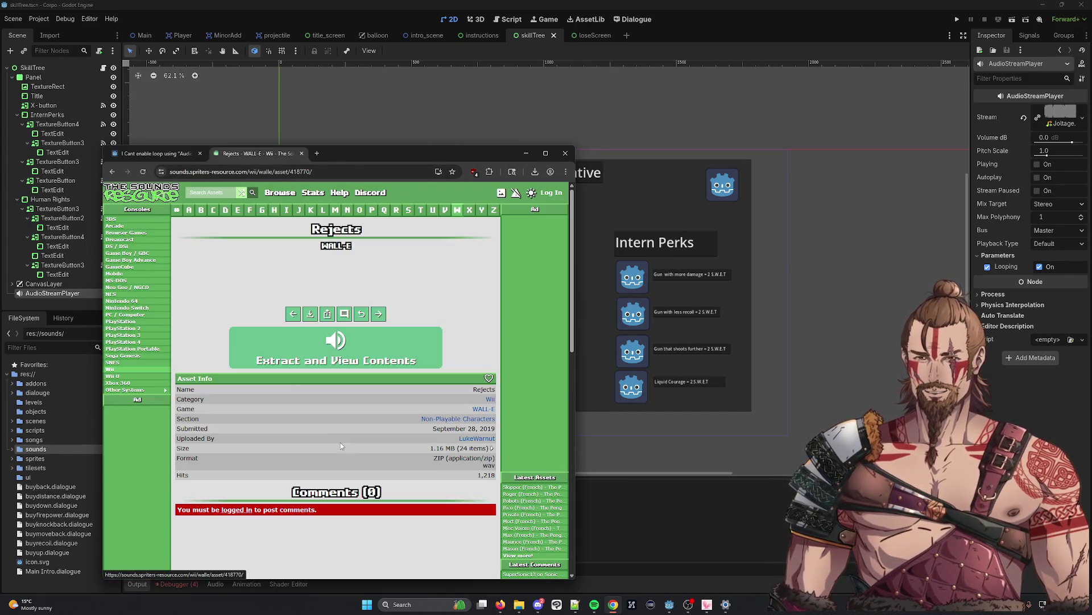
# Extract the Rejects pack and preview RJEC_Beautician_hit, RJEC_Defib_Hit and RJEC_Defib_idle
pyautogui.click(336, 350)
pyautogui.click(183, 365)
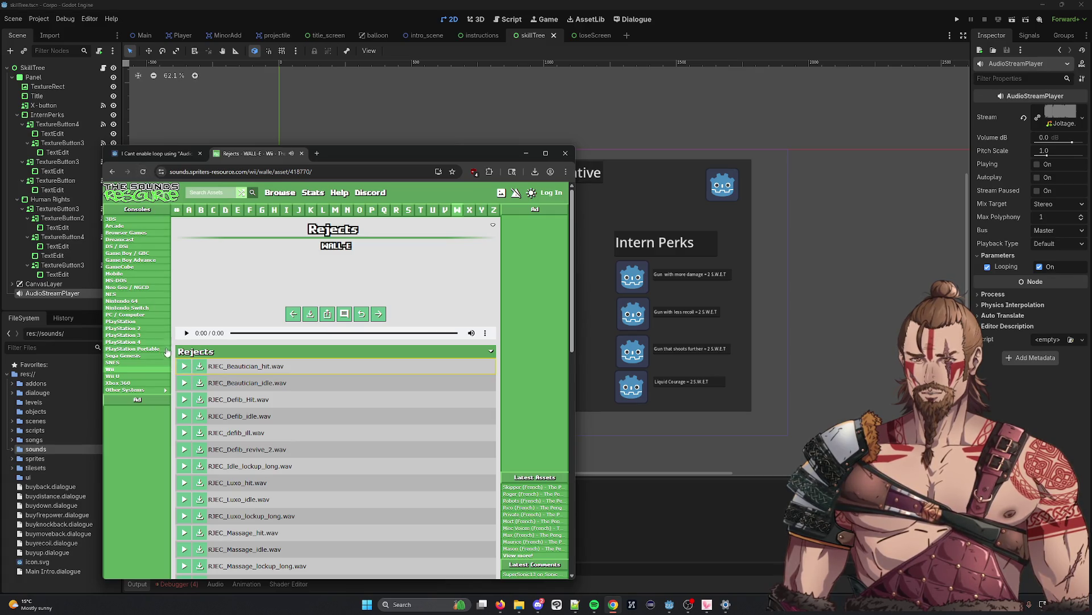
pyautogui.click(184, 399)
pyautogui.click(183, 416)
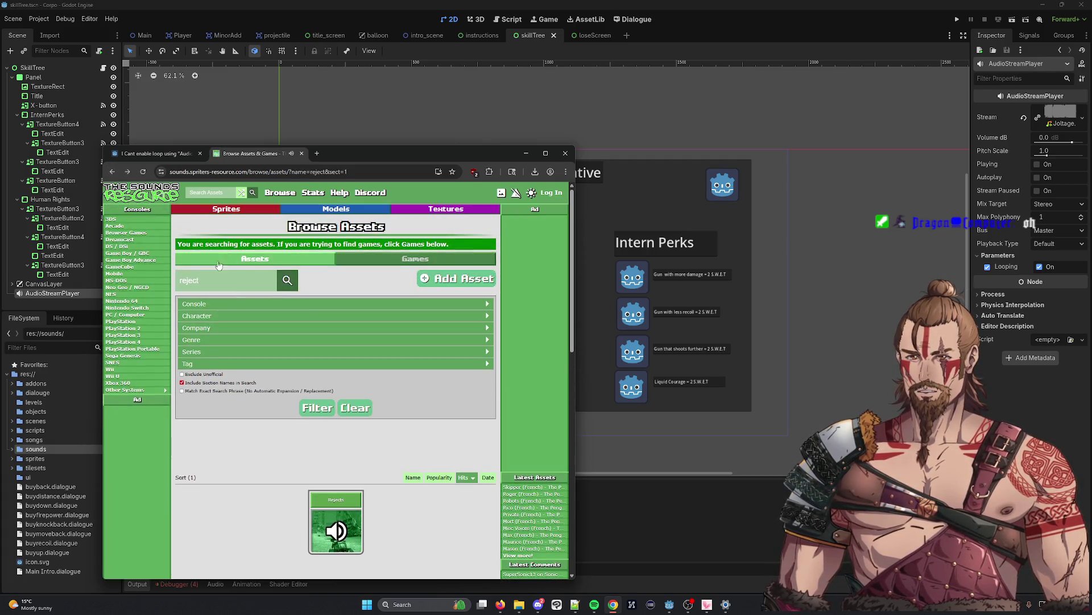
# Search for shop sounds, then open and extract the Nintendo DSi Shop pack
pyautogui.doubleClick(189, 280)
pyautogui.write('shop')
pyautogui.press('Return')
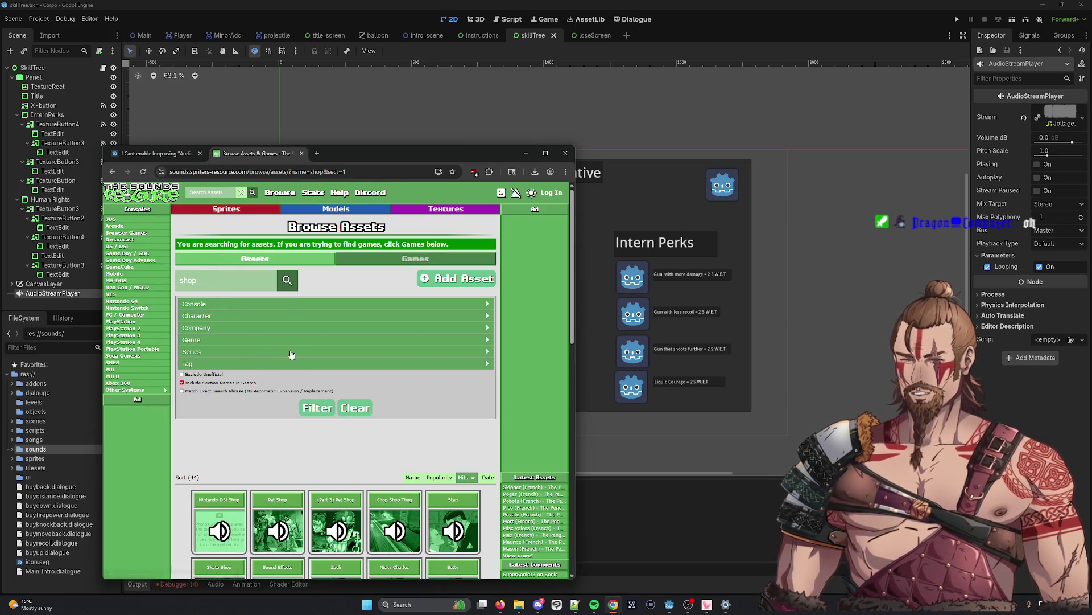
pyautogui.scroll(-2, 279, 339)
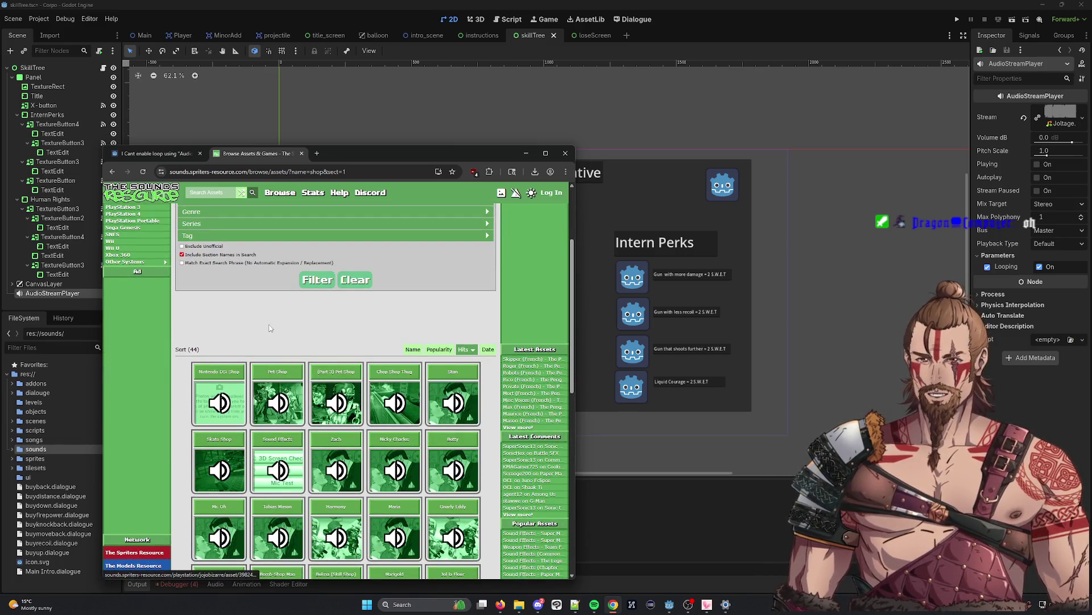
pyautogui.scroll(-1, 261, 313)
pyautogui.scroll(-2, 255, 302)
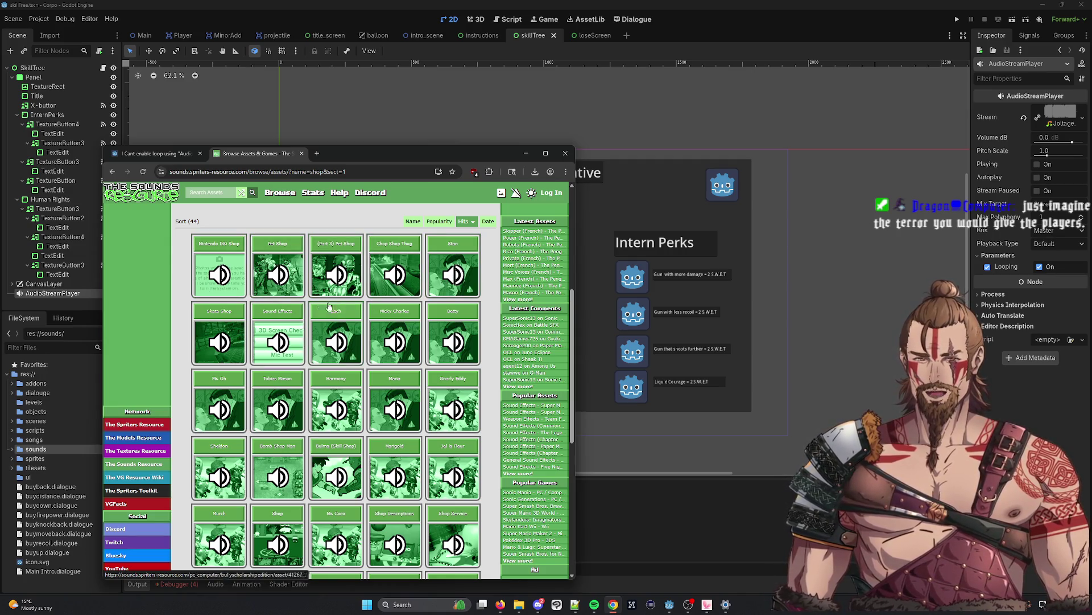
pyautogui.scroll(4, 200, 310)
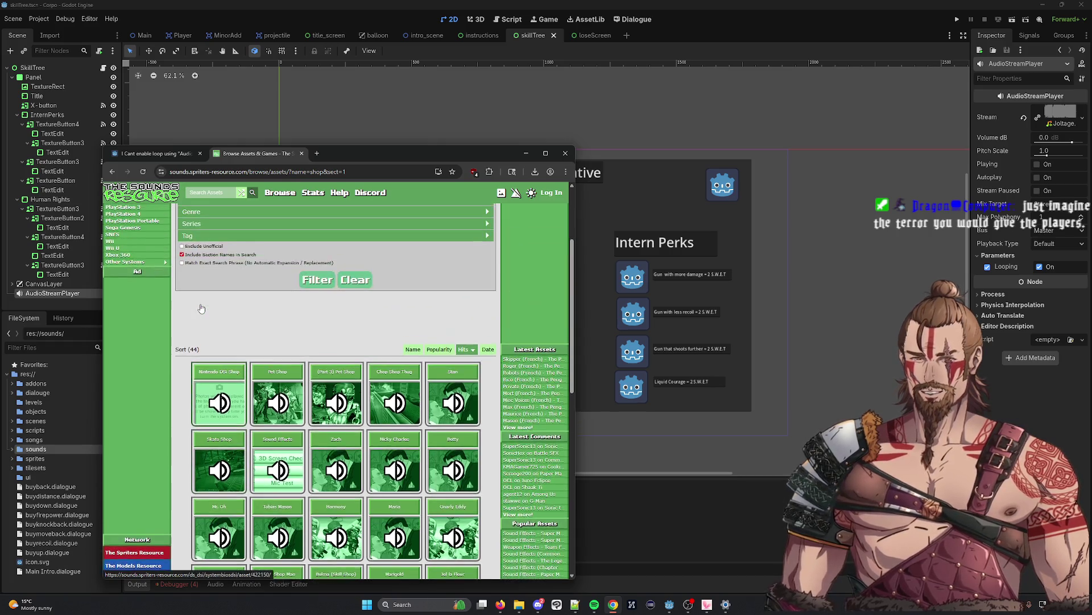
pyautogui.scroll(-5, 230, 302)
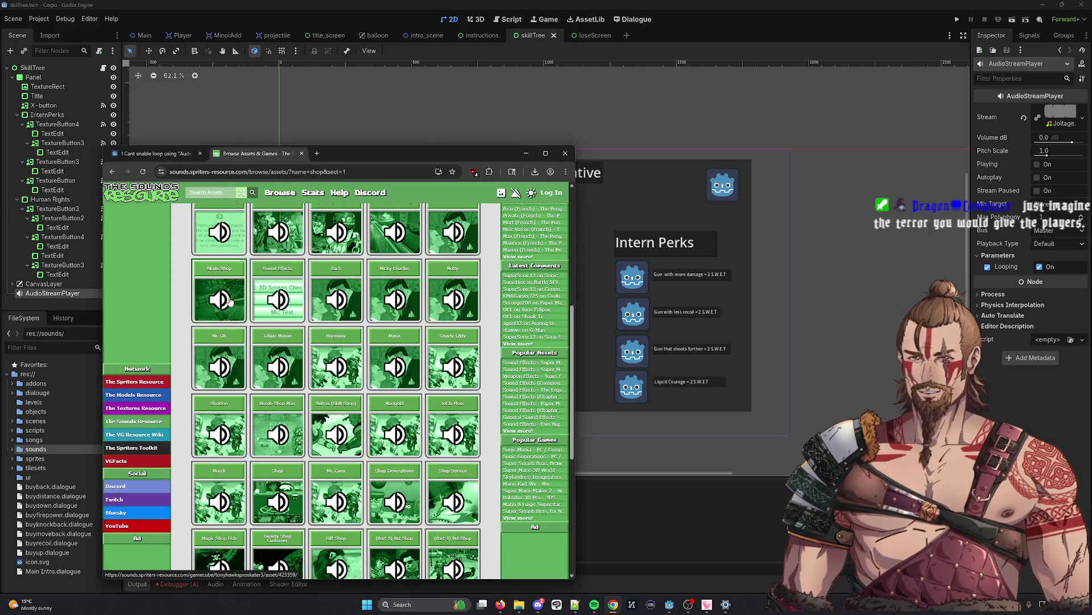
pyautogui.scroll(1, 308, 310)
pyautogui.scroll(2, 307, 310)
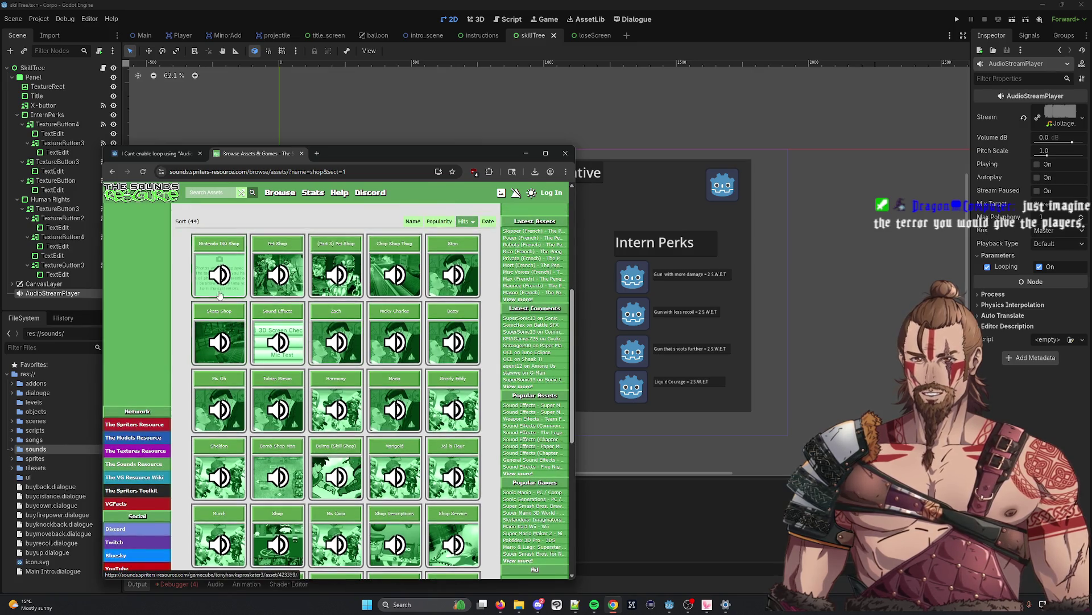
pyautogui.click(229, 287)
pyautogui.click(283, 345)
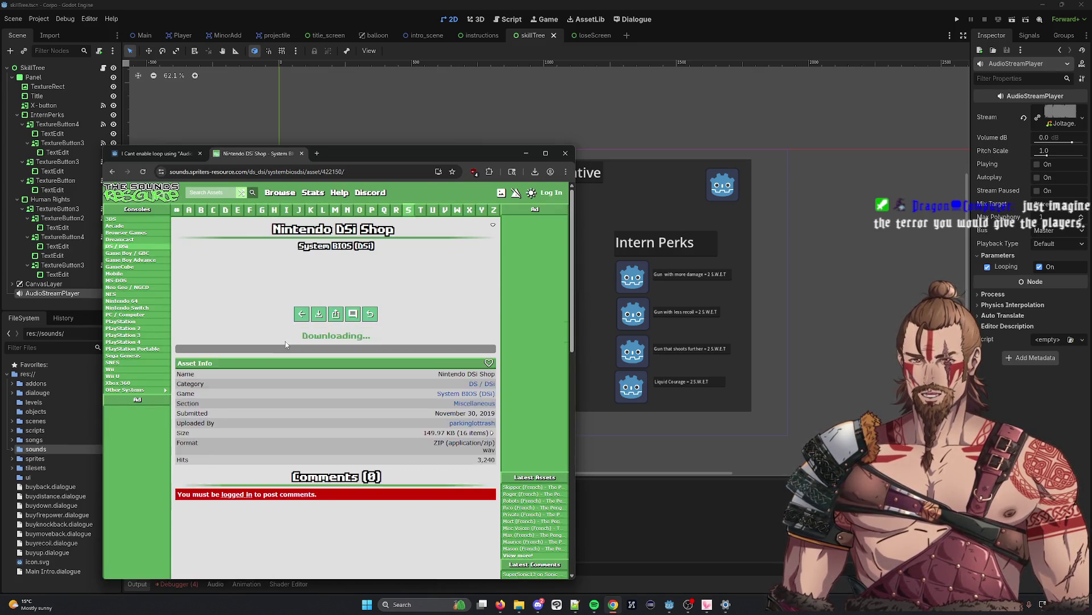
# Preview DSi Shop Sample 1, Sample 12 and Sample 6, then return to the shop results
pyautogui.click(183, 384)
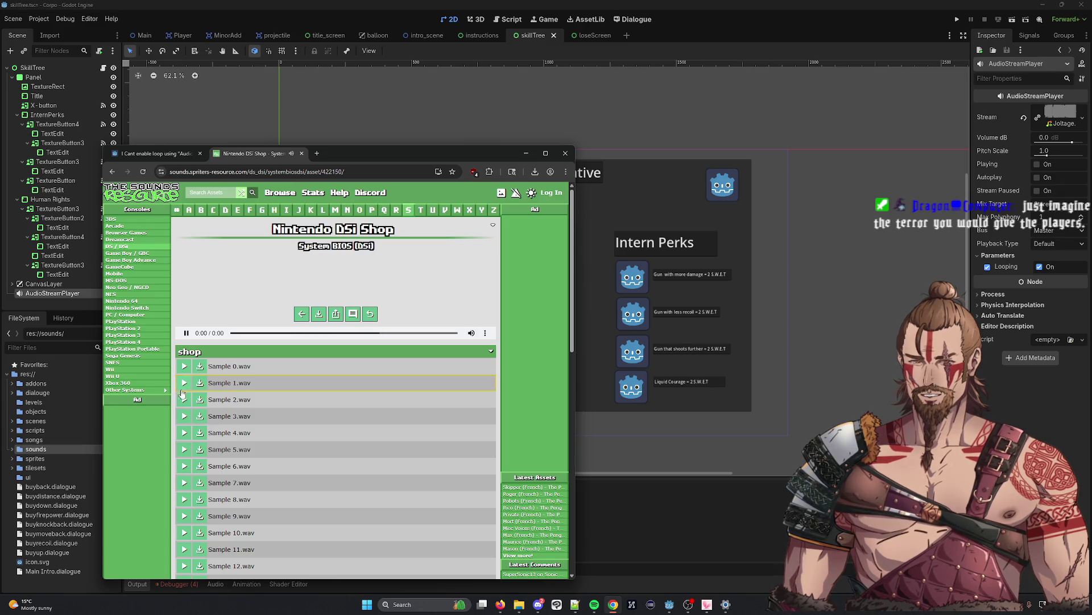
pyautogui.scroll(-3, 183, 424)
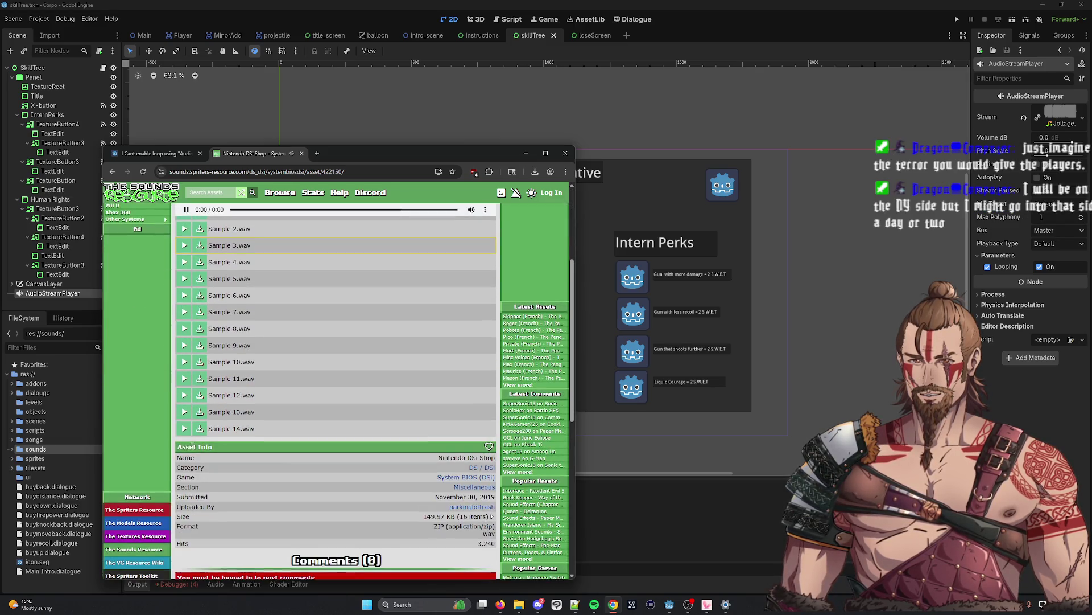
pyautogui.click(185, 412)
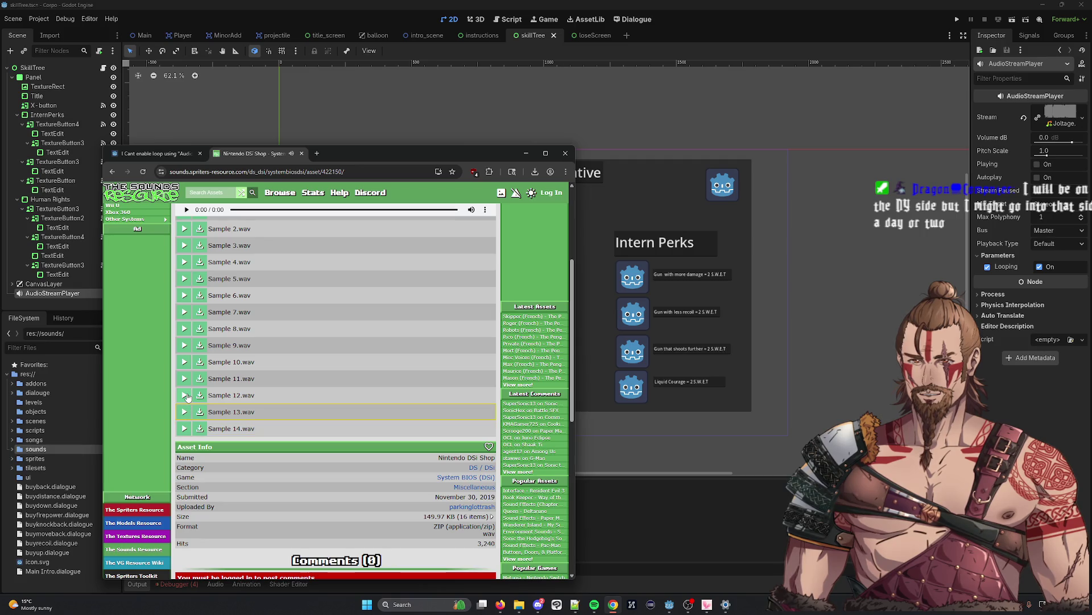
pyautogui.click(184, 362)
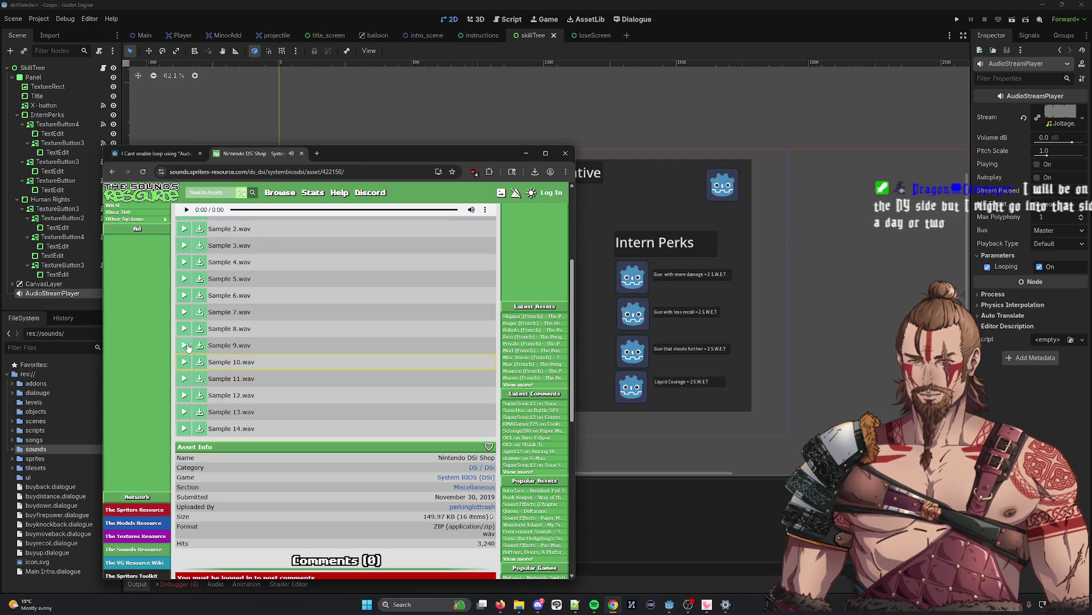
pyautogui.click(184, 295)
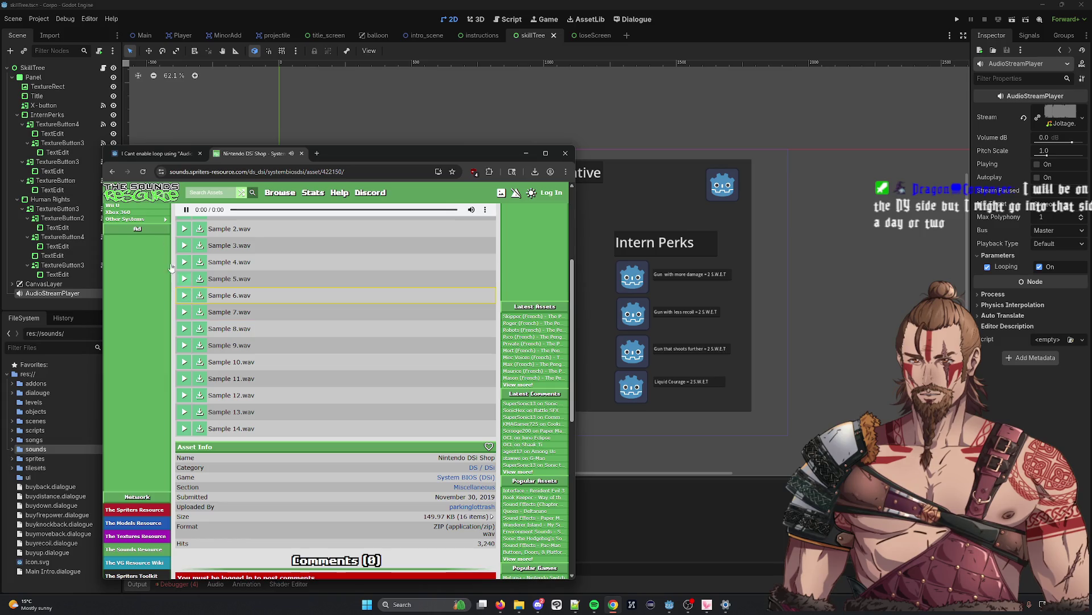
pyautogui.click(118, 168)
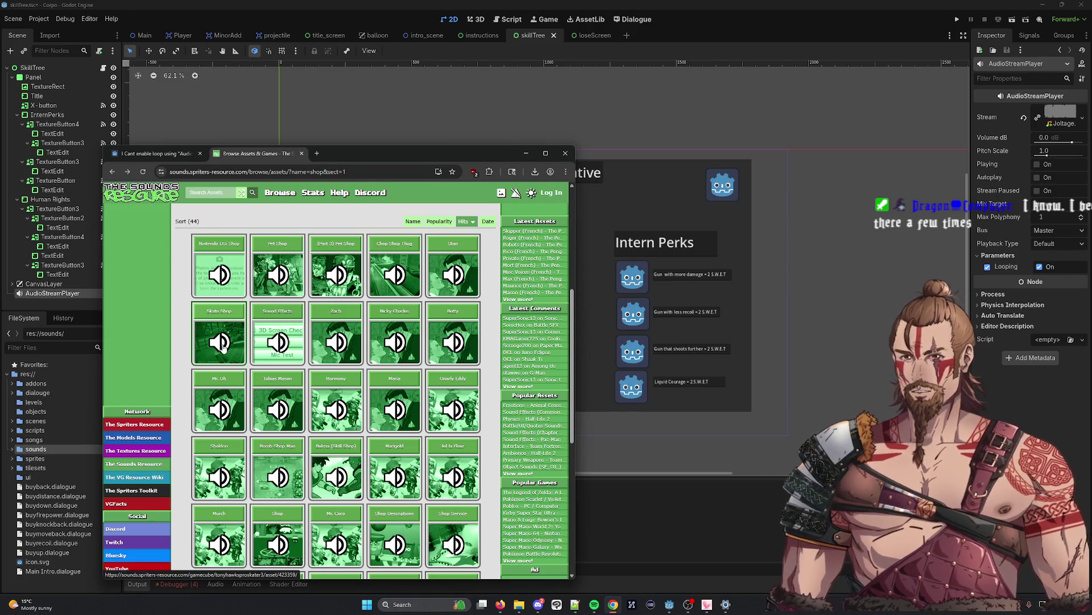
# Open the Sound Effects HOME Menu pack and preview SE_BTN_TOUCHOUT.wav
pyautogui.scroll(-2, 353, 380)
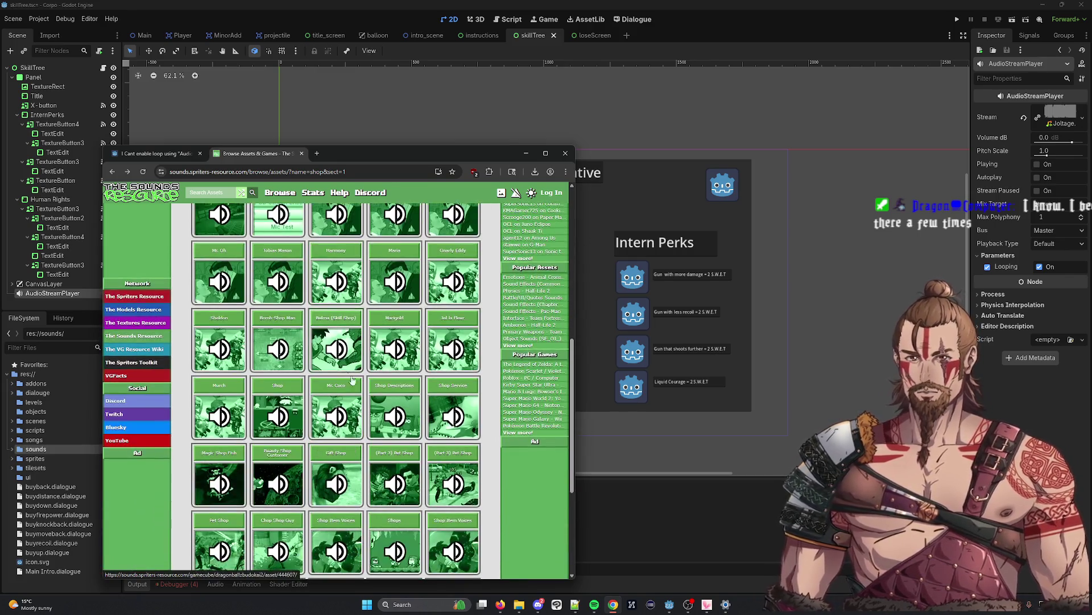
pyautogui.scroll(1, 232, 371)
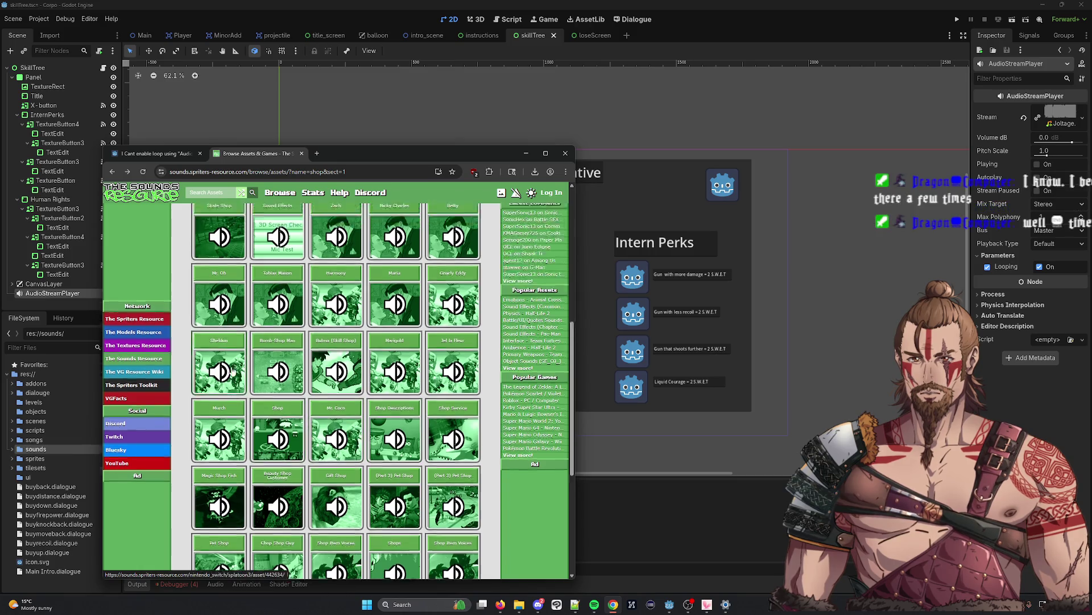
pyautogui.scroll(3, 231, 371)
pyautogui.click(273, 297)
pyautogui.scroll(2, 249, 290)
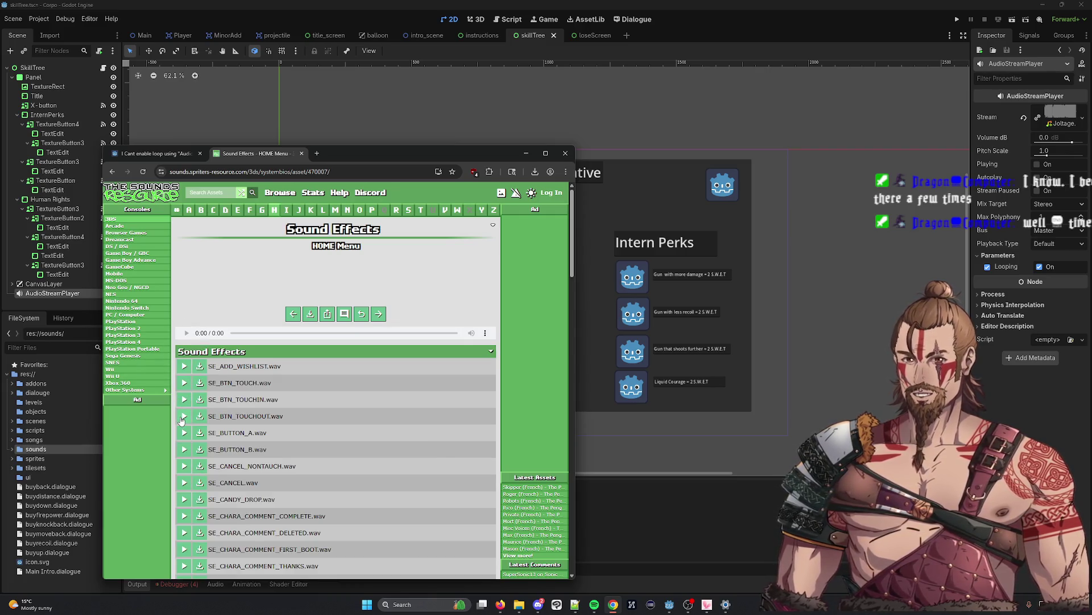
pyautogui.click(182, 420)
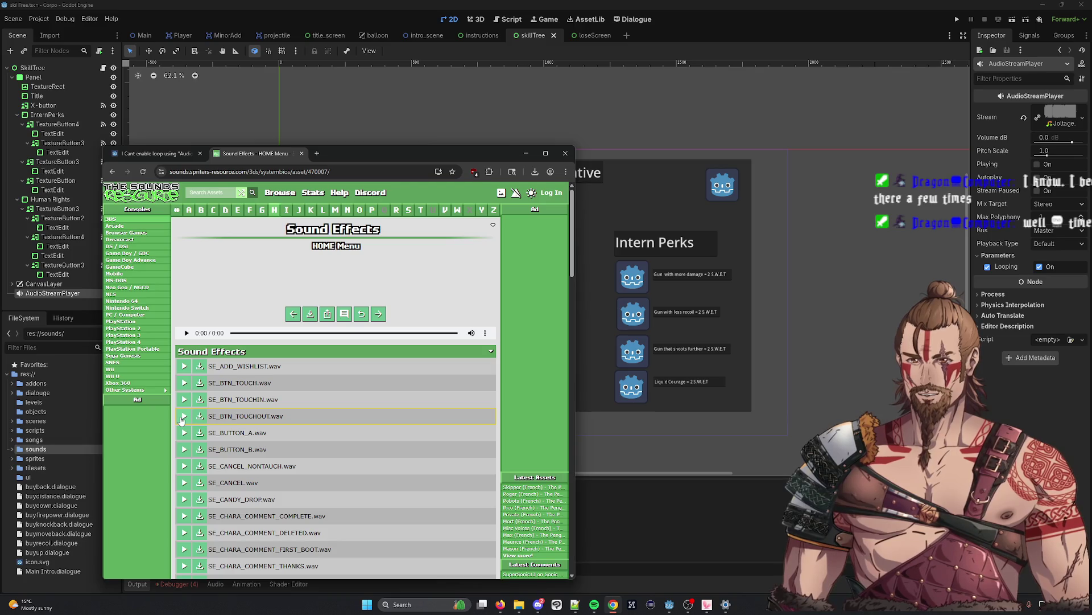
pyautogui.click(182, 419)
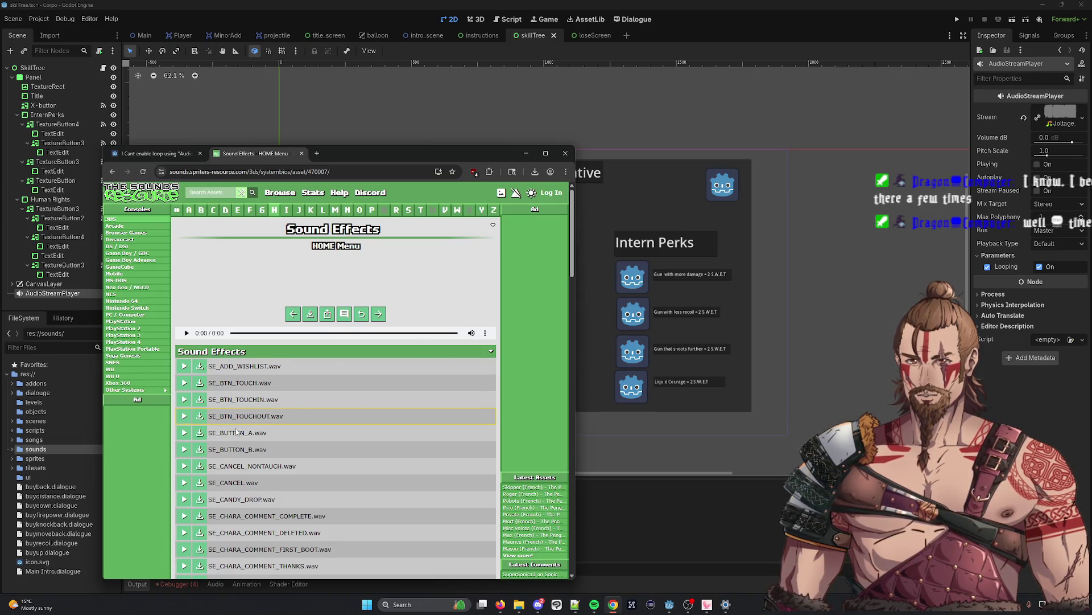
# Preview SE_CHARGE_MONEY, SE_CHARA_WALKING and SE_CRANE_SLIDE_CLOSE_UP sounds
pyautogui.scroll(-1, 237, 431)
pyautogui.scroll(-2, 186, 418)
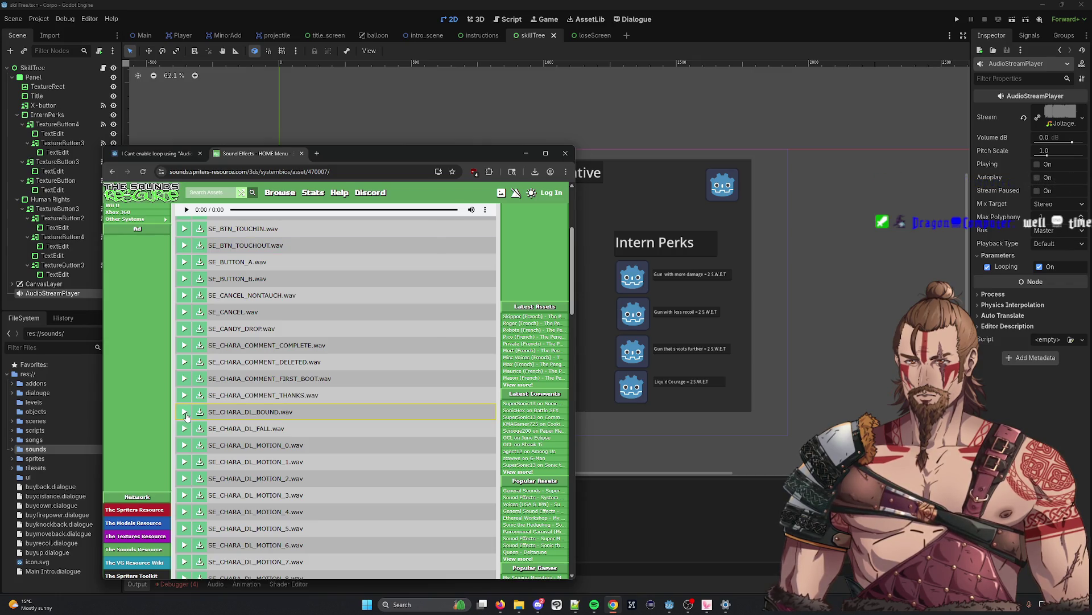
pyautogui.scroll(-1, 186, 417)
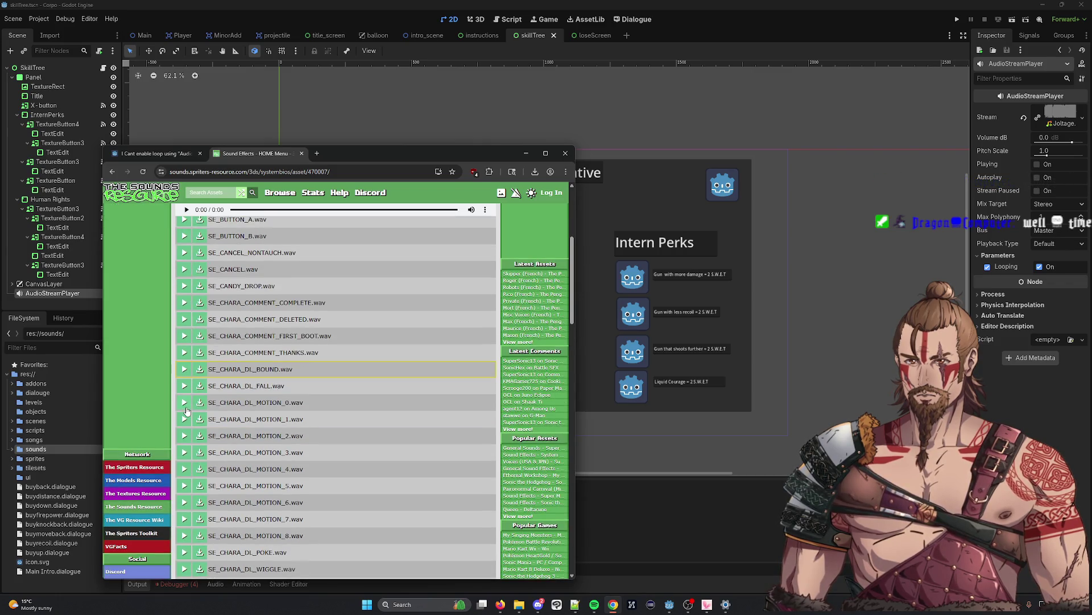
pyautogui.click(185, 404)
pyautogui.scroll(-10, 186, 405)
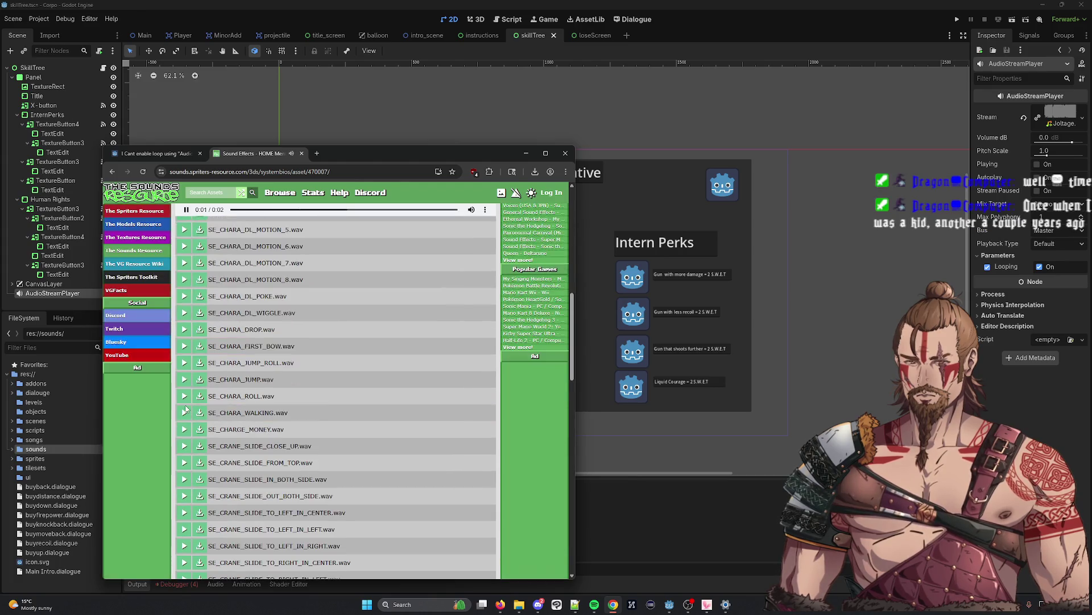
pyautogui.click(183, 301)
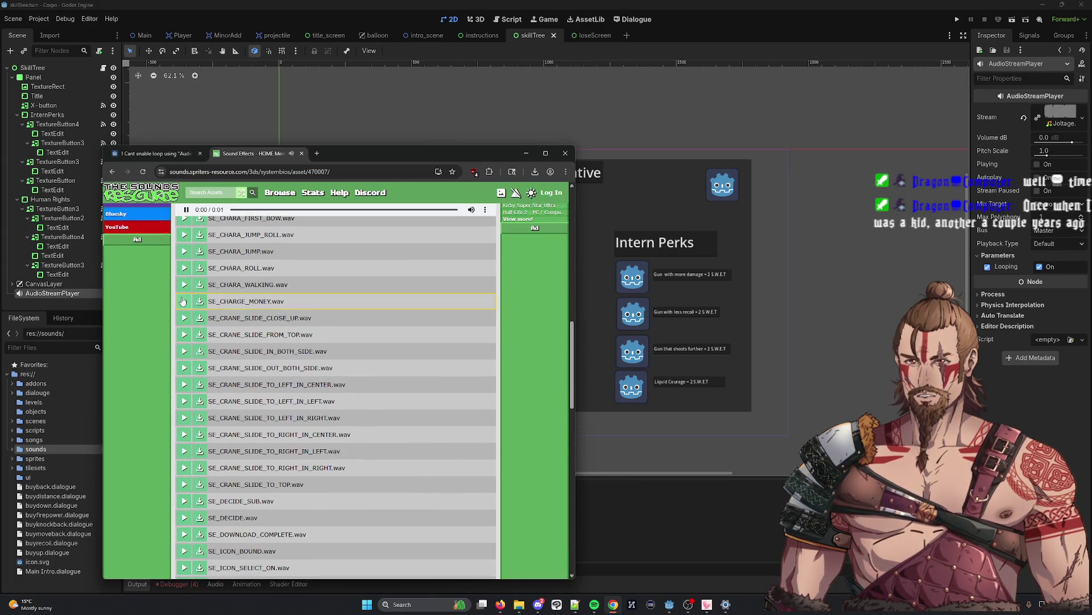
pyautogui.click(183, 302)
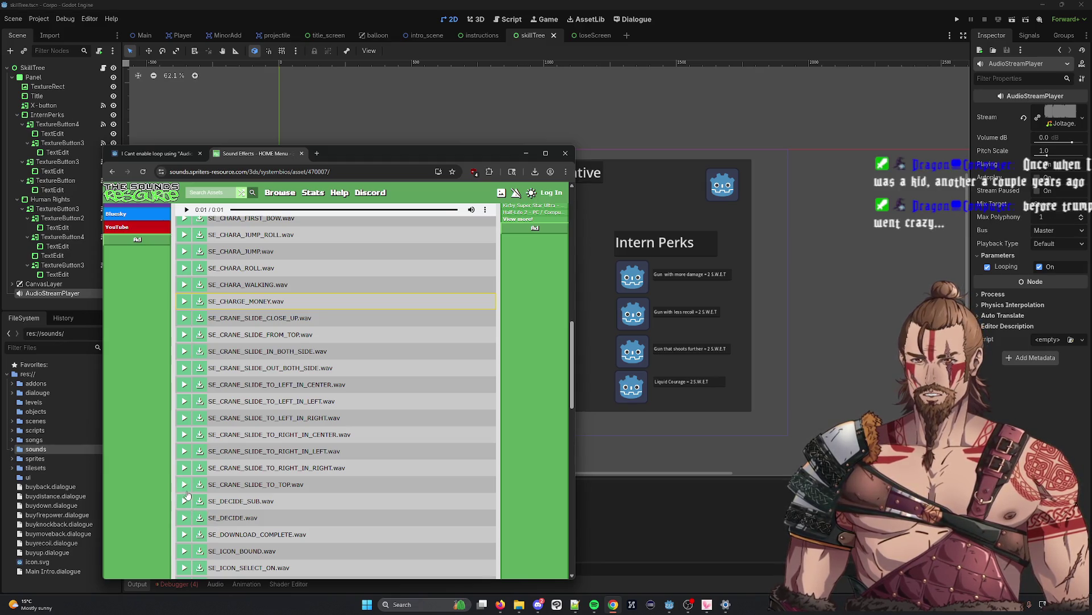
pyautogui.scroll(1, 186, 387)
pyautogui.click(184, 345)
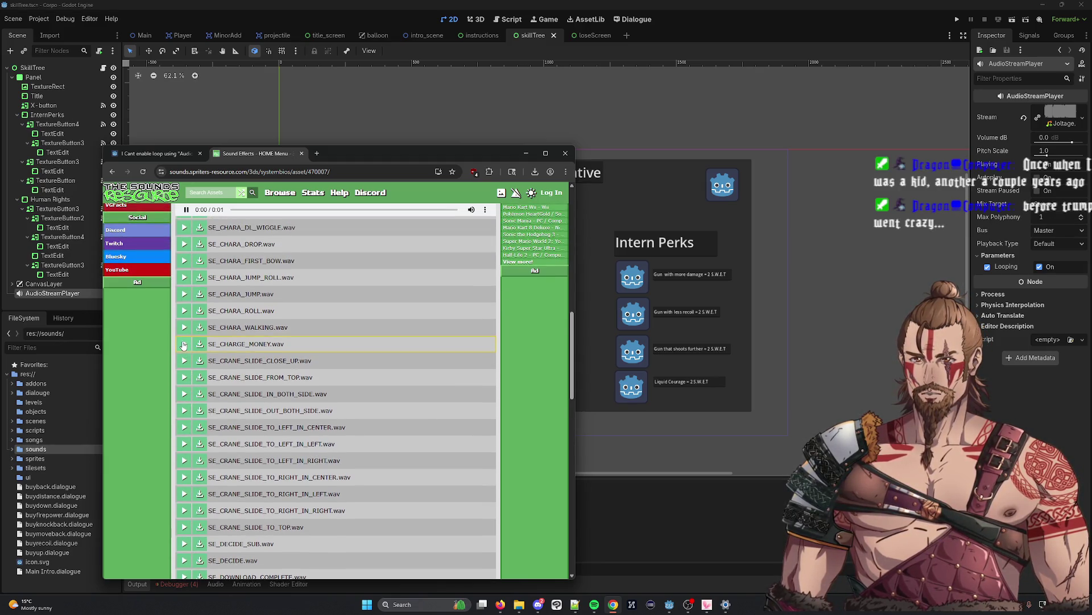
pyautogui.click(185, 327)
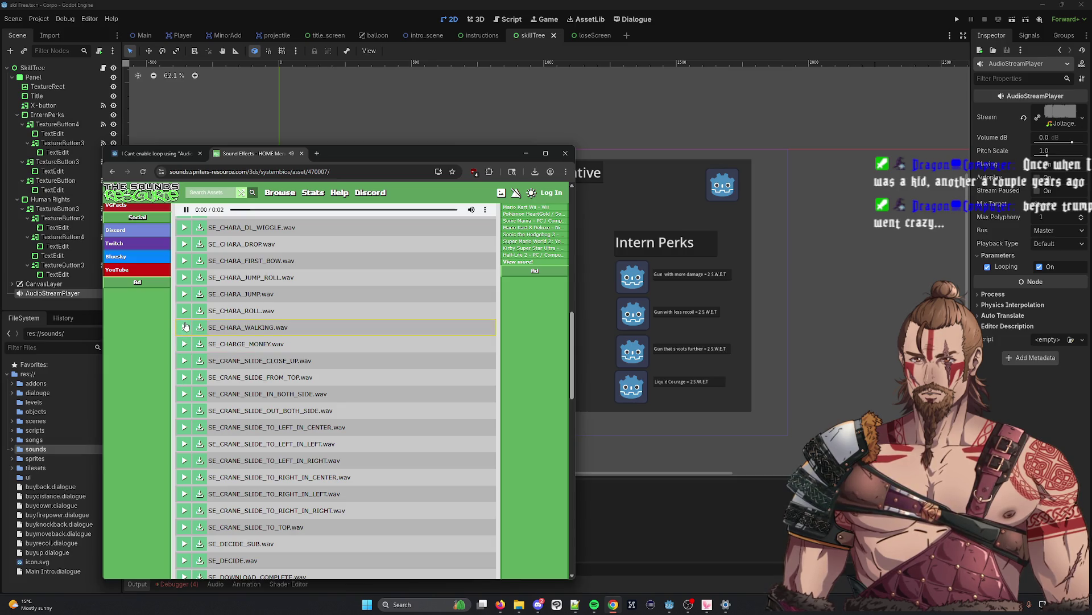
pyautogui.click(182, 361)
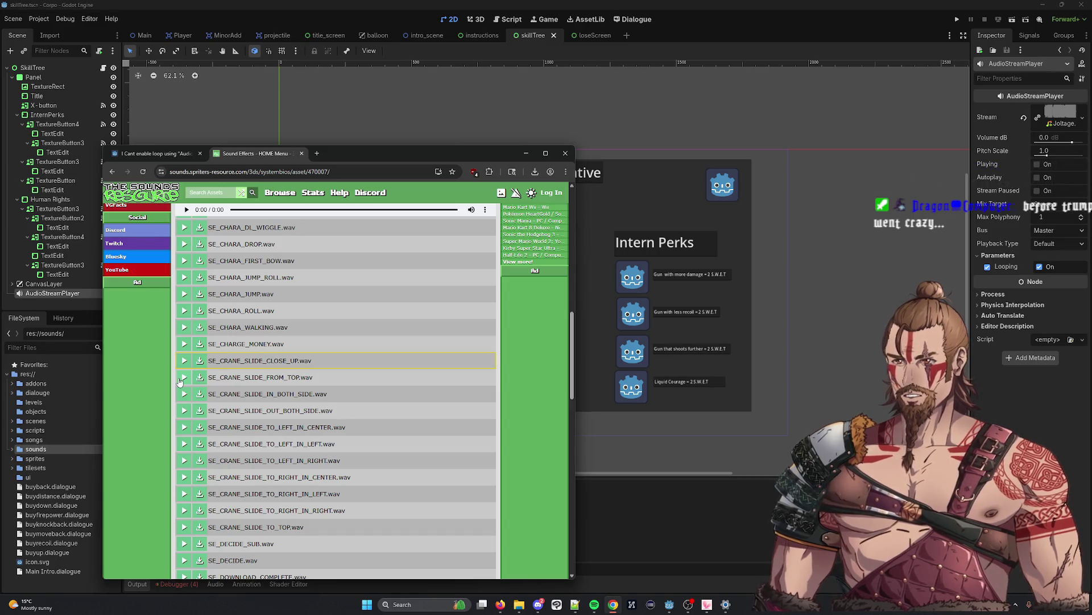
# Preview and download SE_OK.wav
pyautogui.scroll(-2, 181, 441)
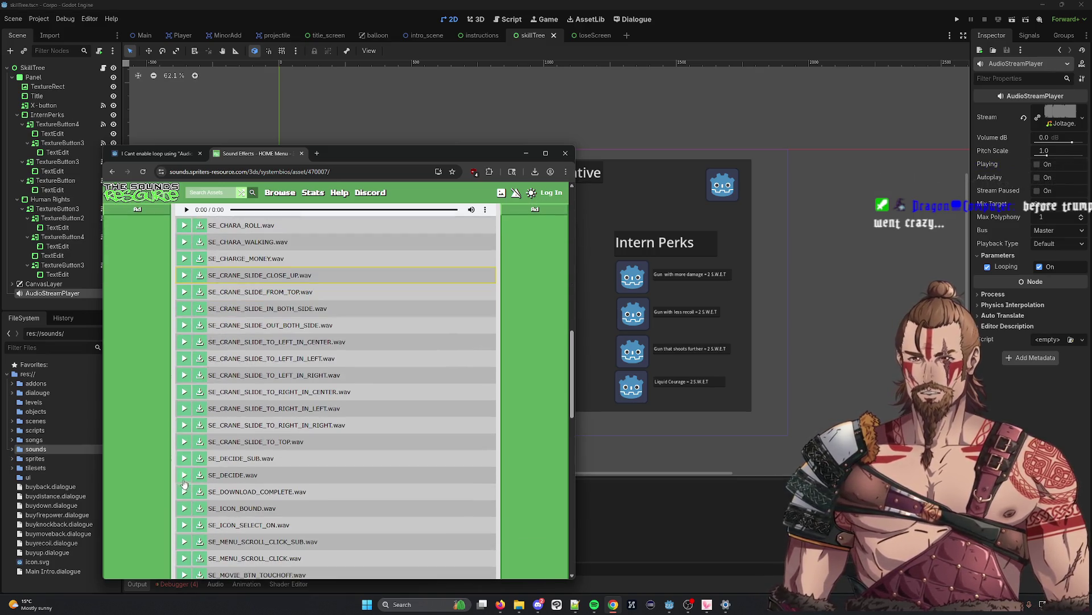
pyautogui.scroll(-4, 181, 489)
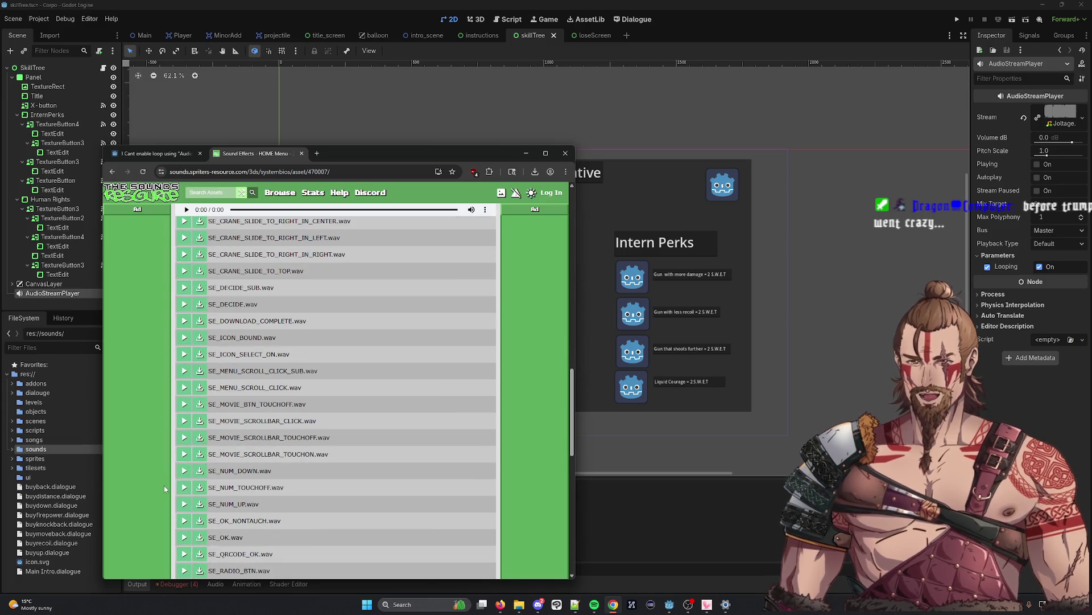
pyautogui.scroll(-2, 181, 497)
pyautogui.click(191, 452)
pyautogui.click(189, 454)
pyautogui.click(187, 455)
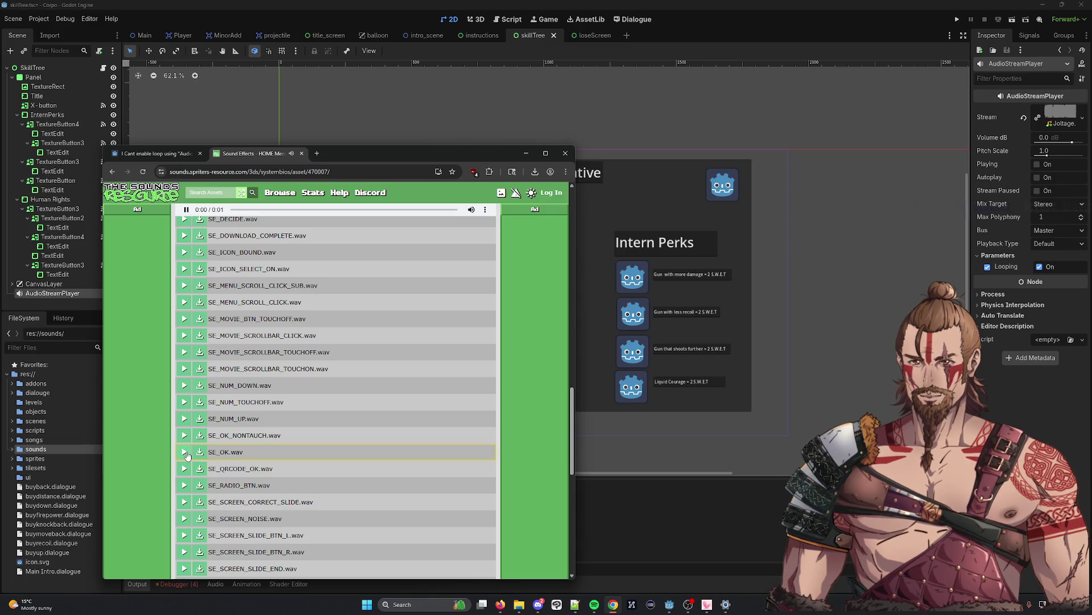
pyautogui.click(199, 452)
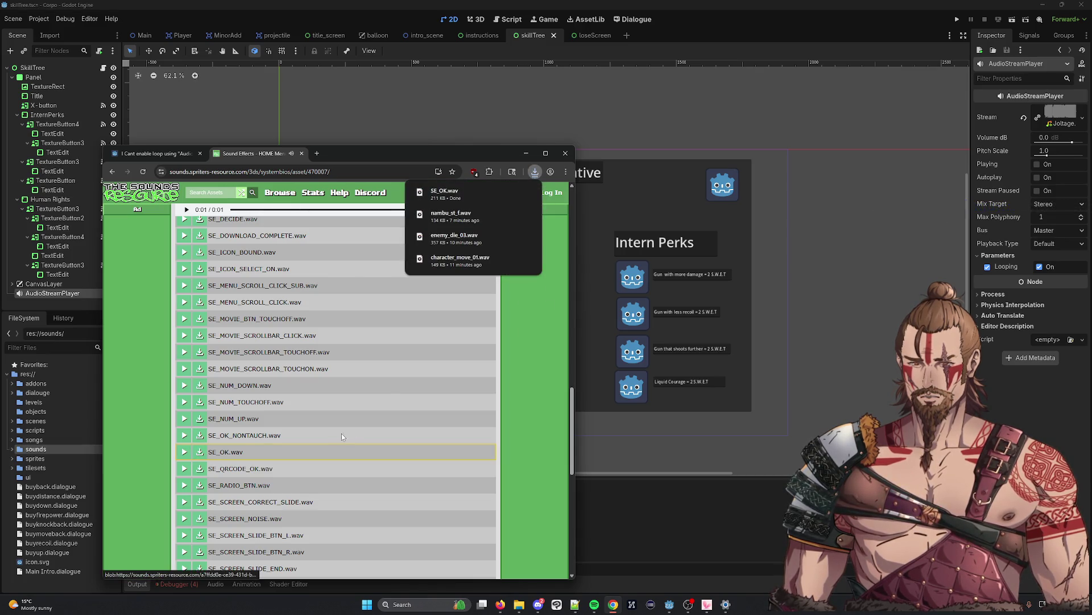
# Preview SE_WAIT_END, then preview and download SE_CANCEL.wav and return to the looping-audio forum thread
pyautogui.scroll(-3, 153, 378)
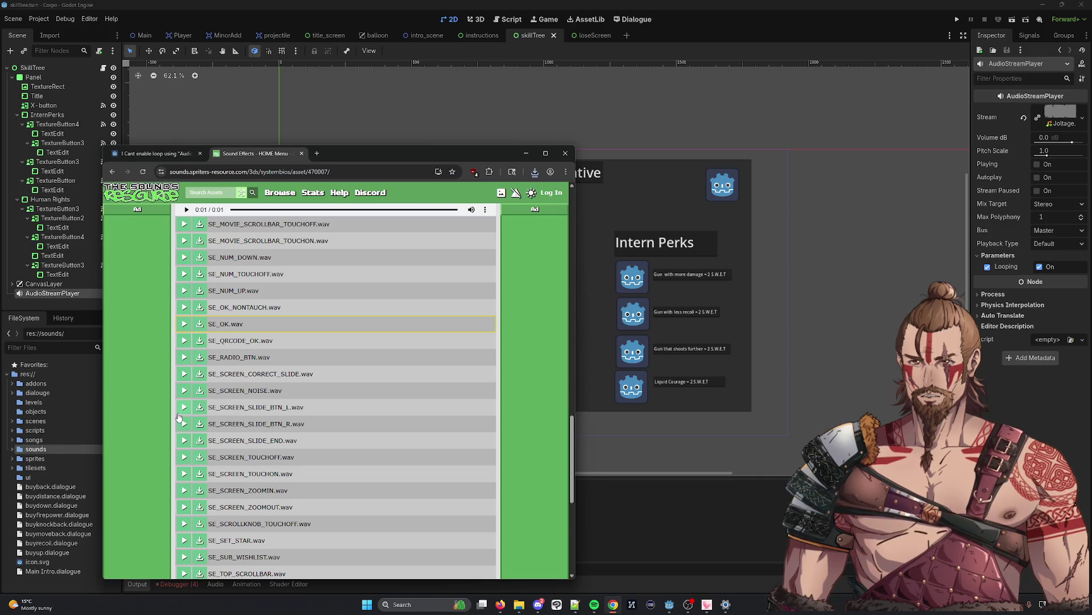
pyautogui.scroll(-3, 180, 421)
pyautogui.click(185, 462)
pyautogui.click(184, 478)
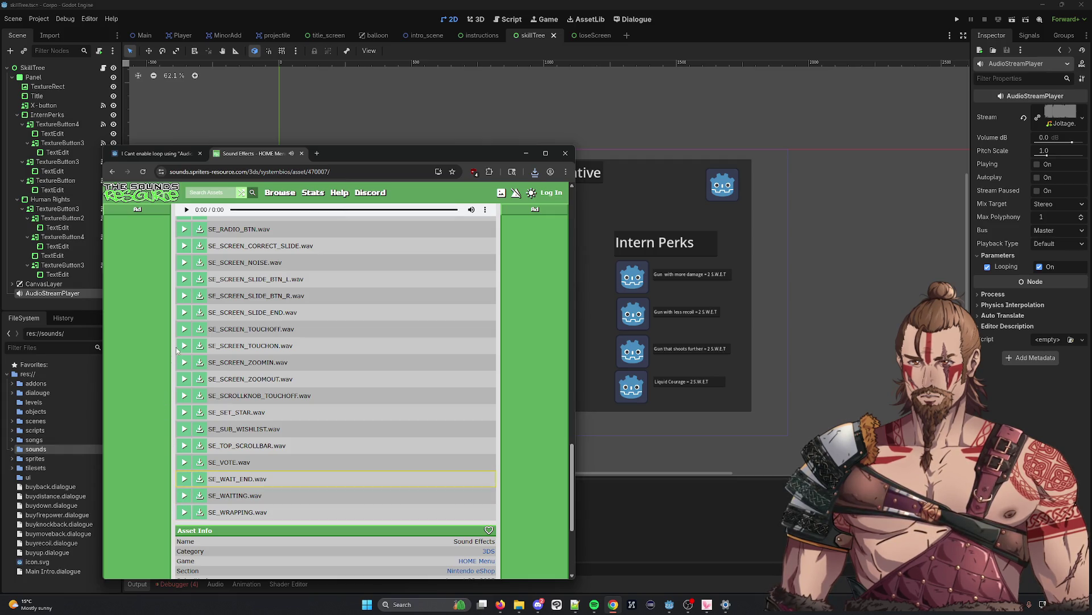
pyautogui.scroll(10, 185, 362)
pyautogui.scroll(15, 187, 364)
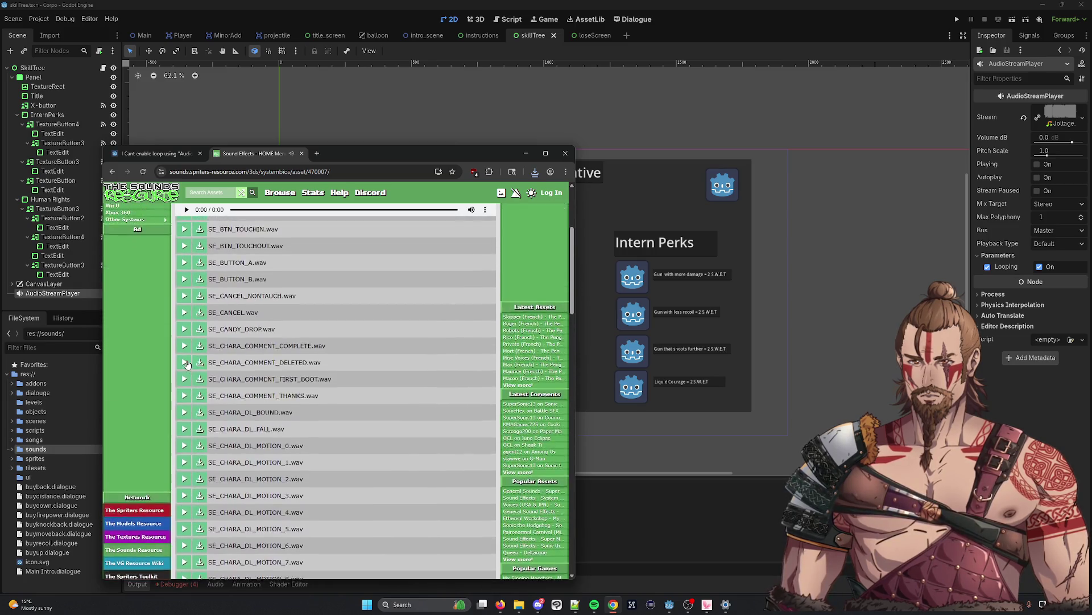
pyautogui.scroll(3, 187, 364)
pyautogui.click(186, 441)
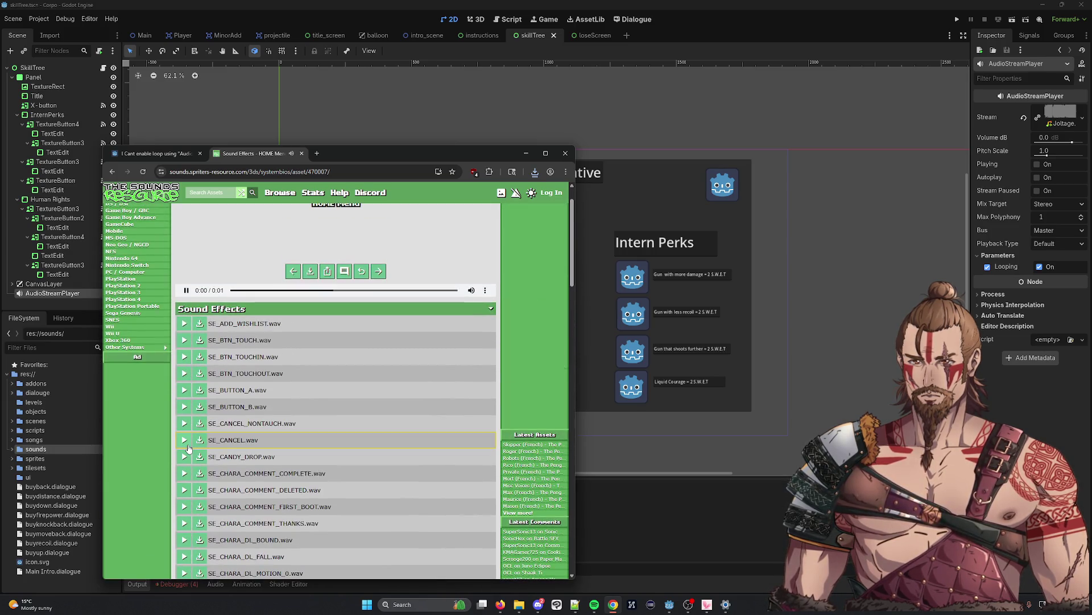
pyautogui.click(199, 440)
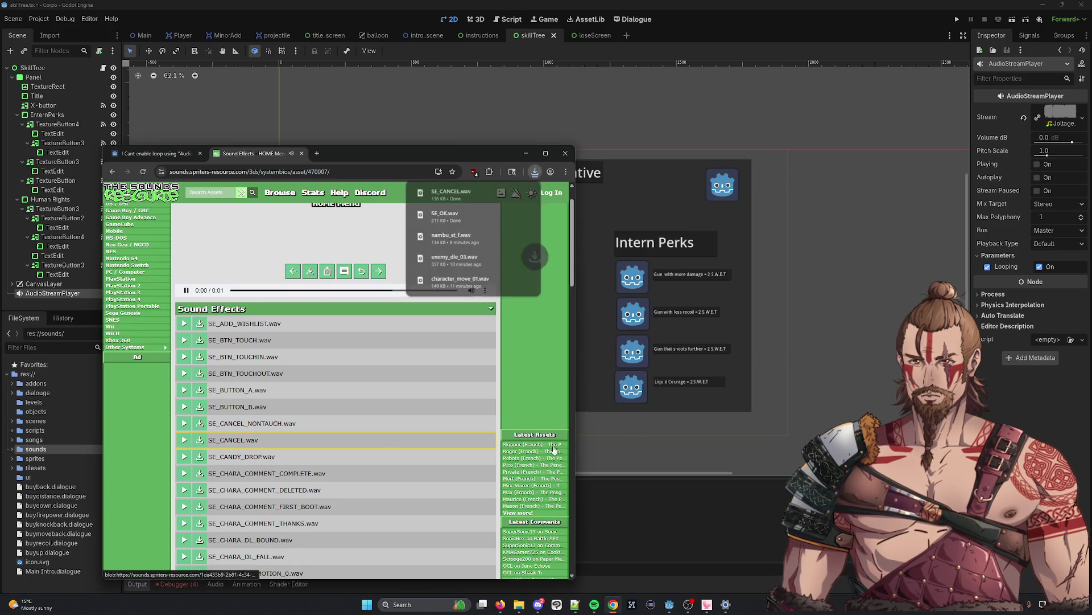
pyautogui.click(154, 153)
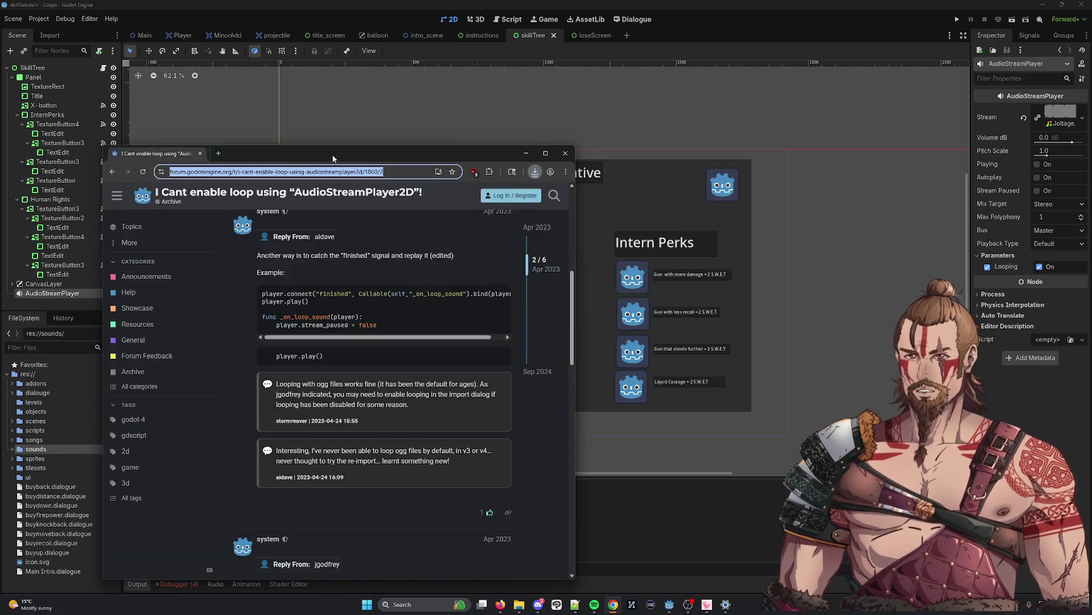
# Dismiss the browser showing the AudioStreamPlayer2D loop thread to return to Godot
pyautogui.click(525, 153)
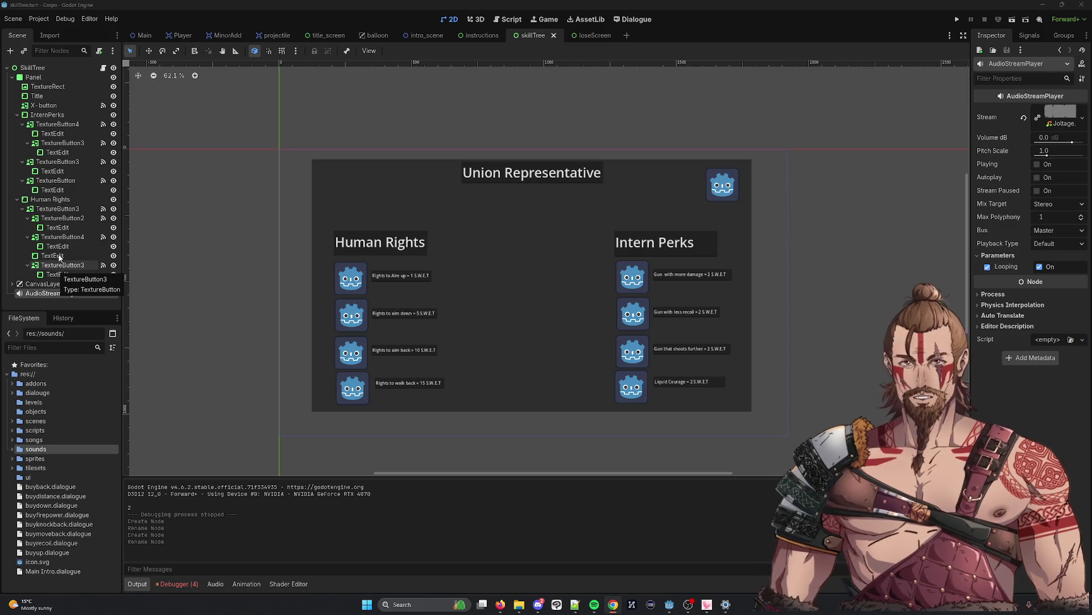
# Cut the move and fire audio player nodes from the Player scene tree
pyautogui.click(280, 36)
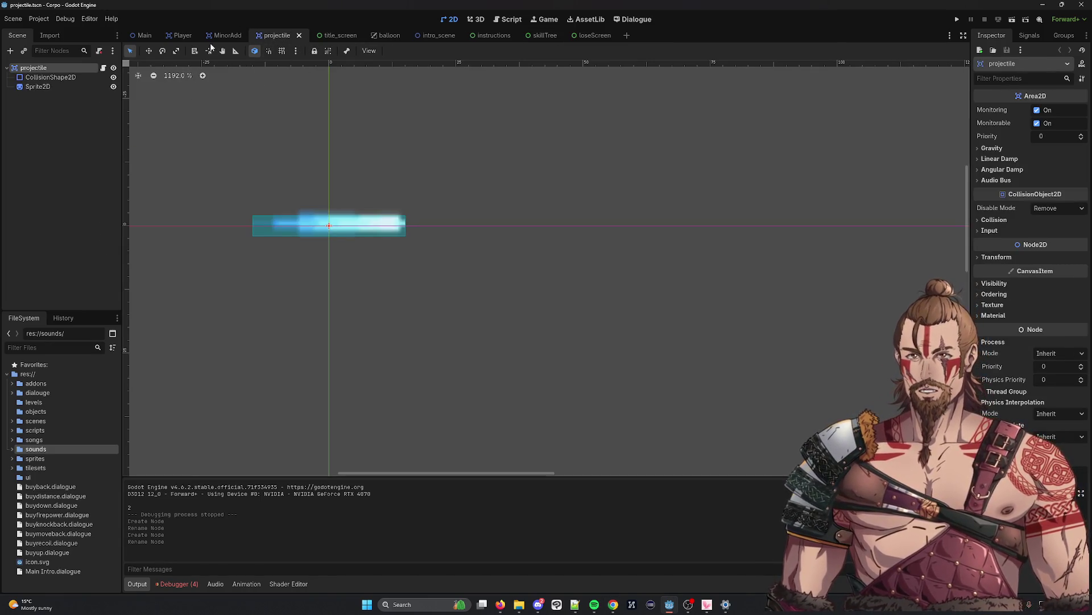
pyautogui.click(227, 35)
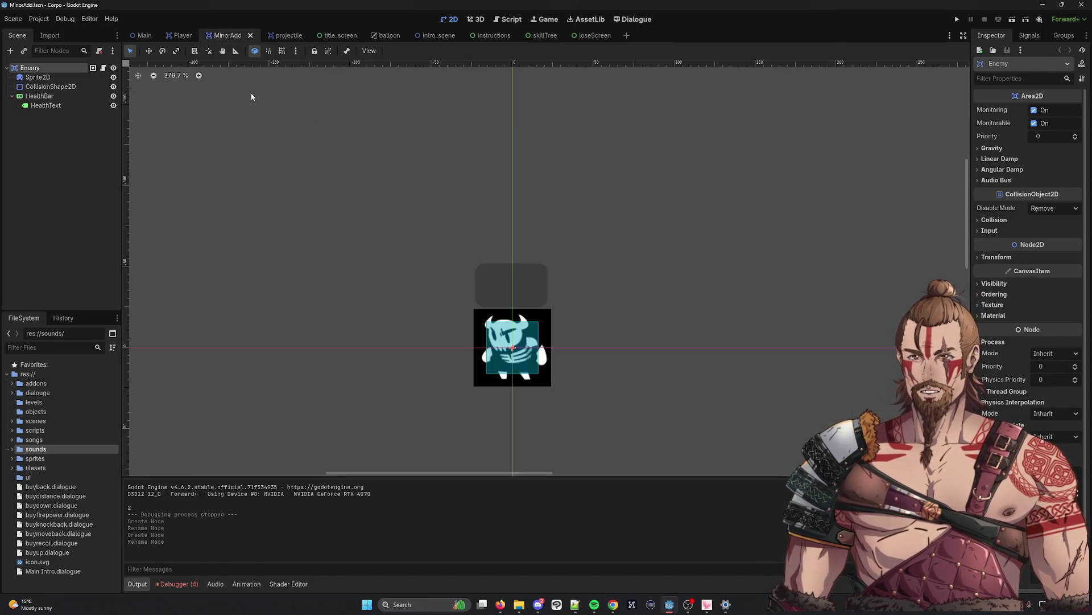
pyautogui.click(182, 36)
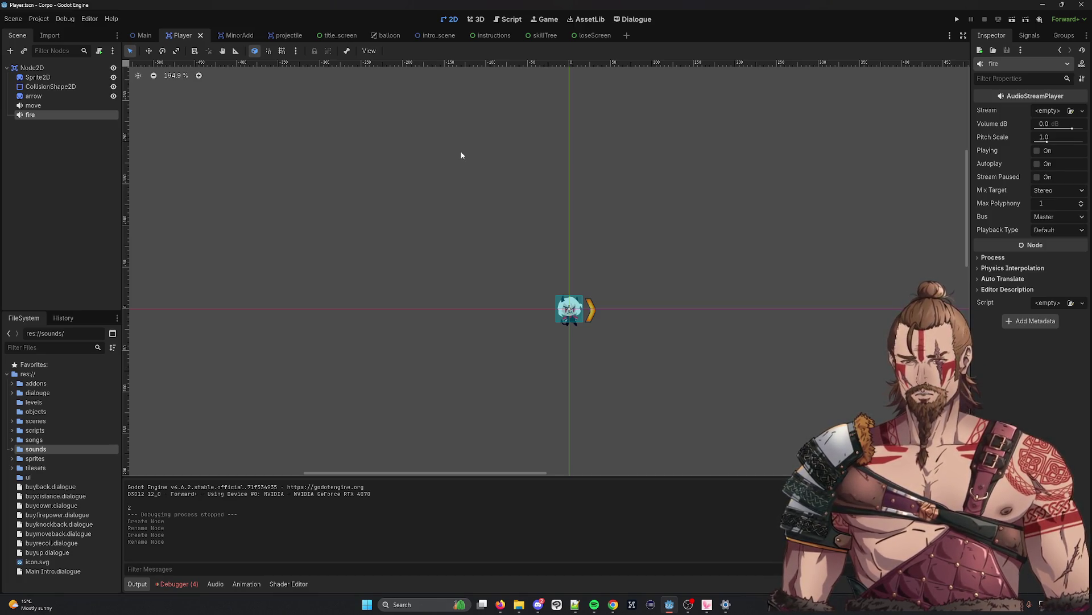
pyautogui.keyDown('ctrl'); pyautogui.click(33, 106); pyautogui.keyUp('ctrl')
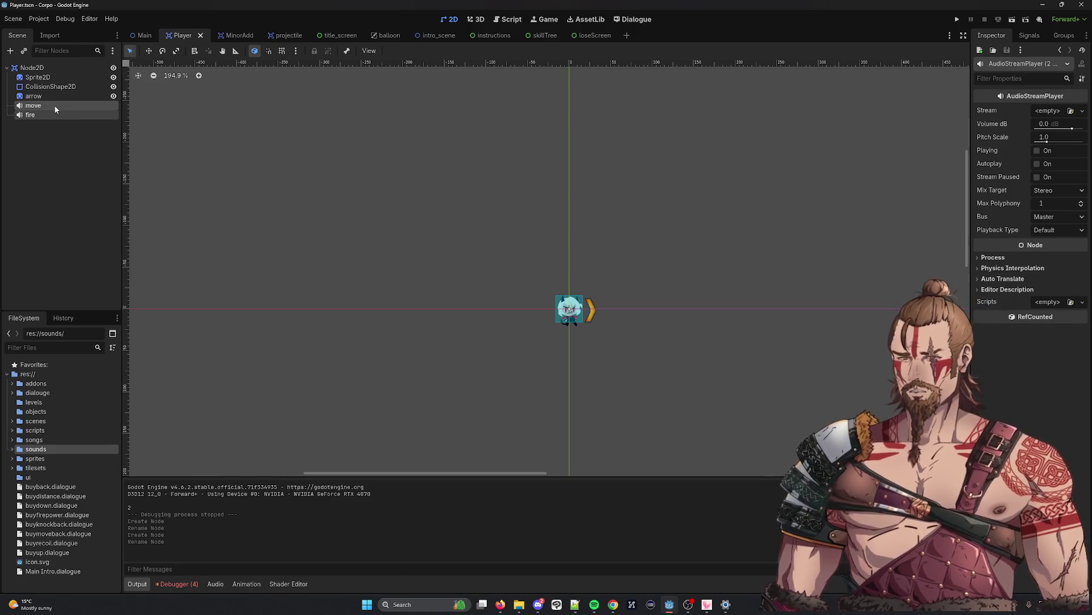
pyautogui.rightClick(70, 112)
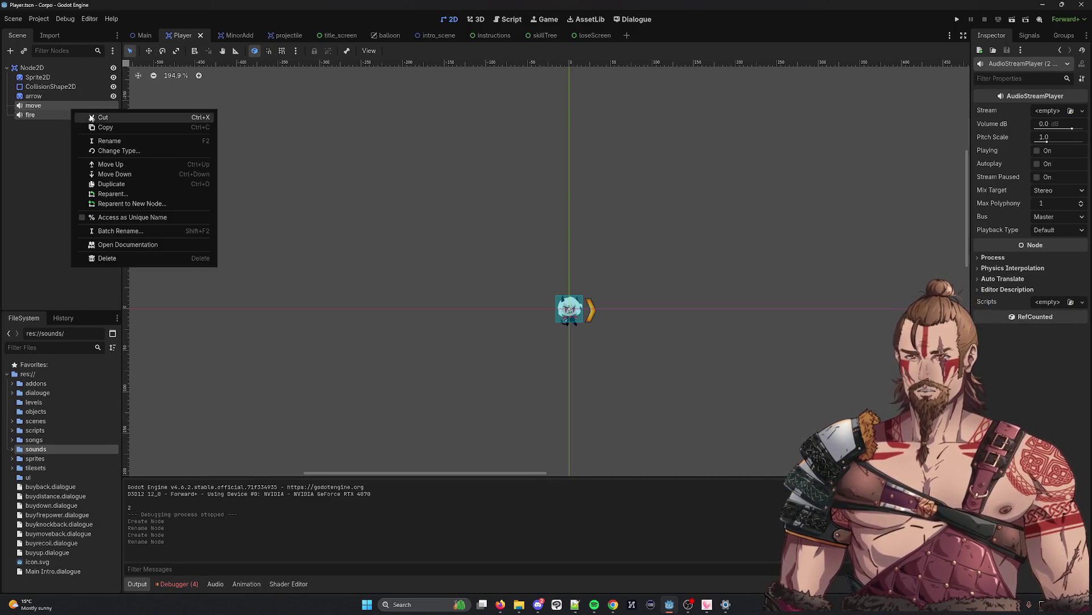
pyautogui.click(114, 118)
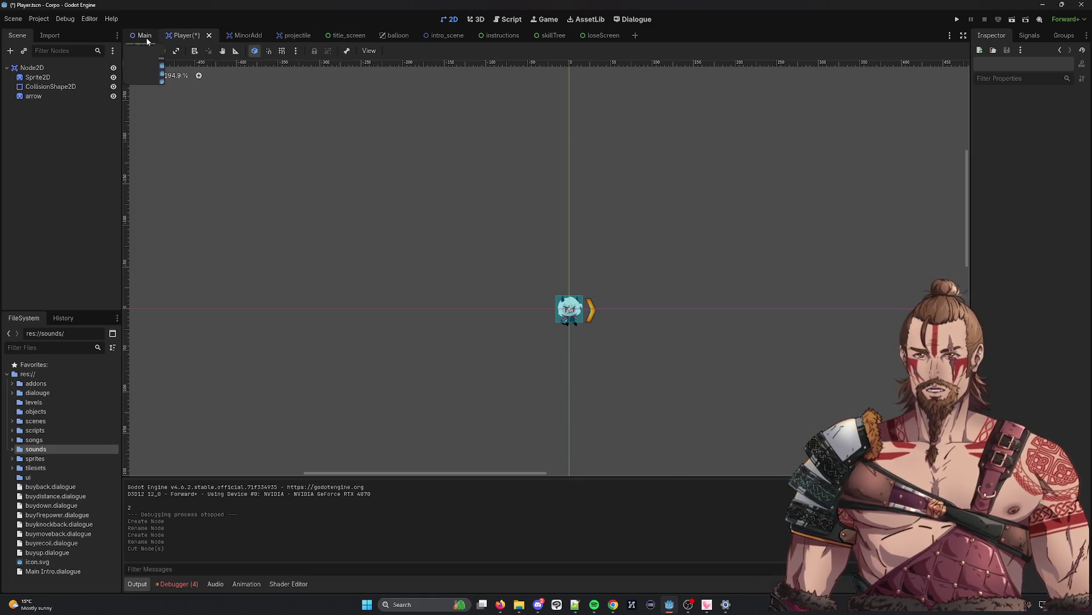
# Paste the cut nodes into Main, check Player and MinorAdd, then open movement.gd
pyautogui.click(145, 36)
pyautogui.hotkey('ctrl', 'v')
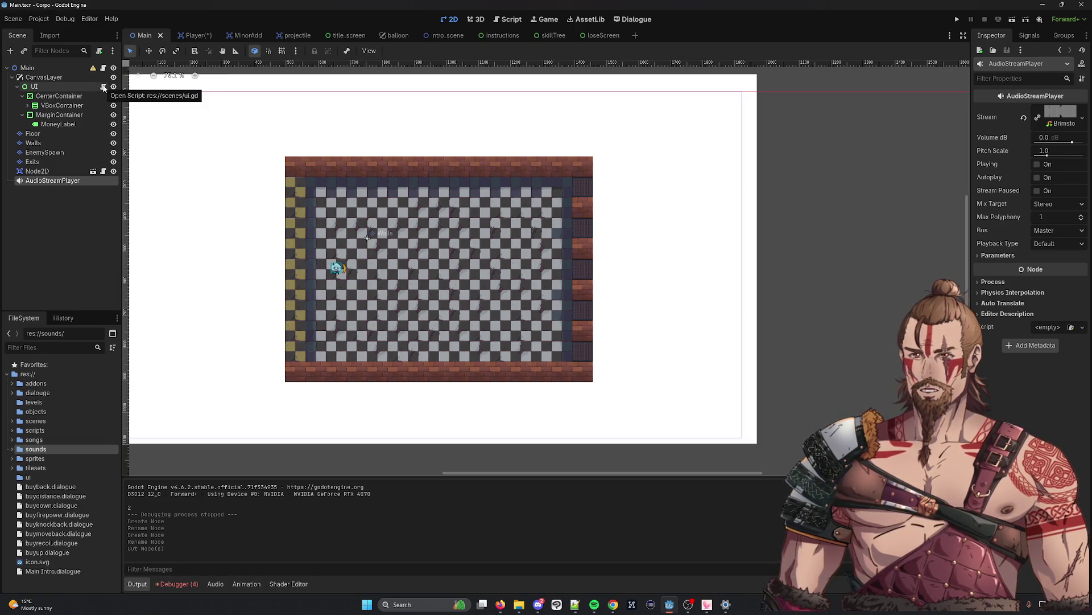
pyautogui.click(191, 35)
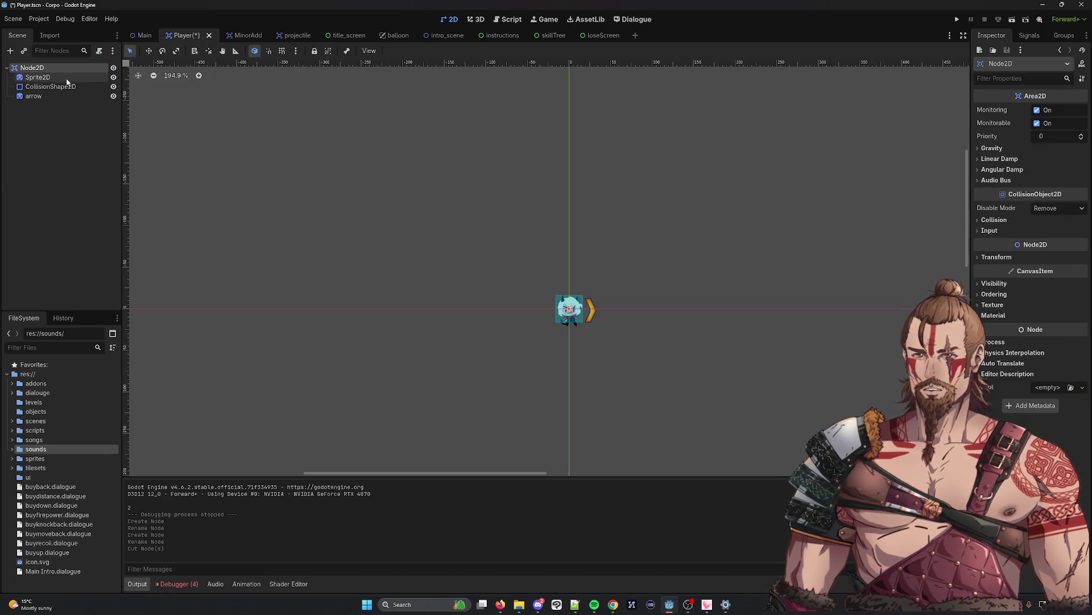
pyautogui.click(237, 35)
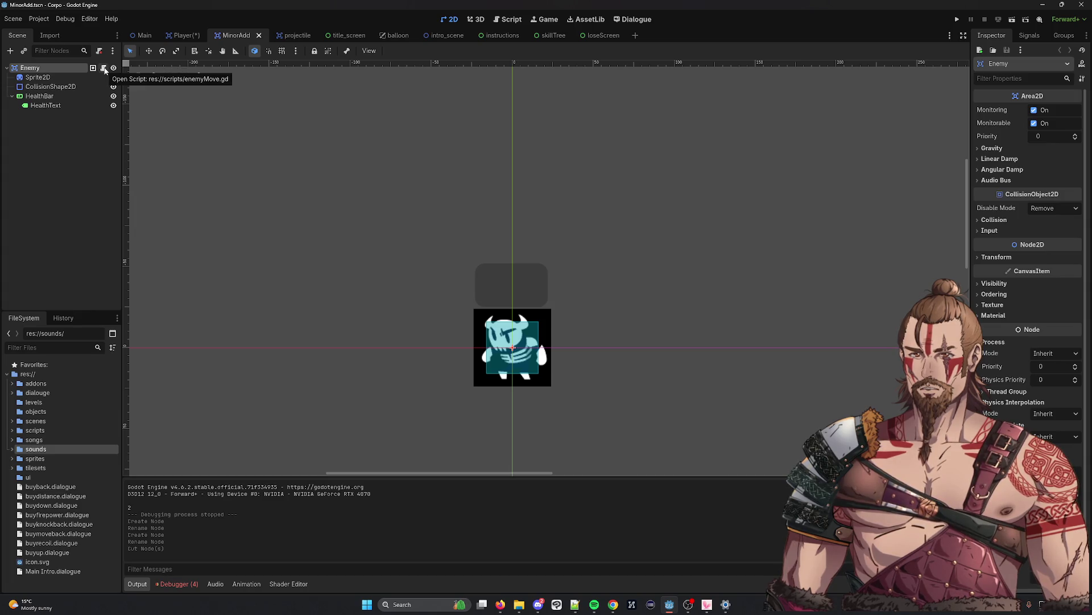
pyautogui.click(143, 35)
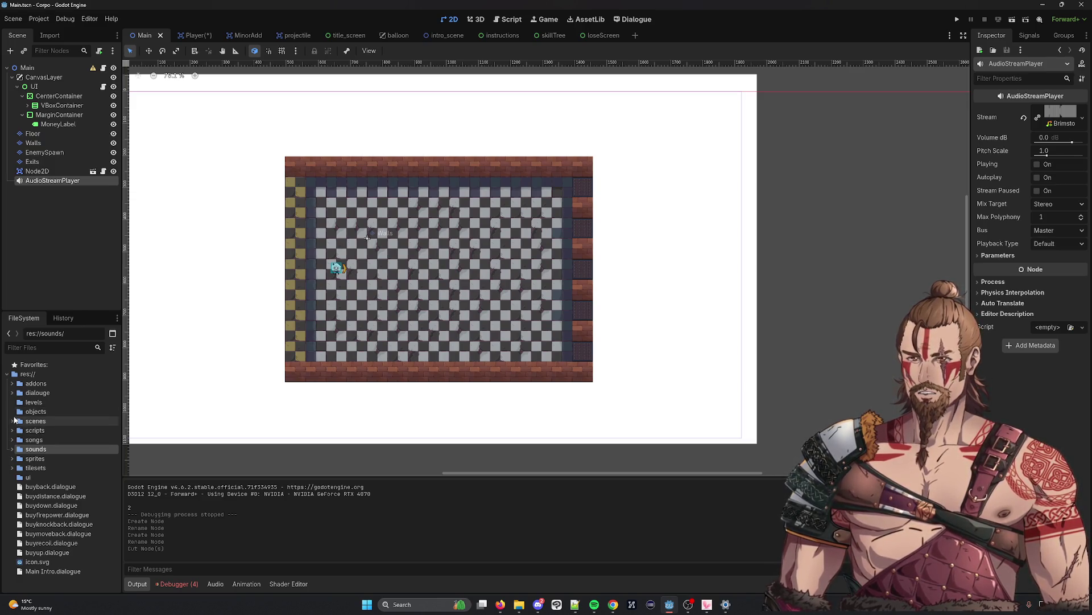
pyautogui.click(13, 430)
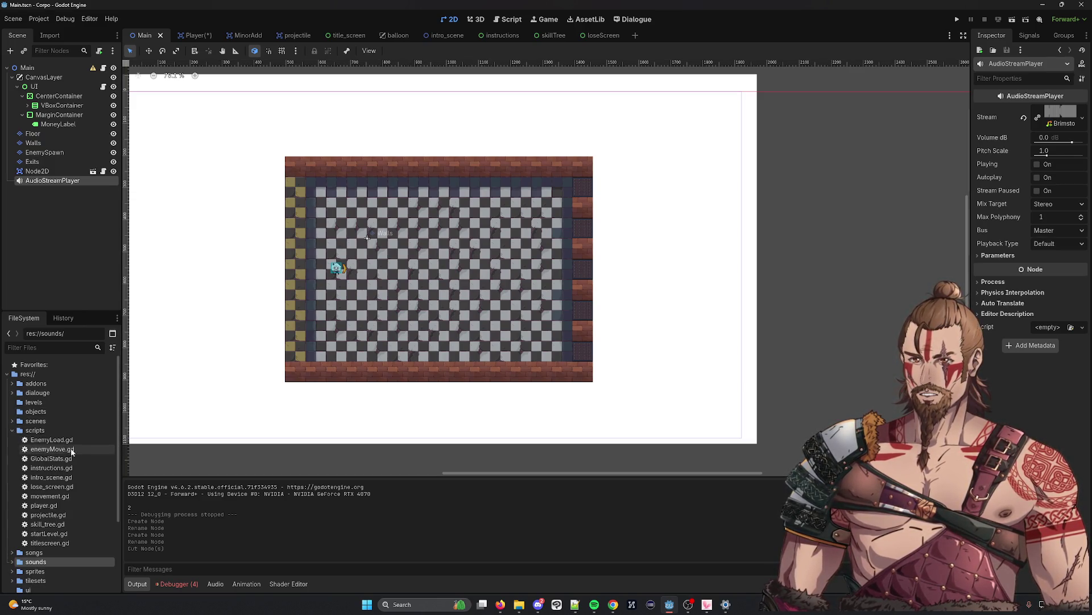
pyautogui.doubleClick(55, 497)
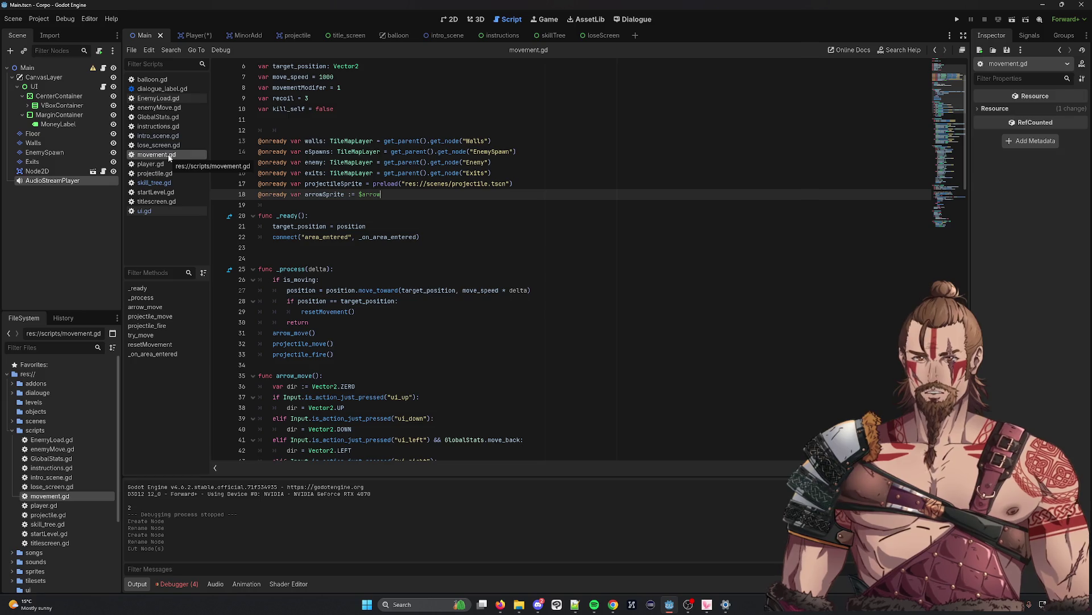
pyautogui.click(1030, 35)
pyautogui.click(1064, 35)
pyautogui.click(991, 36)
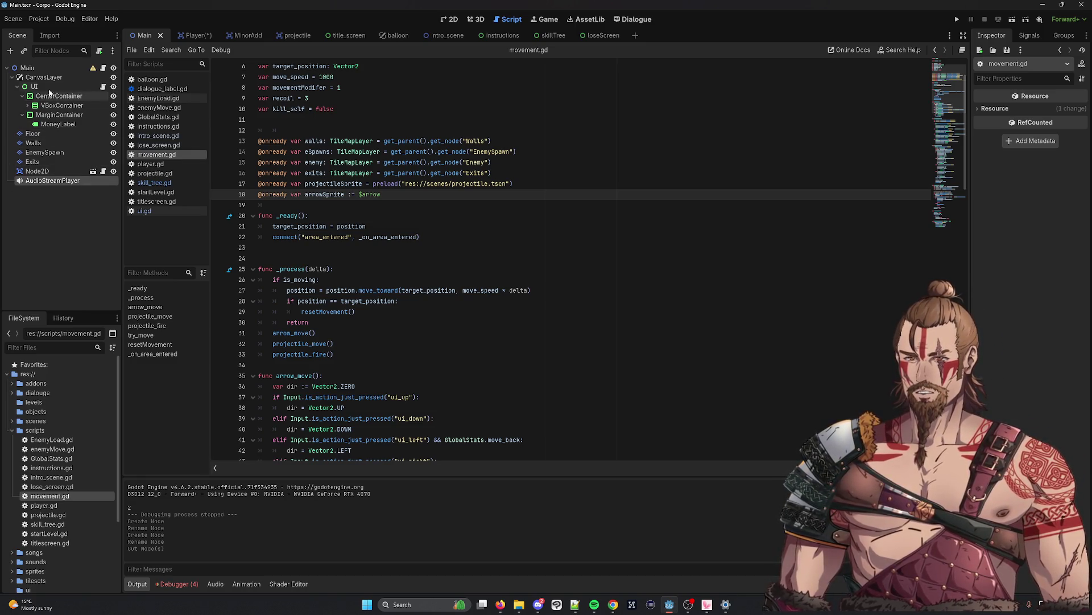
pyautogui.click(23, 68)
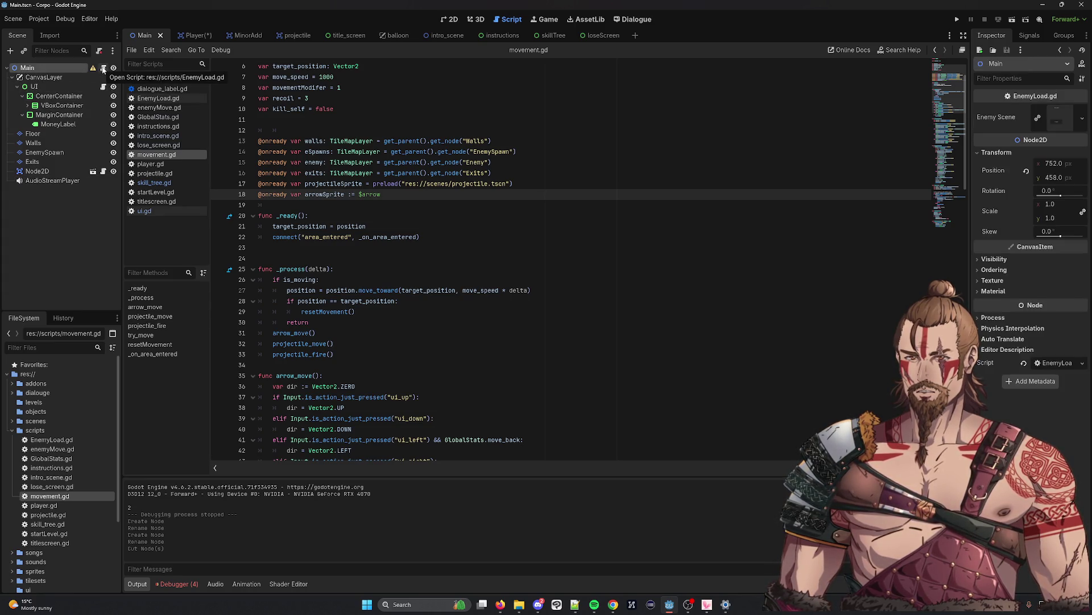
pyautogui.moveTo(94, 70)
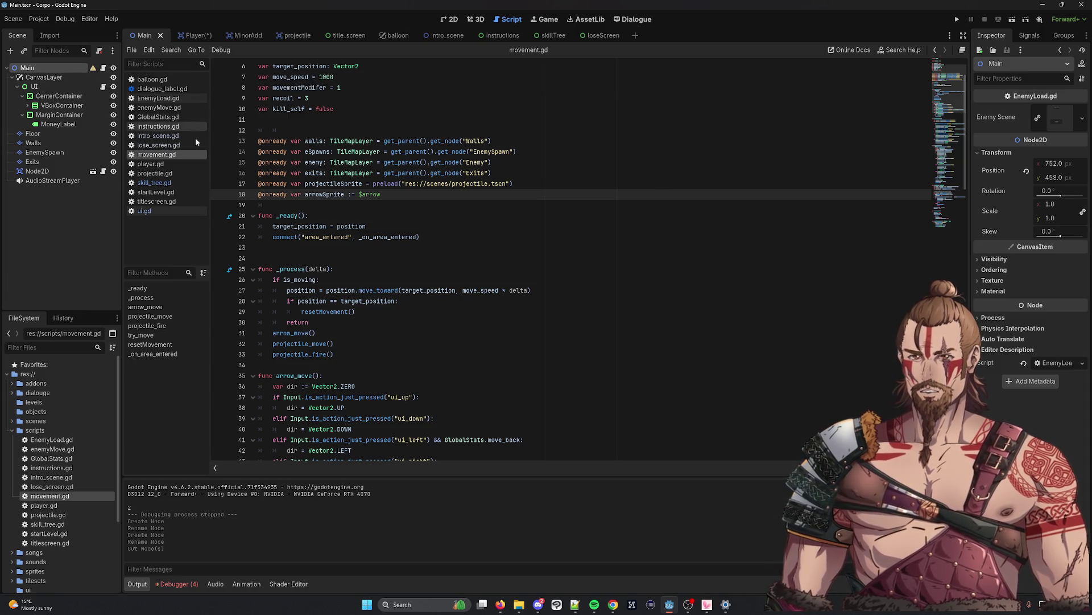
pyautogui.doubleClick(44, 68)
pyautogui.hotkey('ctrl', 'v')
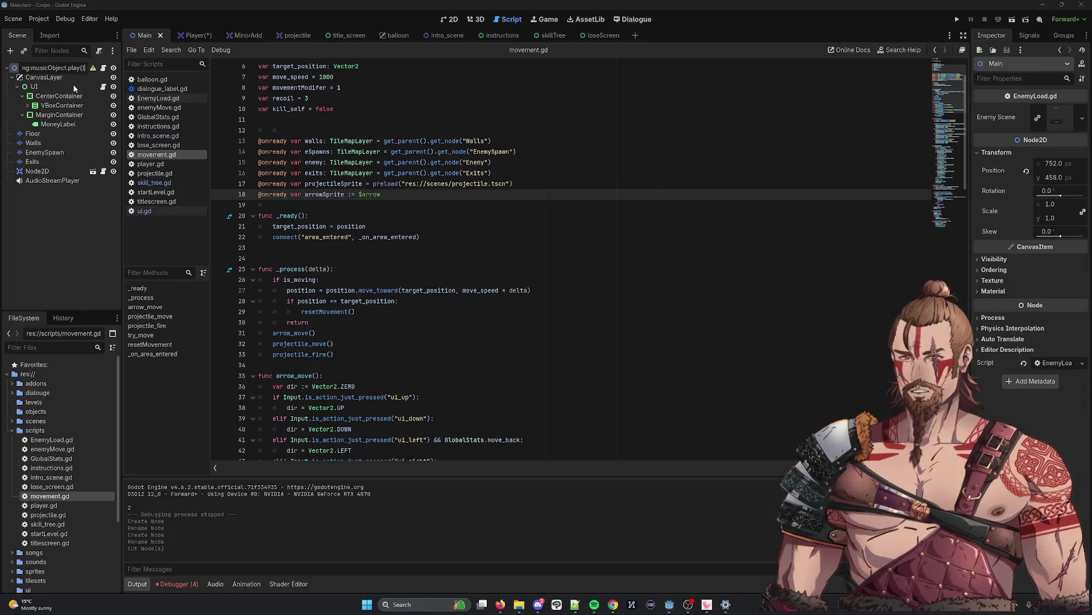
pyautogui.hotkey('ctrl', 'z')
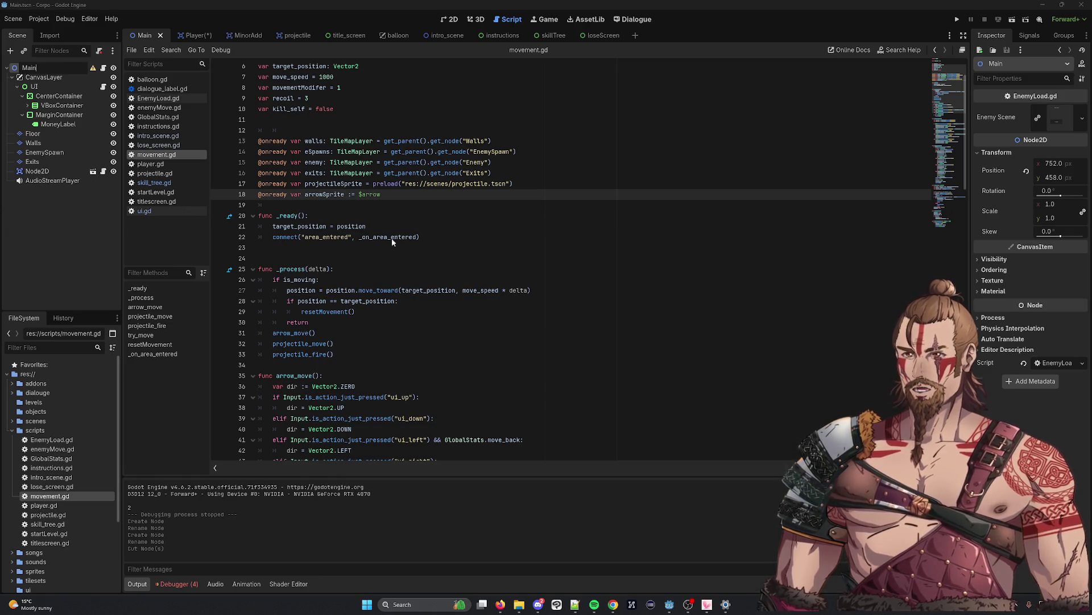
pyautogui.press('Return')
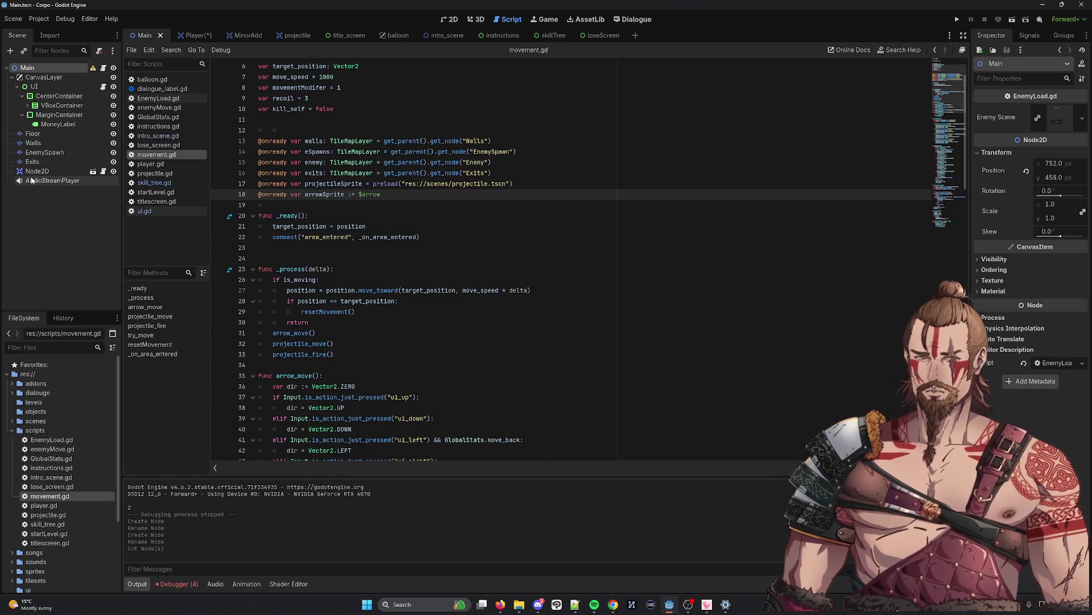
pyautogui.scroll(-8, 317, 151)
pyautogui.scroll(-6, 317, 151)
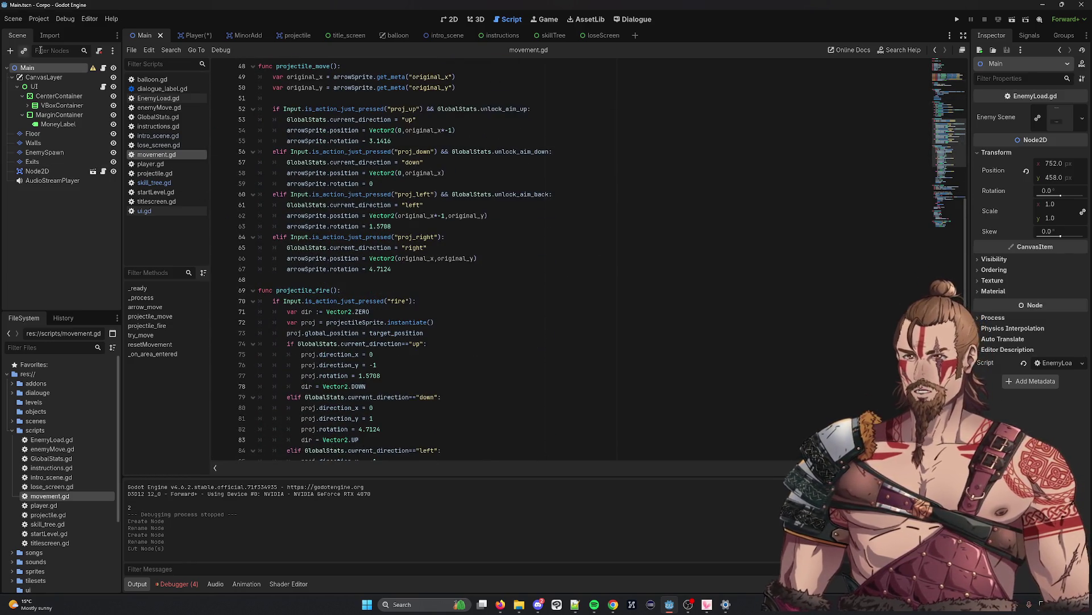
# Rename Main's existing AudioStreamPlayer to 'music' and save the scene
pyautogui.rightClick(51, 67)
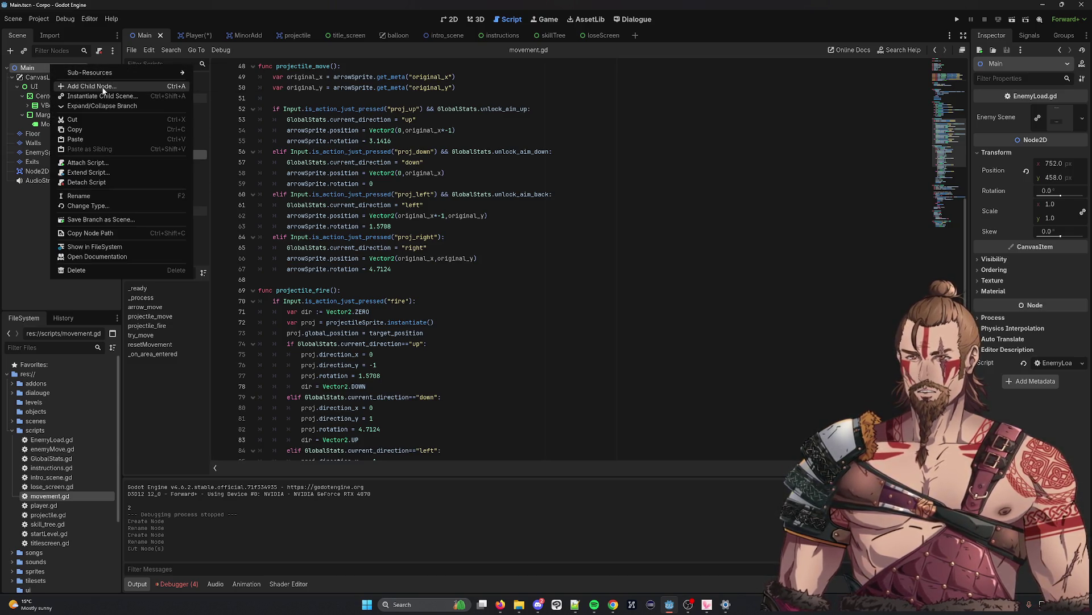
pyautogui.click(91, 86)
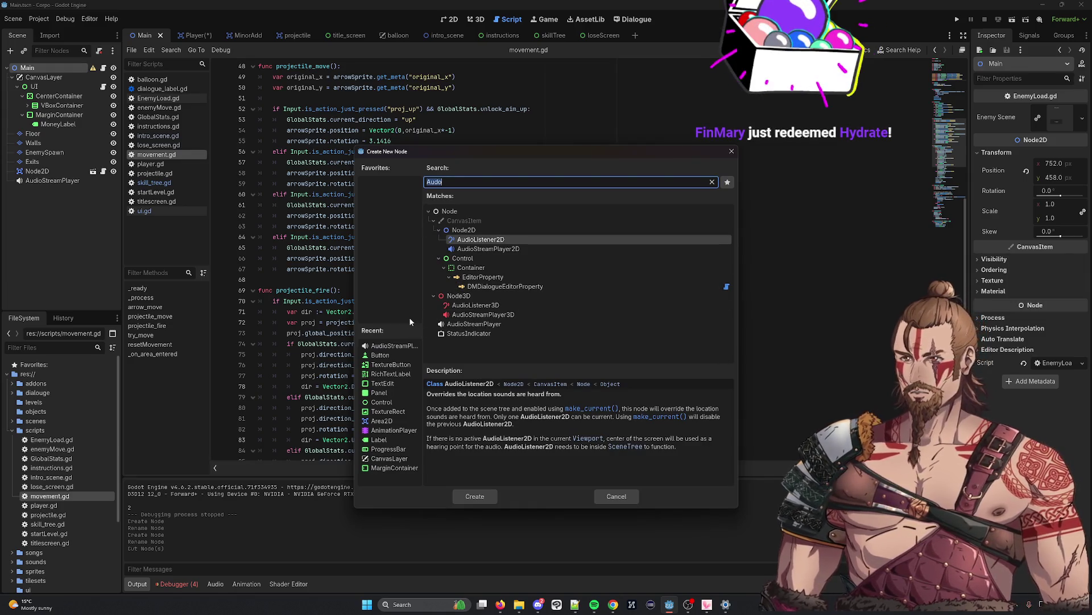
pyautogui.click(501, 324)
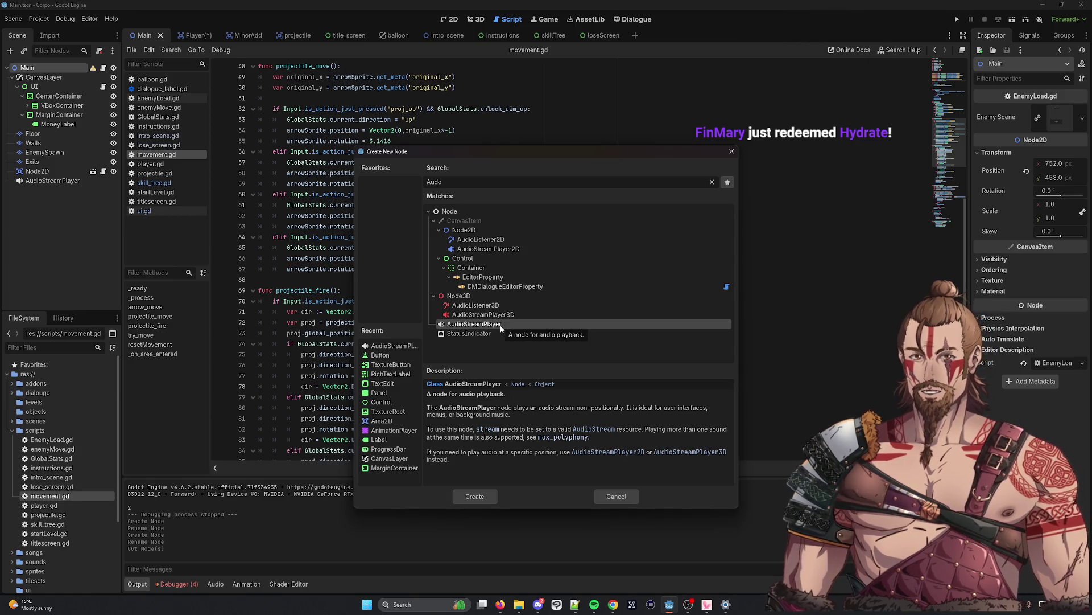
pyautogui.click(626, 497)
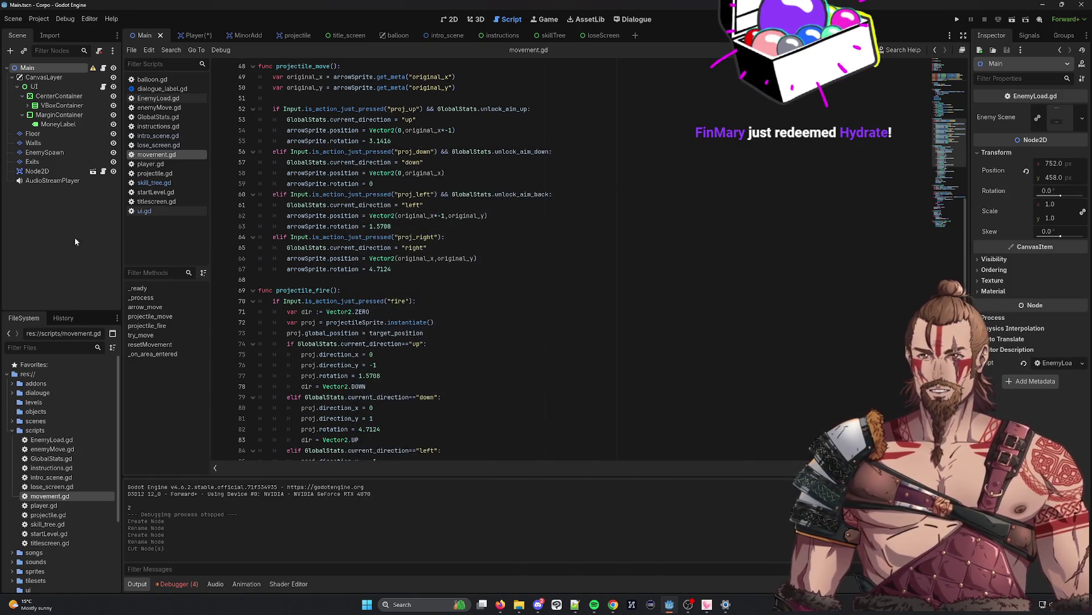
pyautogui.click(55, 182)
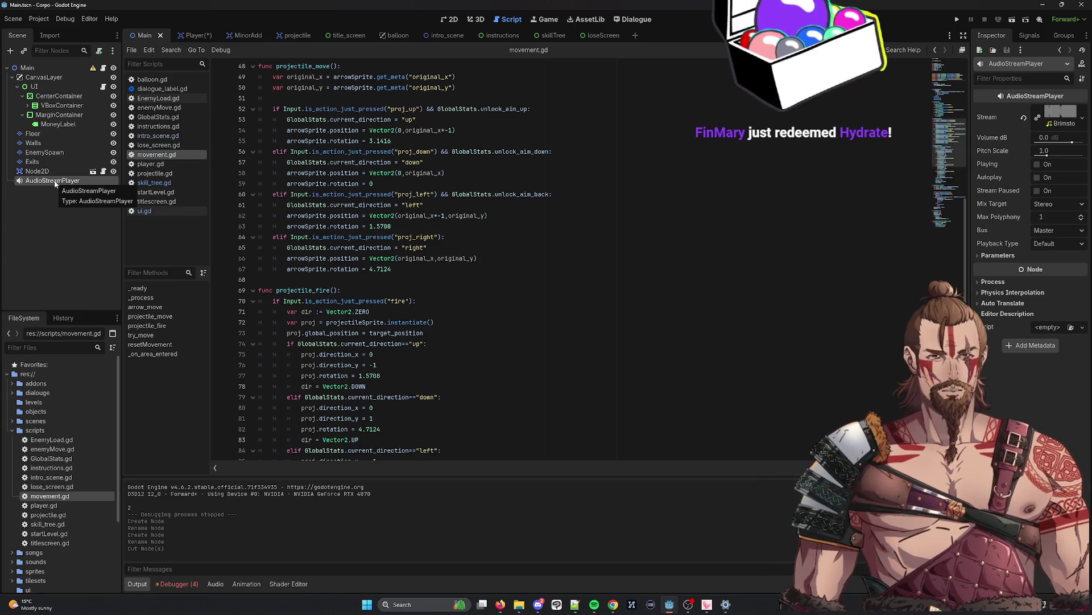
pyautogui.rightClick(59, 183)
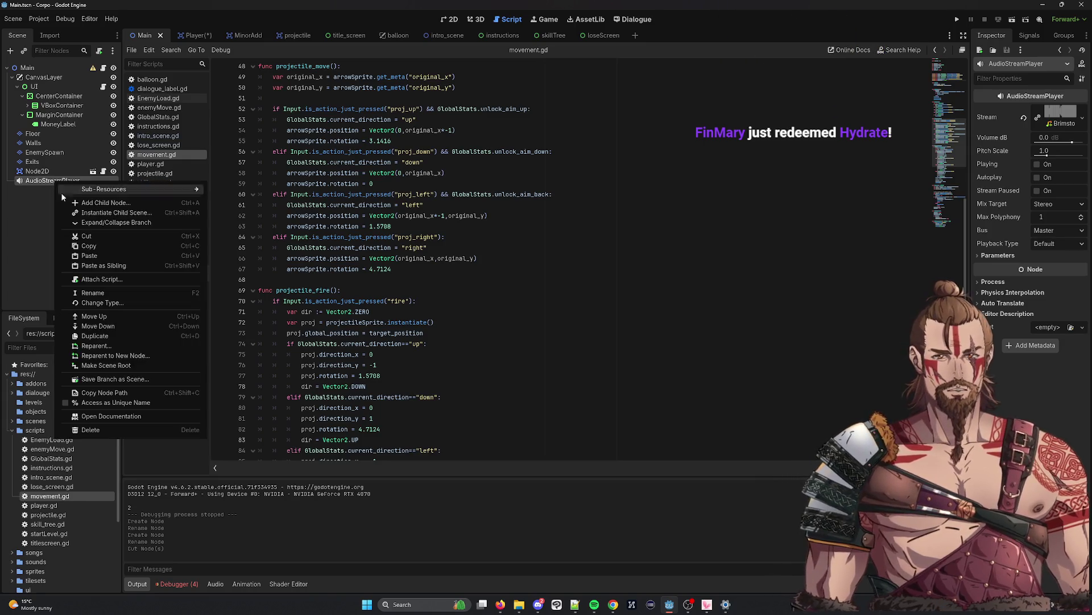
pyautogui.click(113, 292)
pyautogui.write('music')
pyautogui.press('Return')
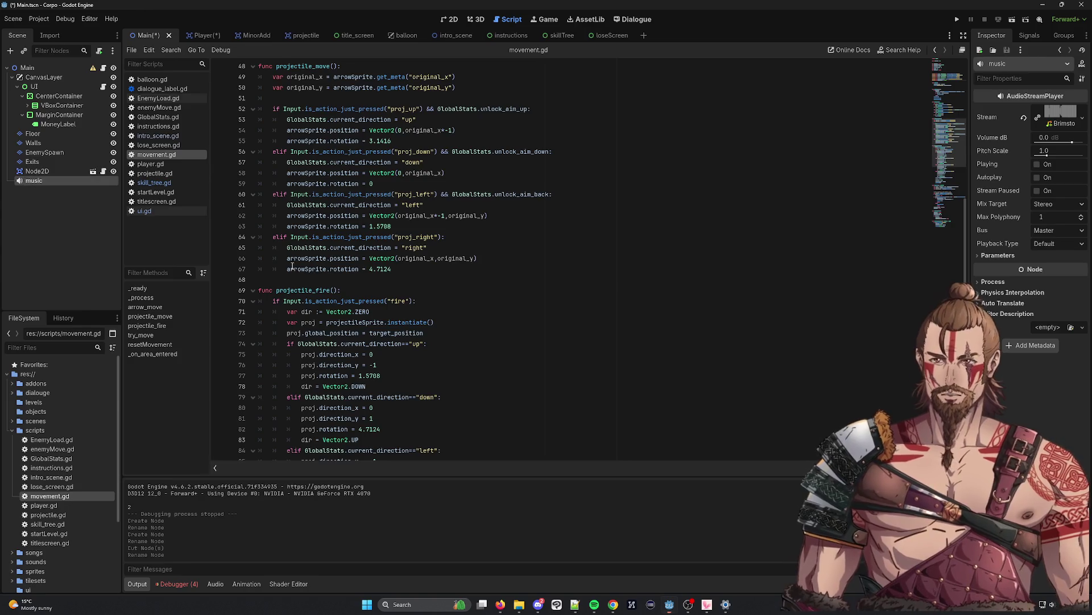
pyautogui.hotkey('ctrl', 's')
pyautogui.scroll(1, 453, 233)
pyautogui.scroll(15, 454, 233)
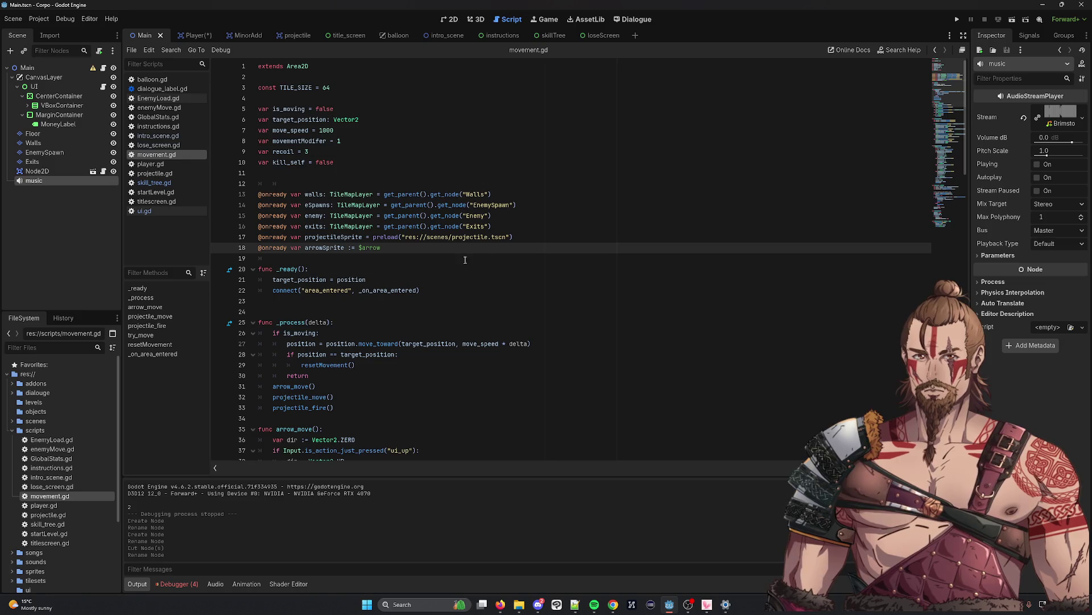
pyautogui.scroll(-19, 382, 250)
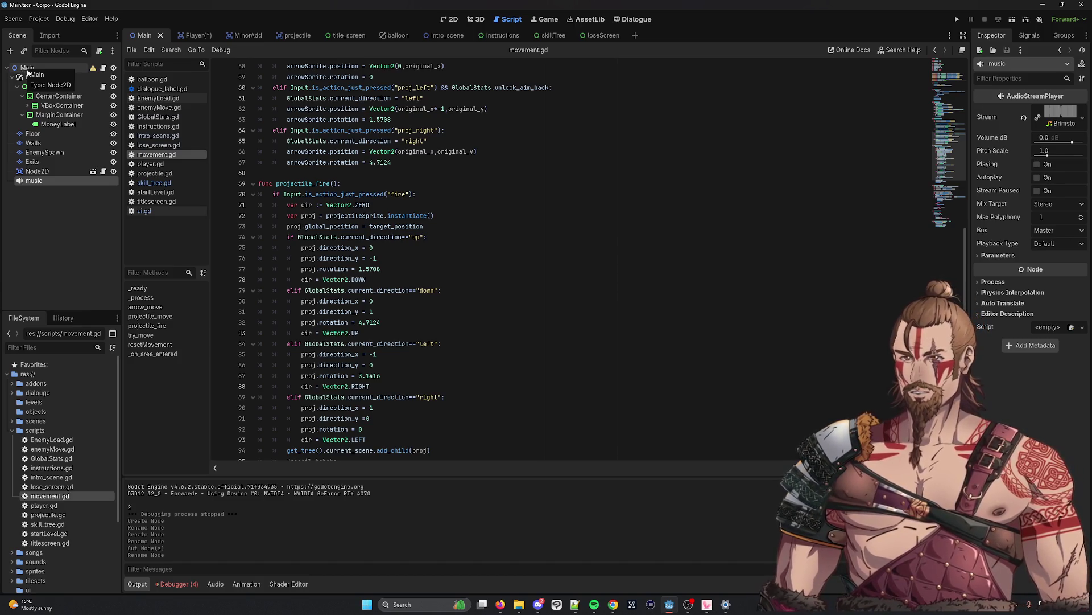
# Add an AudioStreamPlayer child under Main named 'move'
pyautogui.rightClick(26, 69)
pyautogui.click(91, 93)
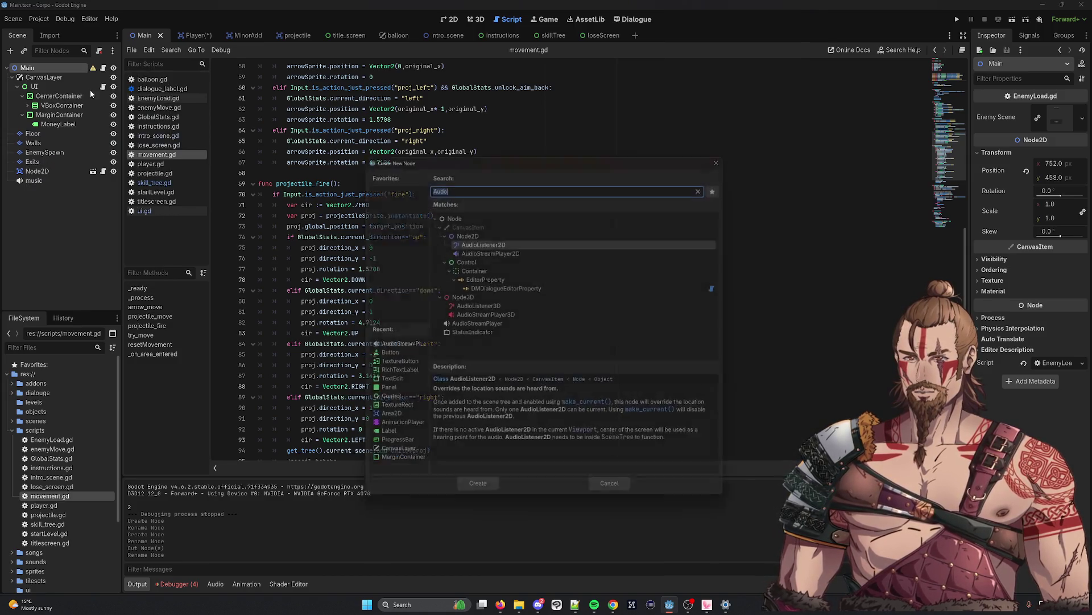
pyautogui.doubleClick(497, 326)
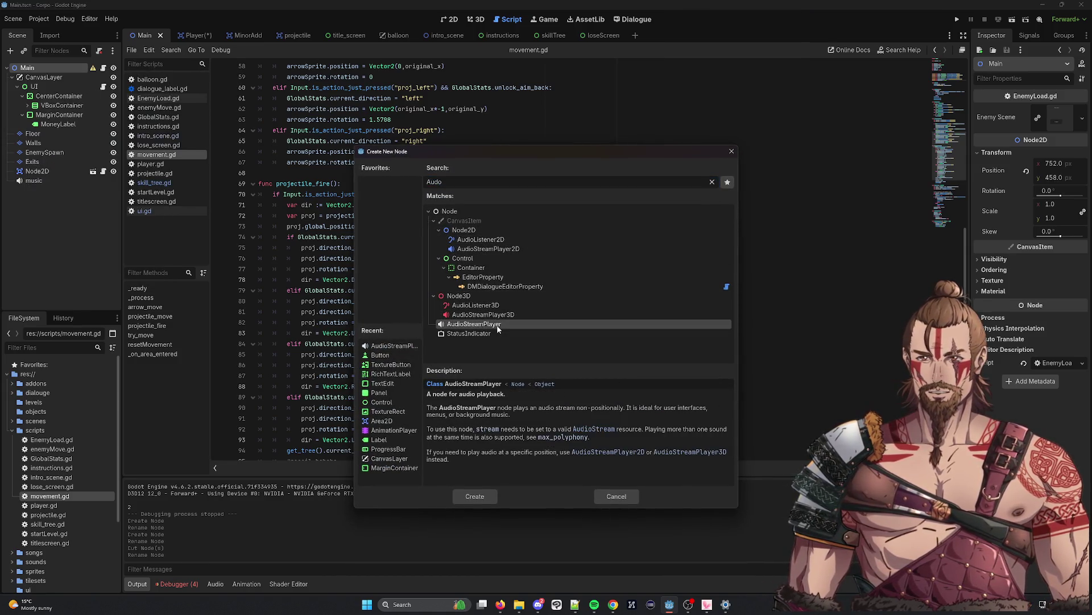
pyautogui.rightClick(59, 193)
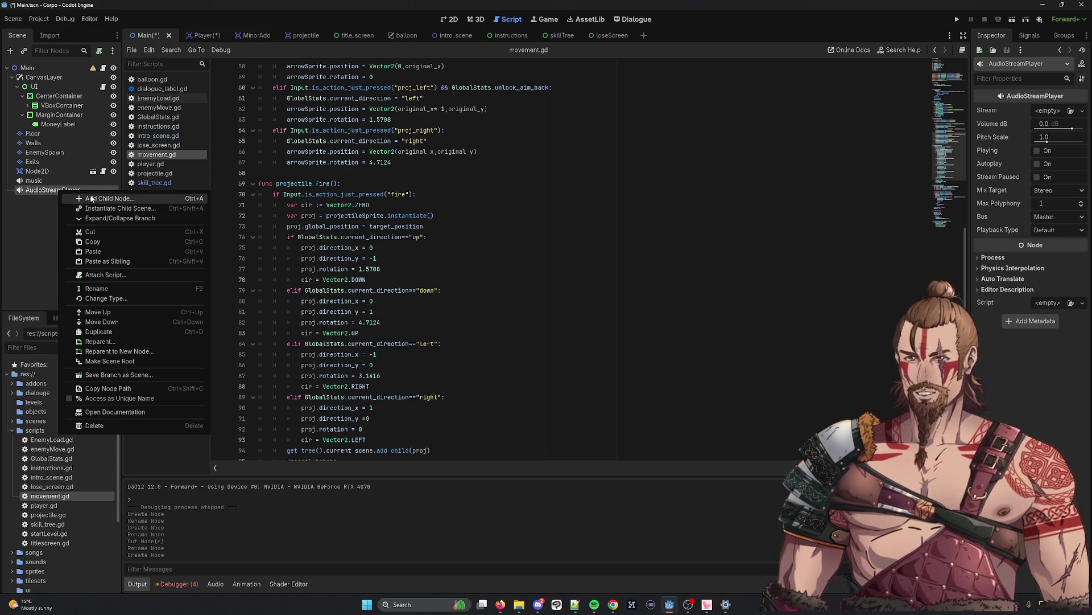
pyautogui.click(98, 288)
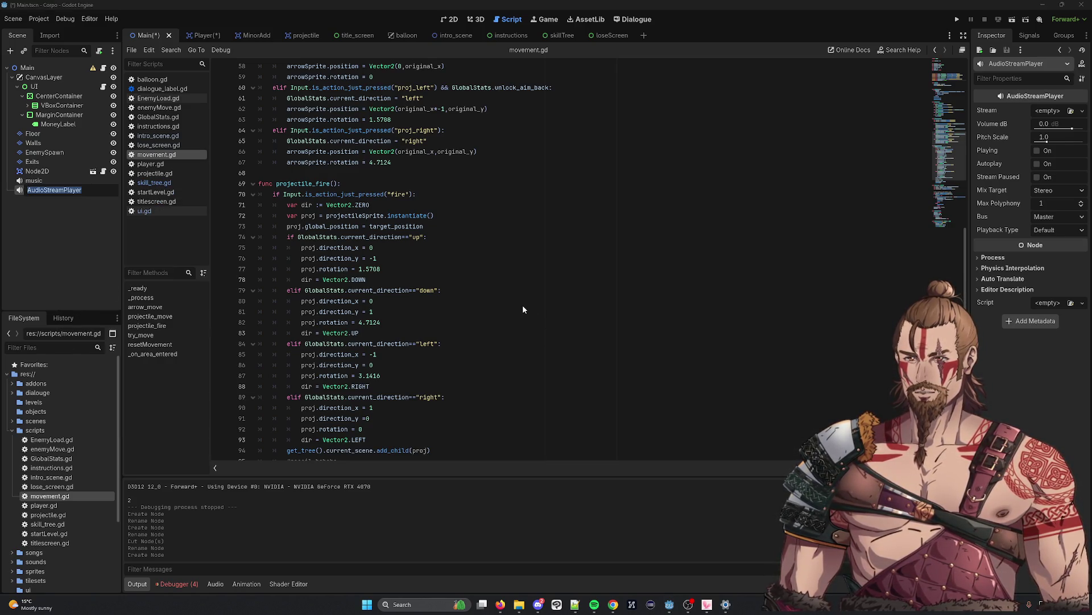
pyautogui.write('move')
pyautogui.press('Return')
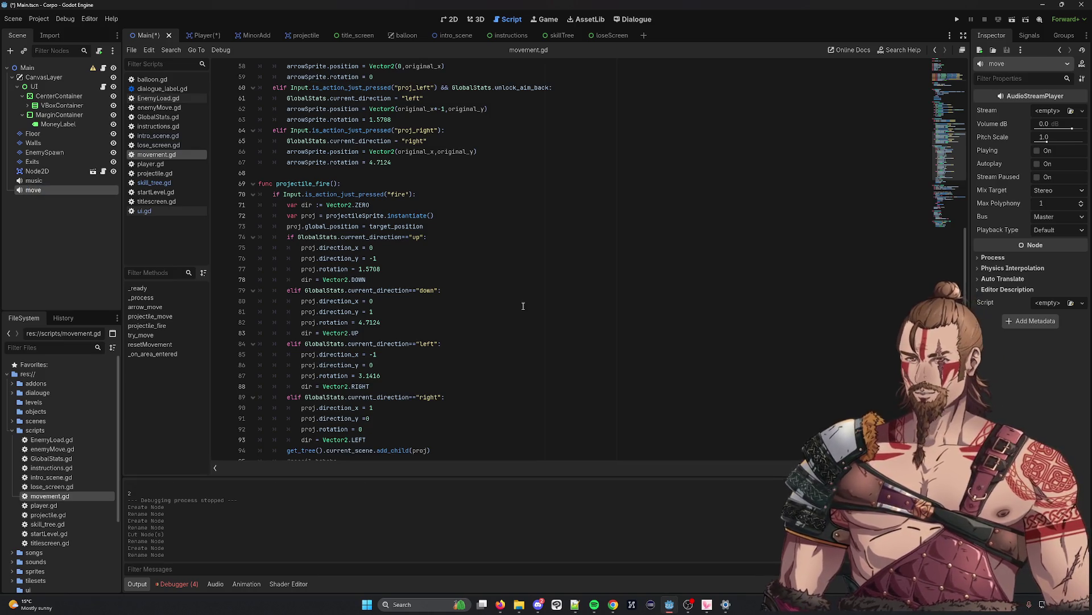
# Add a second AudioStreamPlayer child under Main named 'fire'
pyautogui.rightClick(34, 69)
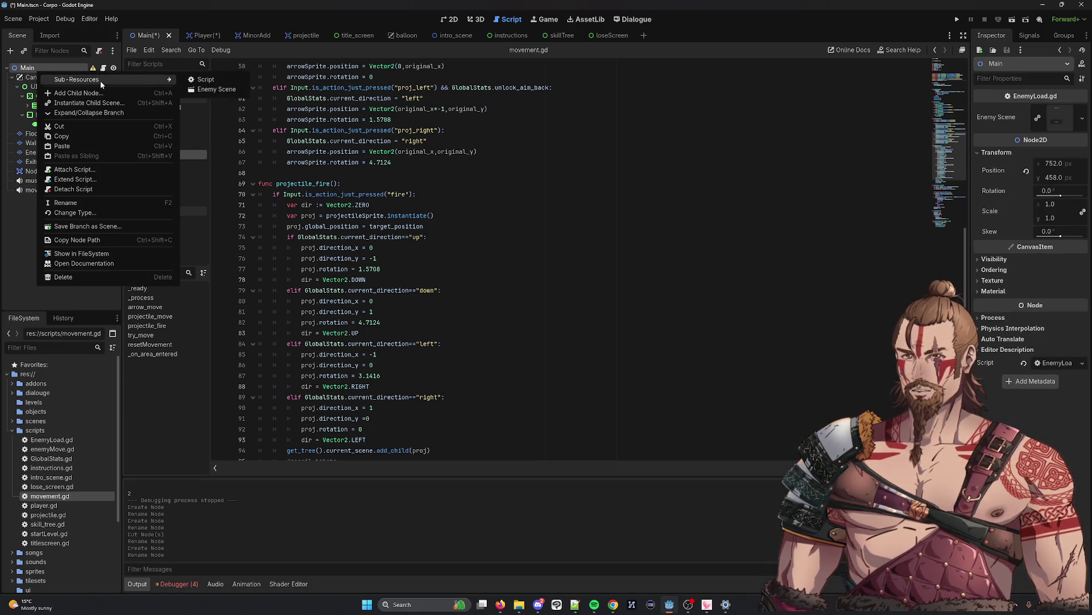
pyautogui.click(128, 95)
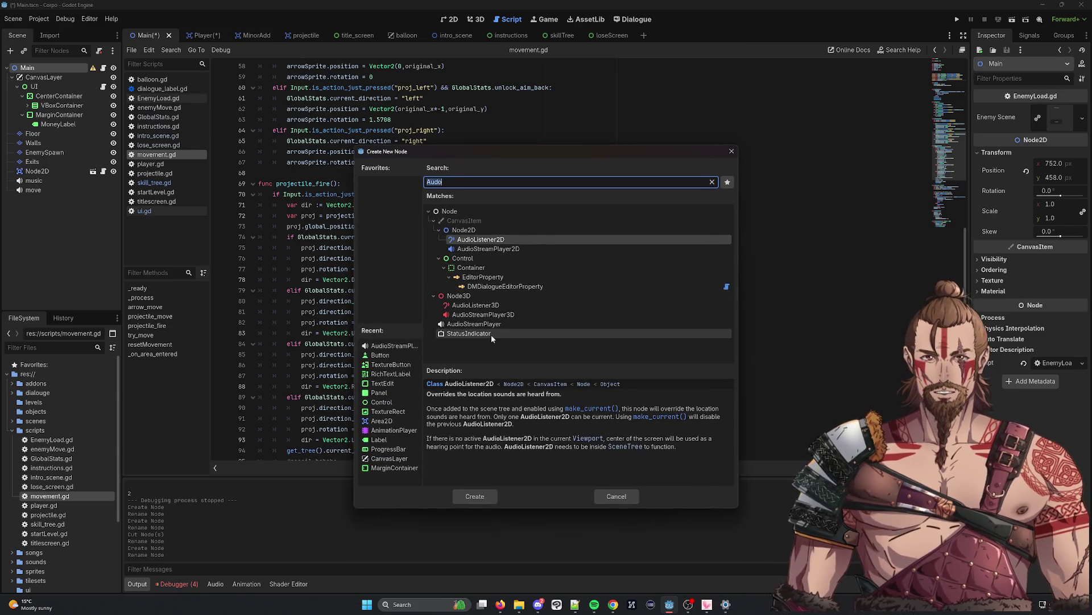
pyautogui.doubleClick(474, 324)
pyautogui.rightClick(57, 199)
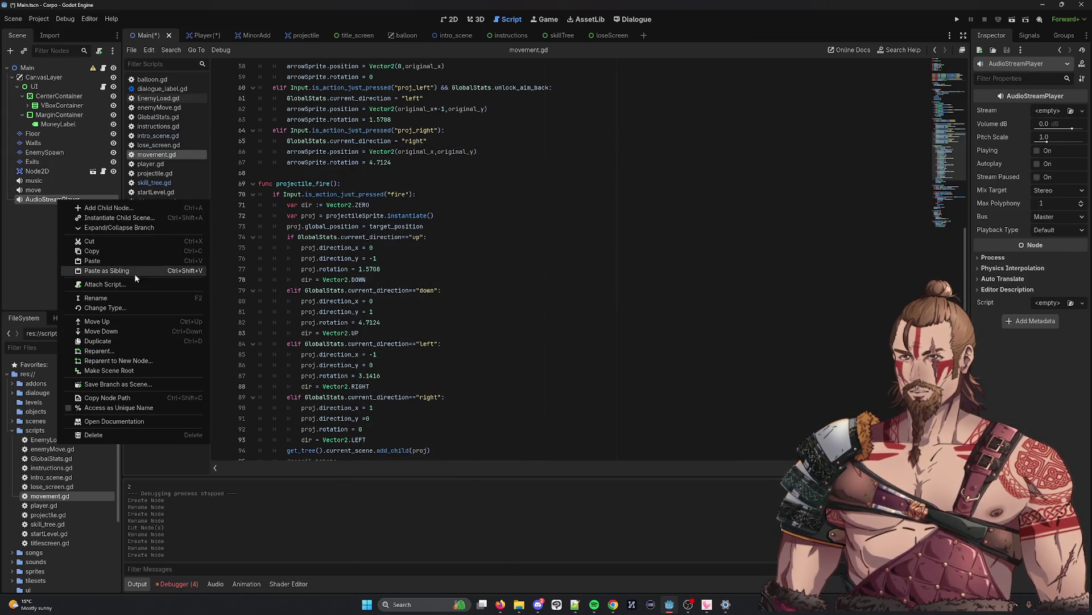
pyautogui.click(98, 282)
pyautogui.write('fire')
pyautogui.press('Return')
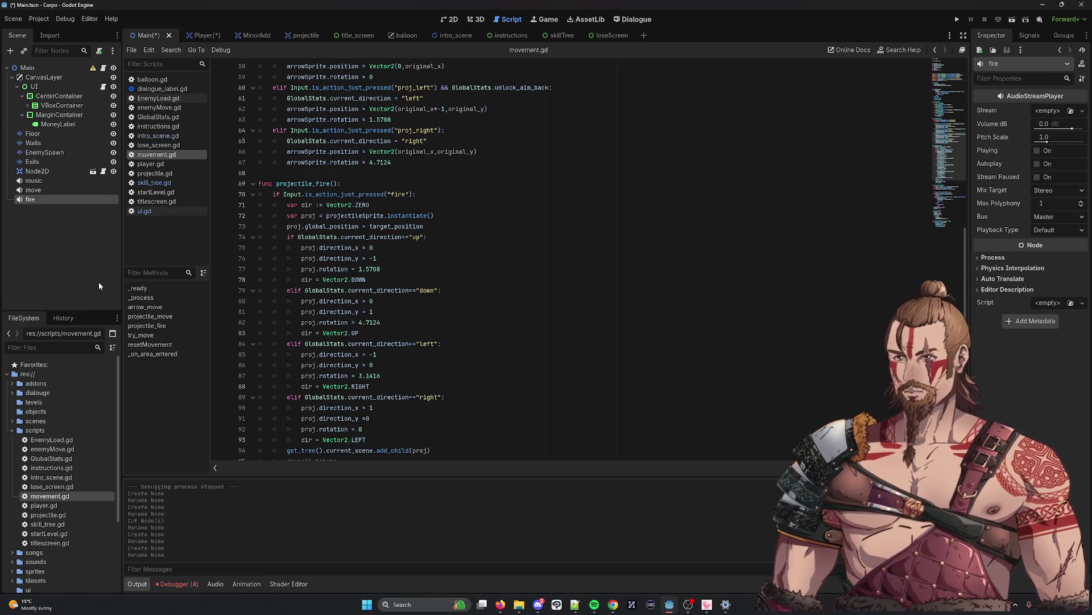
pyautogui.click(494, 239)
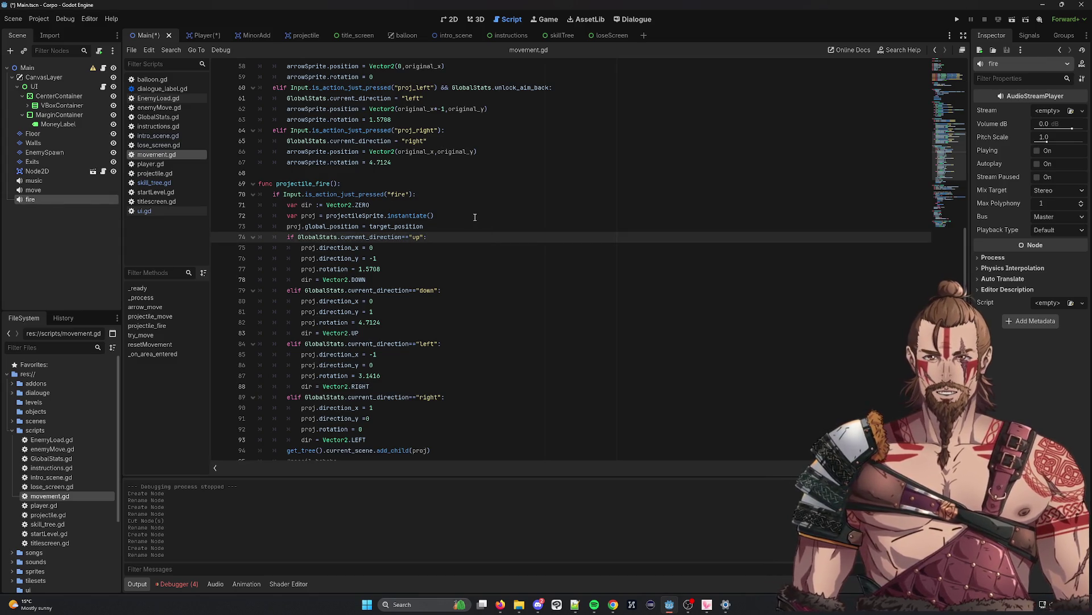
# Copy the arrowSprite declaration from line 18 twice onto lines 20 and 21
pyautogui.scroll(15, 475, 217)
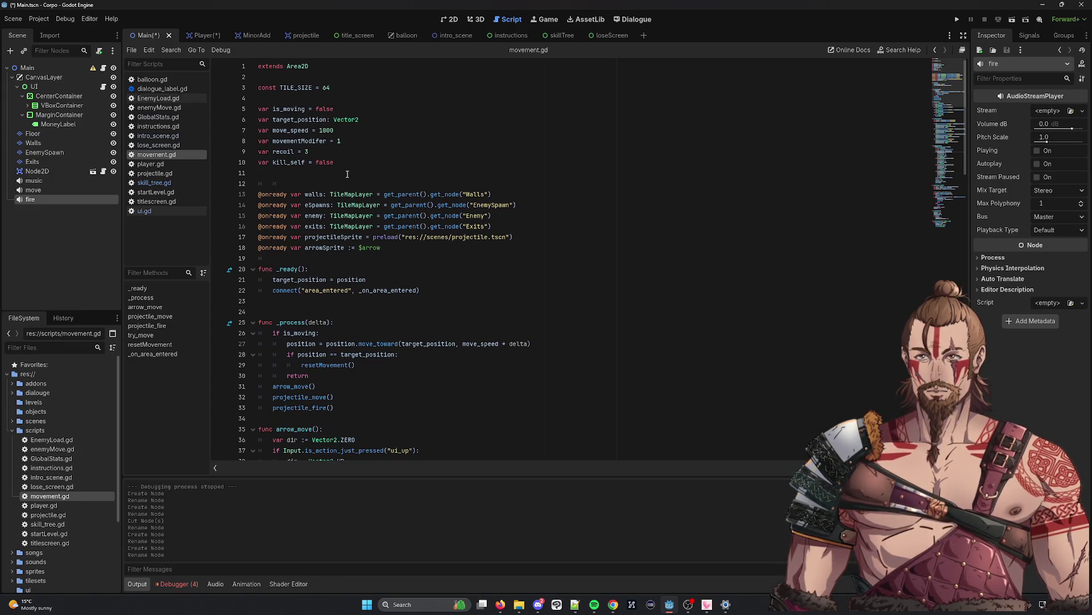
pyautogui.click(450, 260)
pyautogui.tripleClick(387, 248)
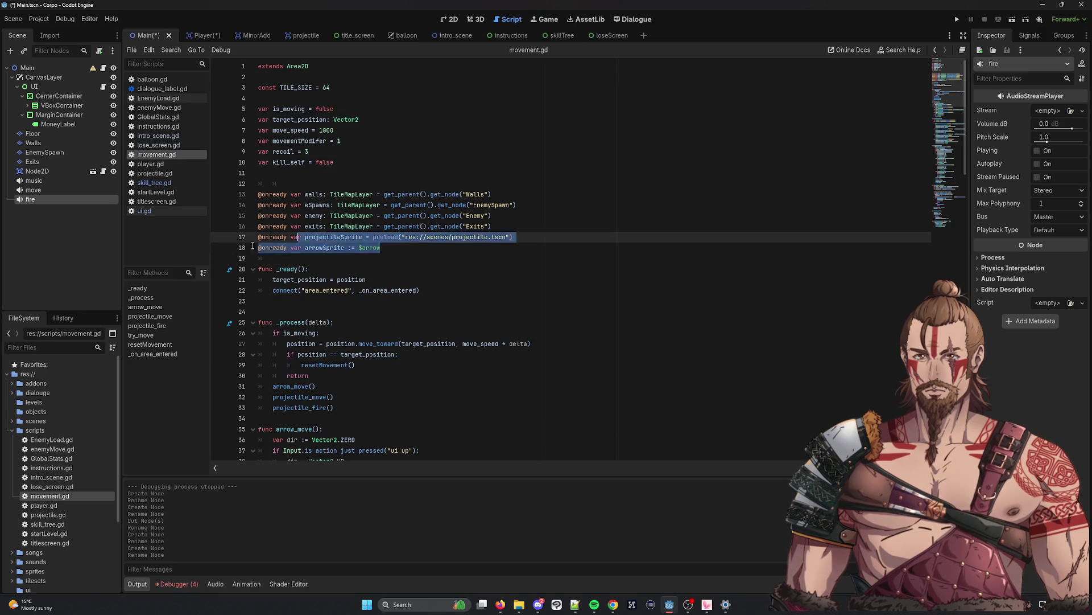
pyautogui.click(313, 259)
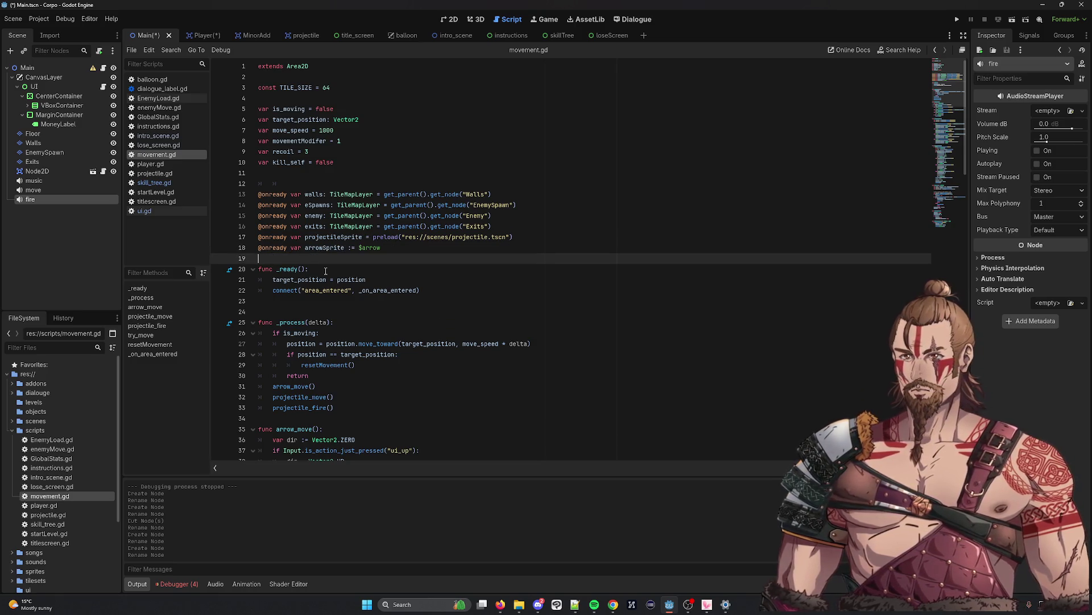
pyautogui.press('Return')
pyautogui.write('@onready var arrowSprite := $arrow')
pyautogui.press('Return')
pyautogui.write('@onready var arrowSprite := $arrow')
# Rename the two copied variables to fireSound and moveSound
pyautogui.doubleClick(326, 270)
pyautogui.write('fre')
pyautogui.press('BackSpace')
pyautogui.press('BackSpace')
pyautogui.write('ireSound')
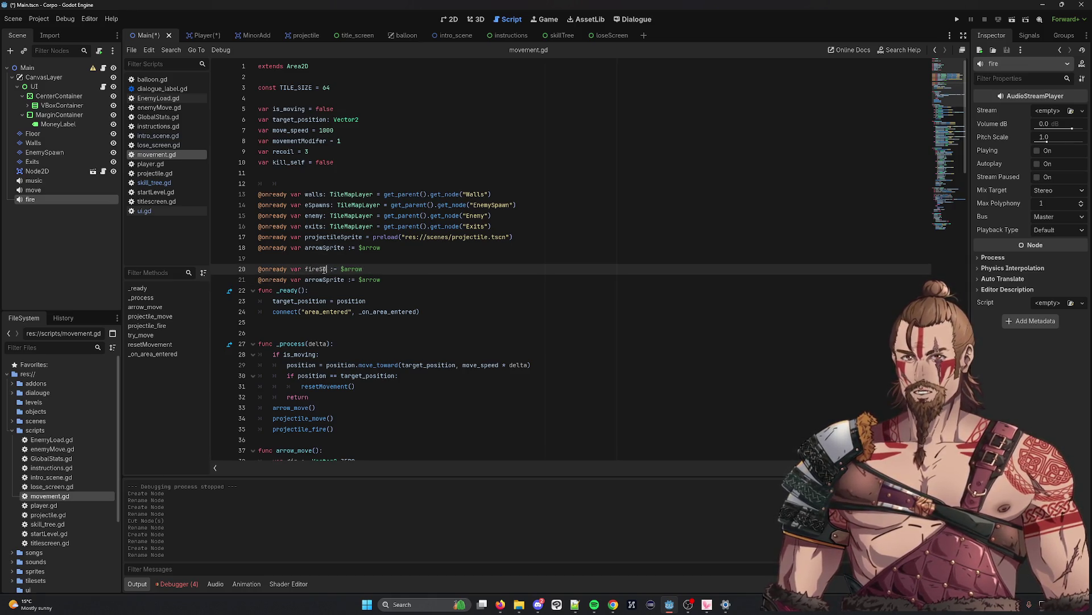
pyautogui.doubleClick(327, 280)
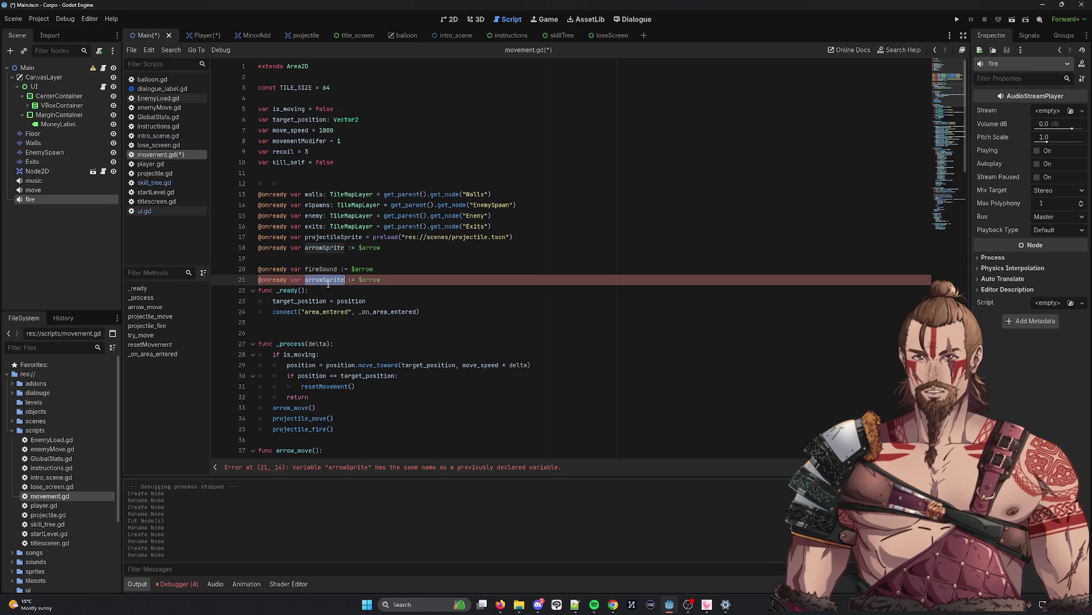
pyautogui.write('moveSound')
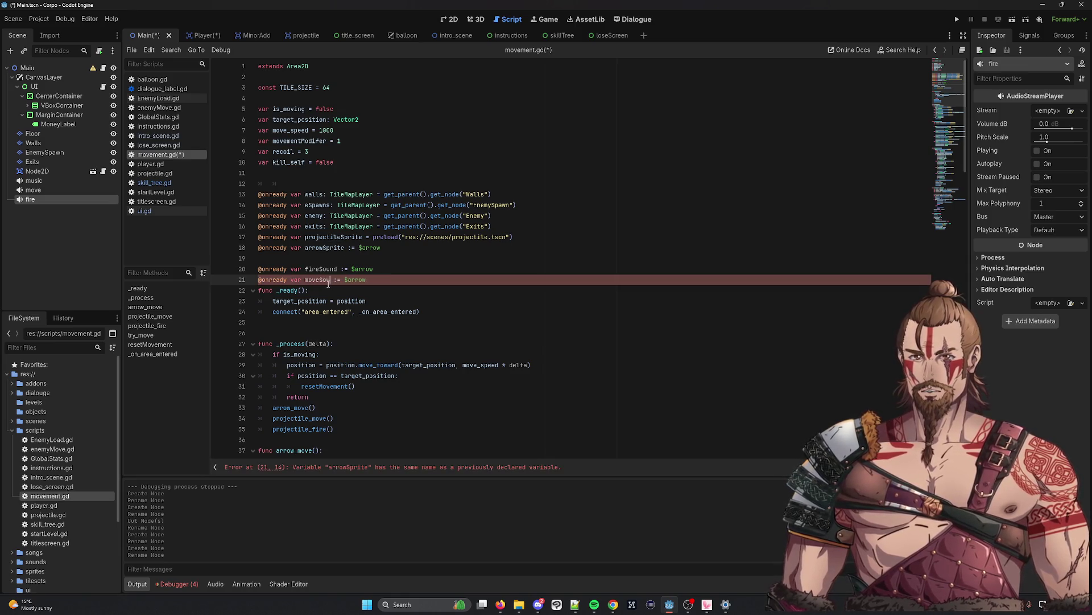
# Delete $arrow from both sound declarations and add blank lines below them
pyautogui.click(394, 287)
pyautogui.doubleClick(364, 280)
pyautogui.press('BackSpace')
pyautogui.moveTo(376, 269); pyautogui.dragTo(336, 263)
pyautogui.doubleClick(364, 269)
pyautogui.press('BackSpace')
pyautogui.press('BackSpace')
pyautogui.click(364, 279)
pyautogui.press('Return')
pyautogui.press('Return')
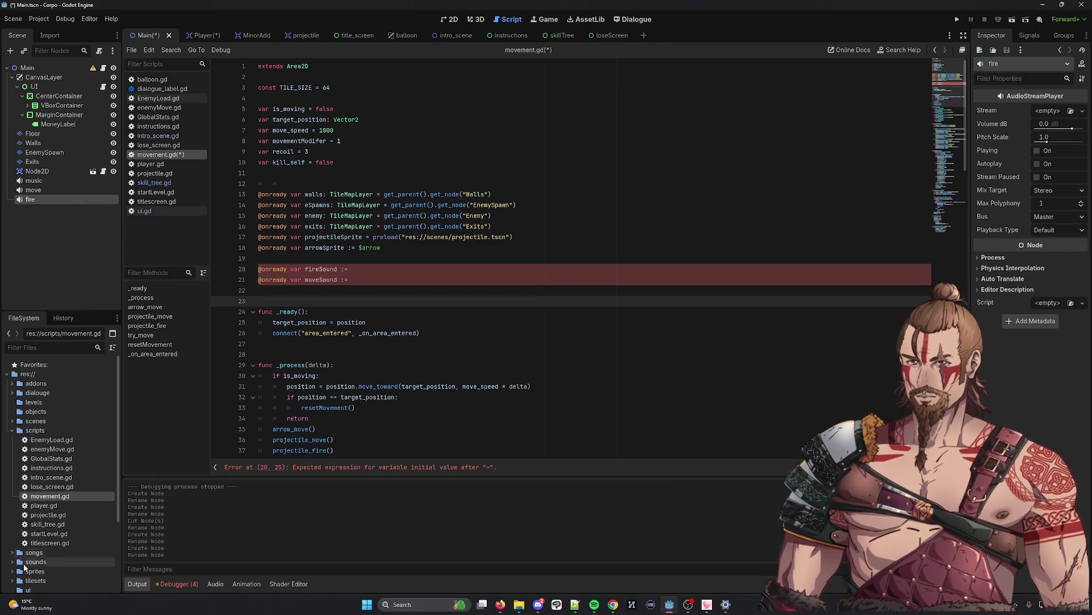
pyautogui.click(12, 562)
# Import the wav files into res://sounds; give fire nambu_st_f.wav and move character_move_01.wav
pyautogui.scroll(-3, 85, 547)
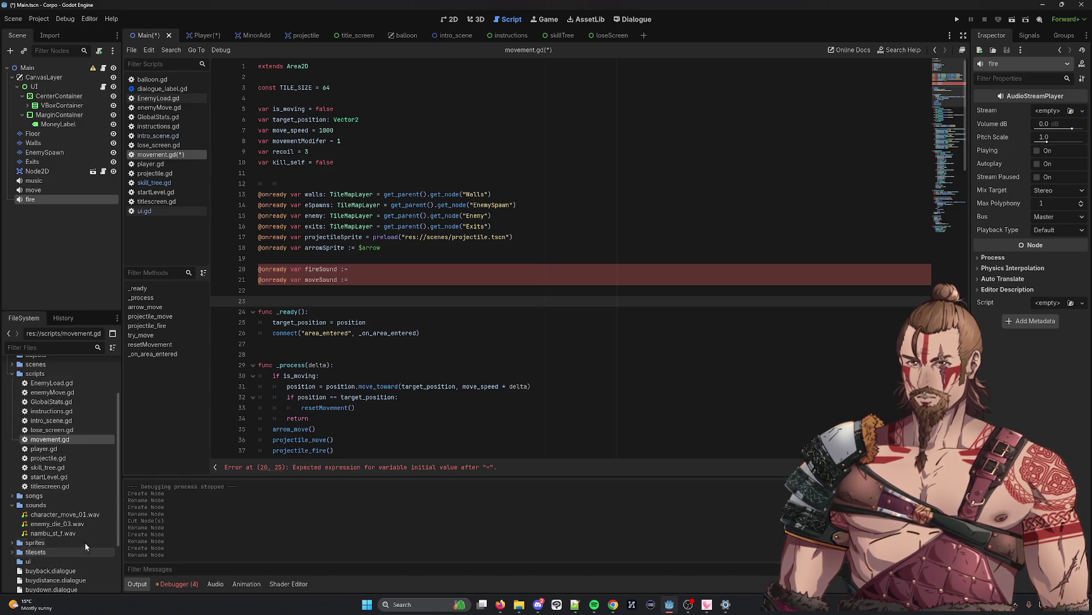
pyautogui.click(754, 607)
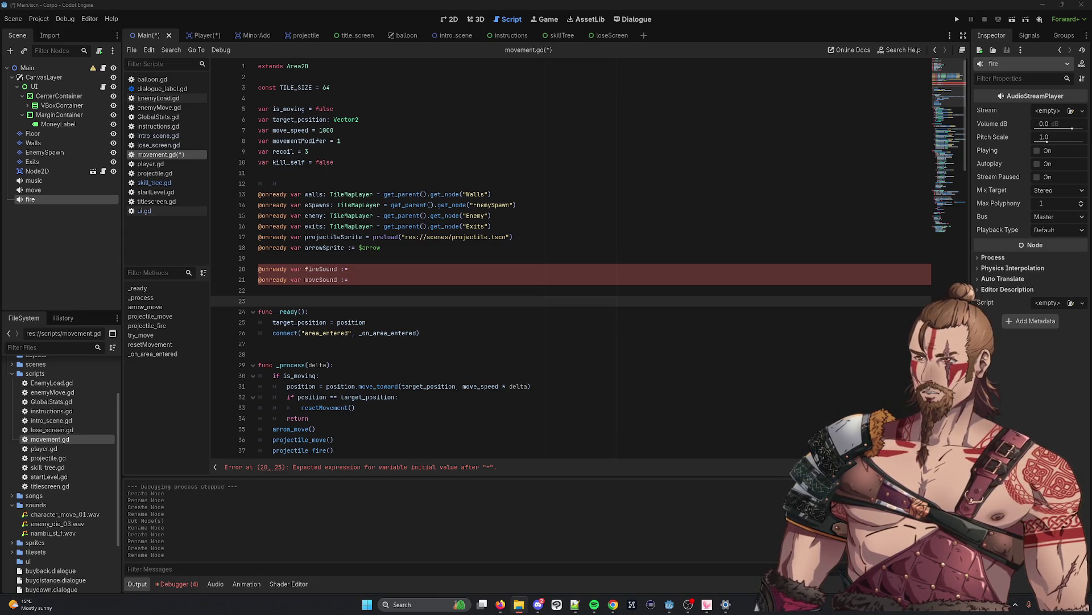
pyautogui.moveTo(753, 606)
pyautogui.mouseDown()
pyautogui.moveTo(48, 404)
pyautogui.moveTo(41, 510)
pyautogui.mouseUp()
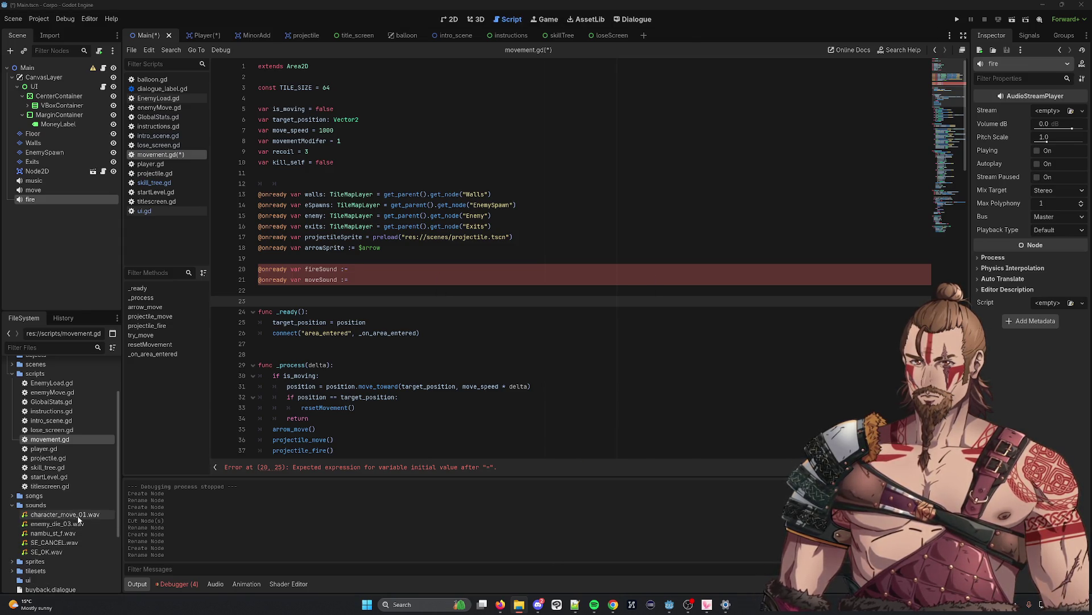
pyautogui.click(70, 533)
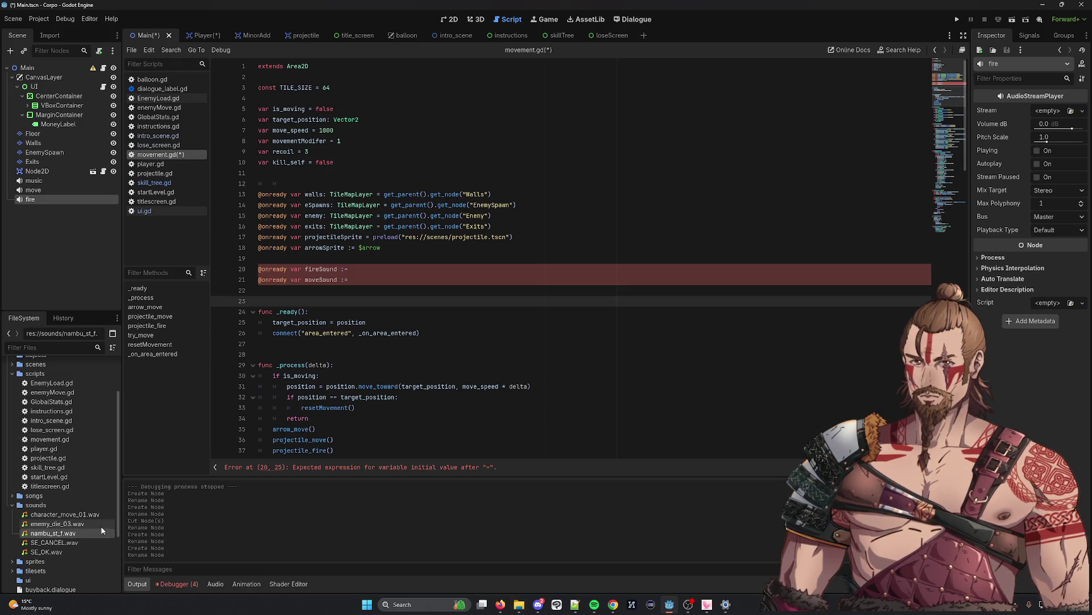
pyautogui.moveTo(71, 518)
pyautogui.mouseDown()
pyautogui.moveTo(489, 450)
pyautogui.moveTo(438, 449)
pyautogui.moveTo(141, 538)
pyautogui.moveTo(91, 537)
pyautogui.moveTo(60, 511)
pyautogui.moveTo(487, 460)
pyautogui.moveTo(1048, 111)
pyautogui.mouseUp()
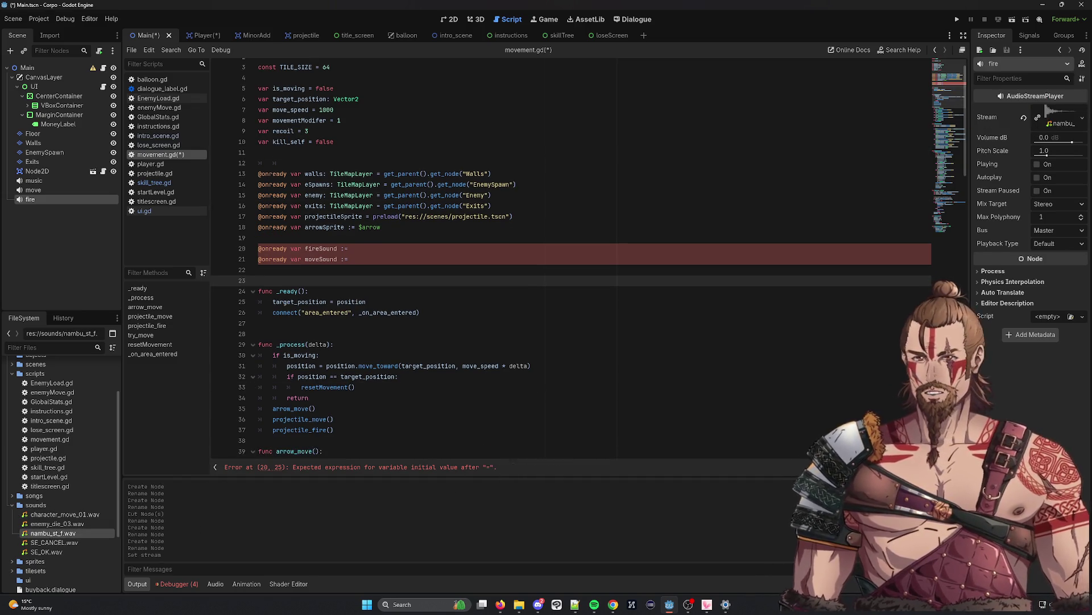
pyautogui.click(57, 192)
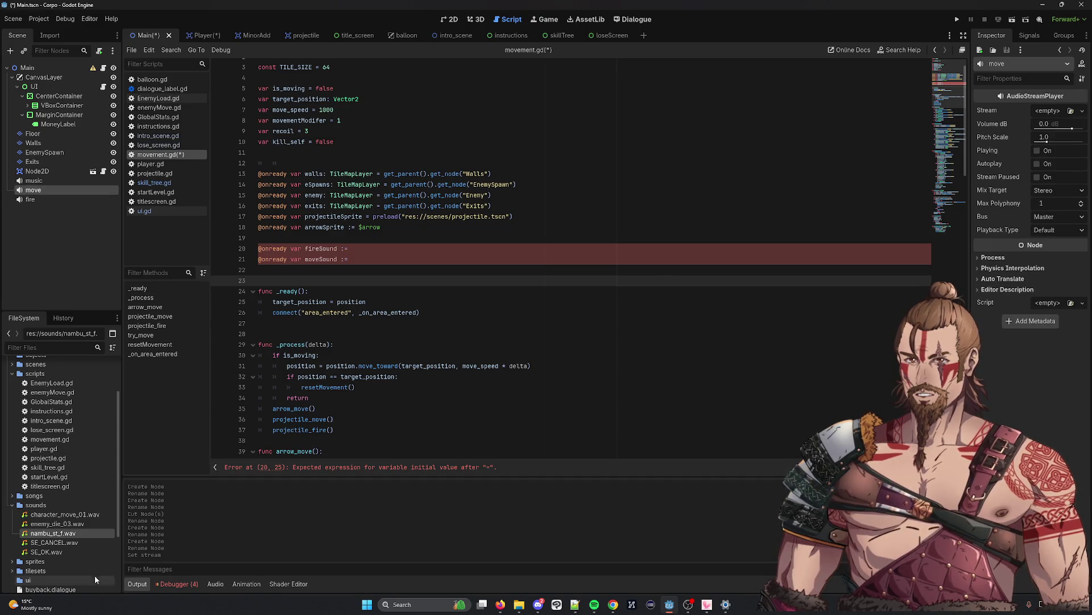
pyautogui.moveTo(60, 514)
pyautogui.mouseDown()
pyautogui.moveTo(108, 512)
pyautogui.moveTo(569, 165)
pyautogui.moveTo(1041, 114)
pyautogui.mouseUp()
# Point moveSound at $"../move" and fireSound at $"../fire" in the script, then save
pyautogui.click(545, 273)
pyautogui.hotkey('ctrl', 's')
pyautogui.moveTo(33, 190)
pyautogui.mouseDown()
pyautogui.moveTo(318, 273)
pyautogui.moveTo(349, 259)
pyautogui.mouseUp()
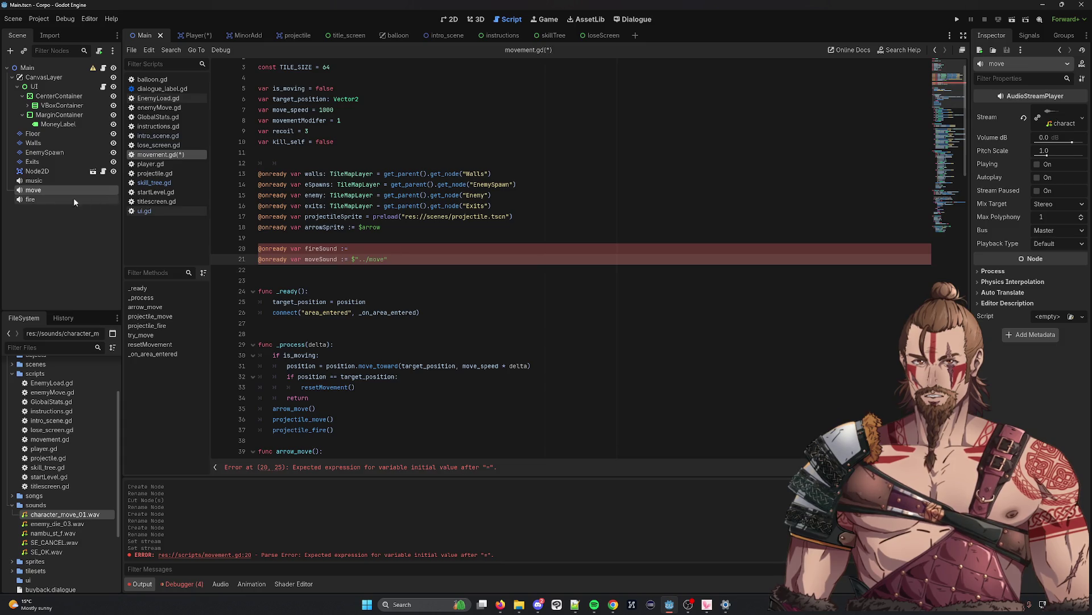
pyautogui.moveTo(31, 199); pyautogui.dragTo(424, 249)
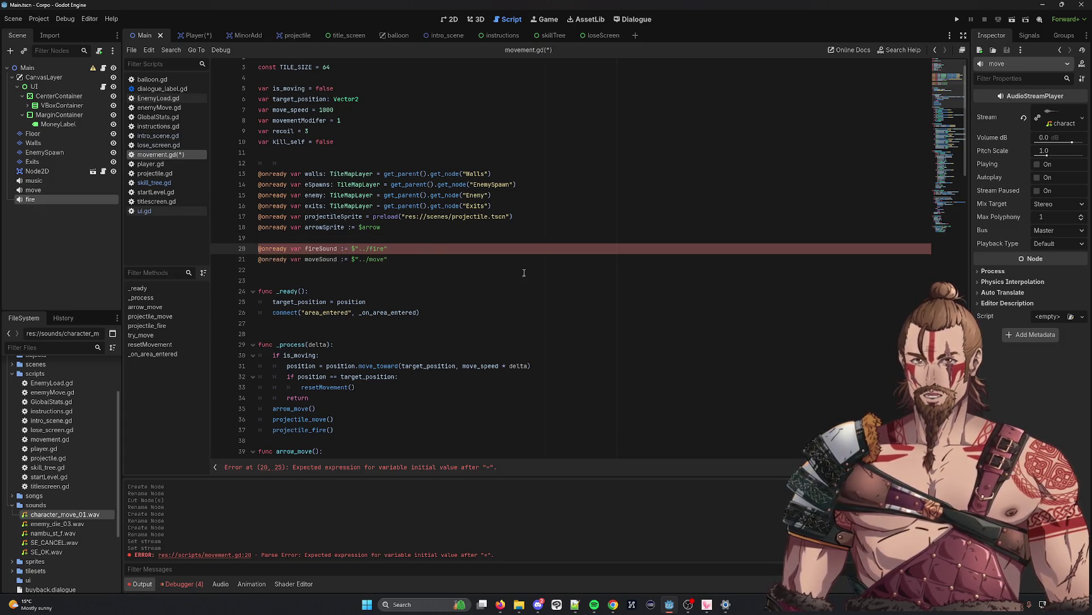
pyautogui.hotkey('ctrl', 's')
pyautogui.doubleClick(320, 259)
pyautogui.scroll(-20, 618, 285)
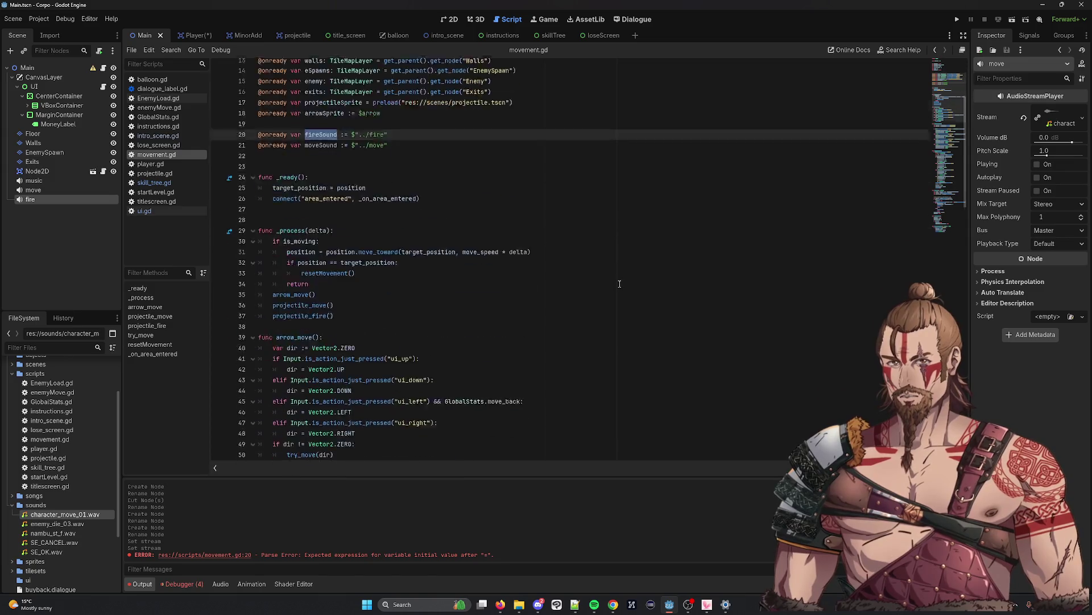
# In projectile_fire, add fireSound.play() on a new line after the projectile positioning line
pyautogui.scroll(-9, 619, 285)
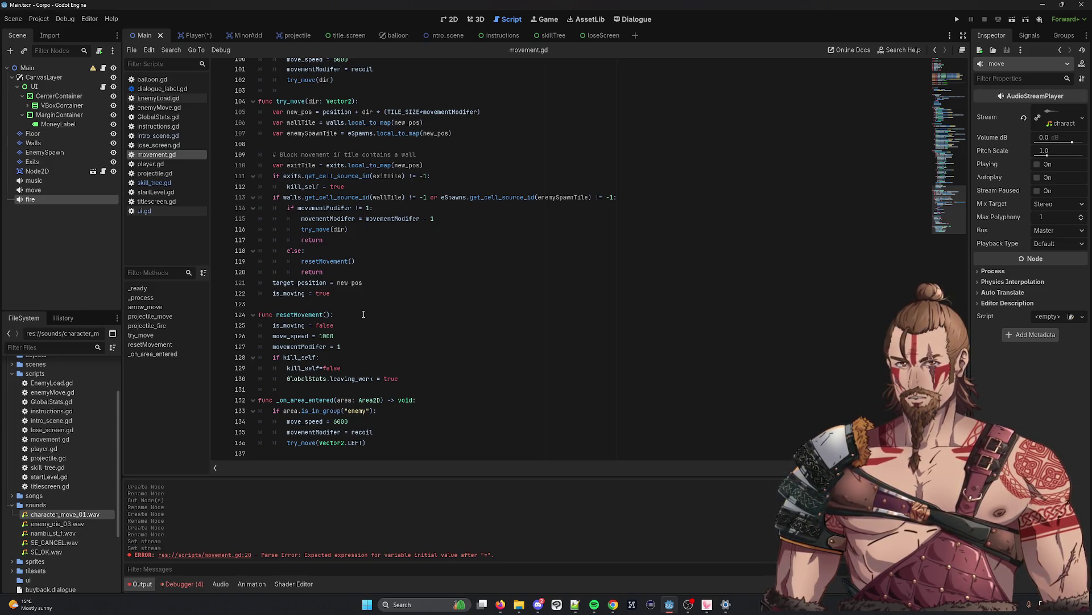
pyautogui.scroll(17, 364, 315)
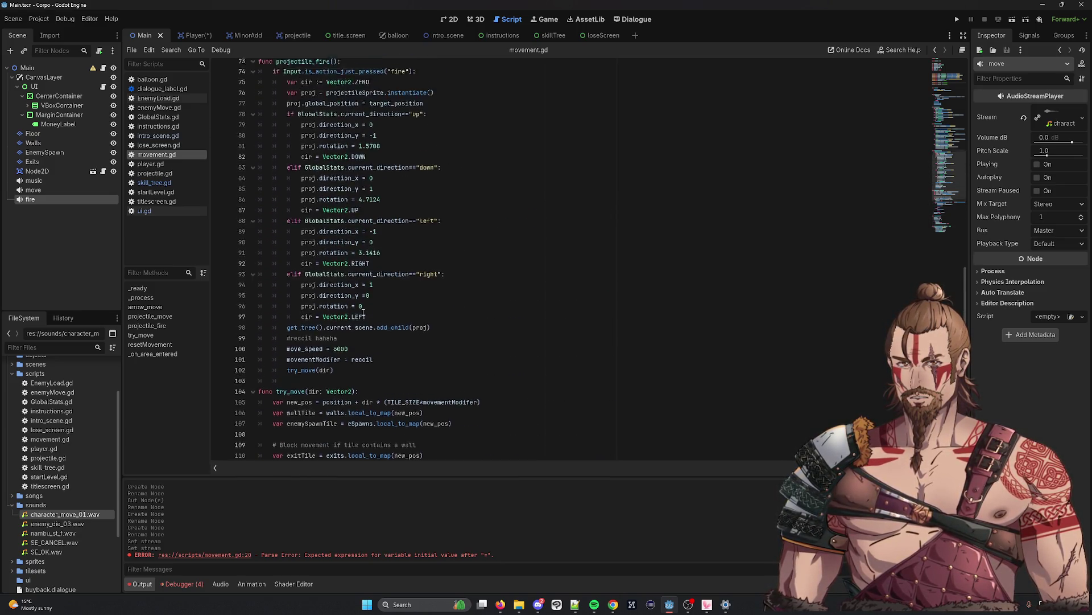
pyautogui.scroll(8, 362, 306)
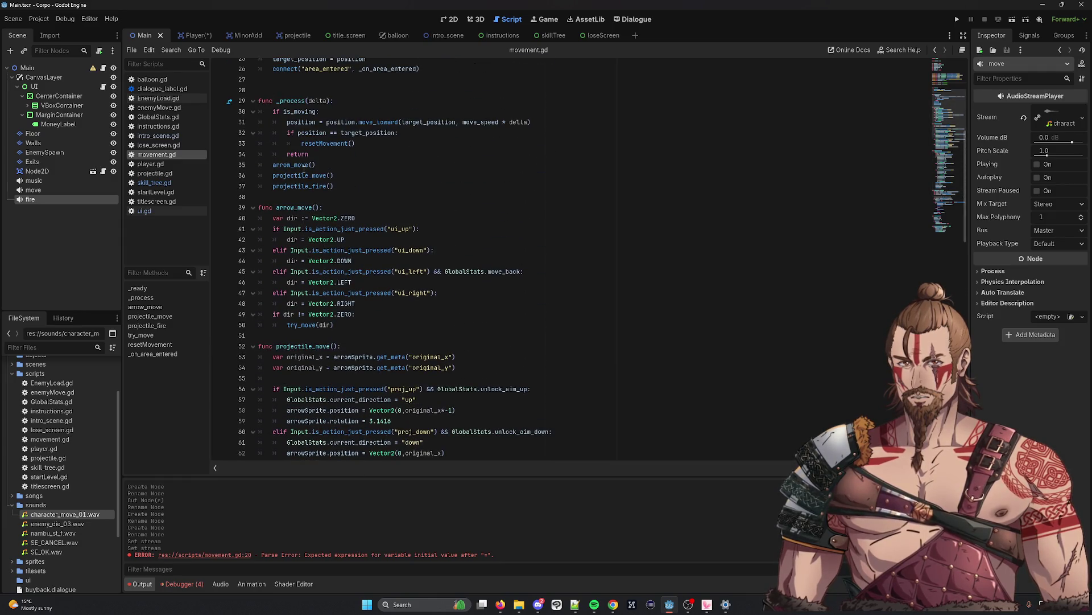
pyautogui.scroll(4, 322, 172)
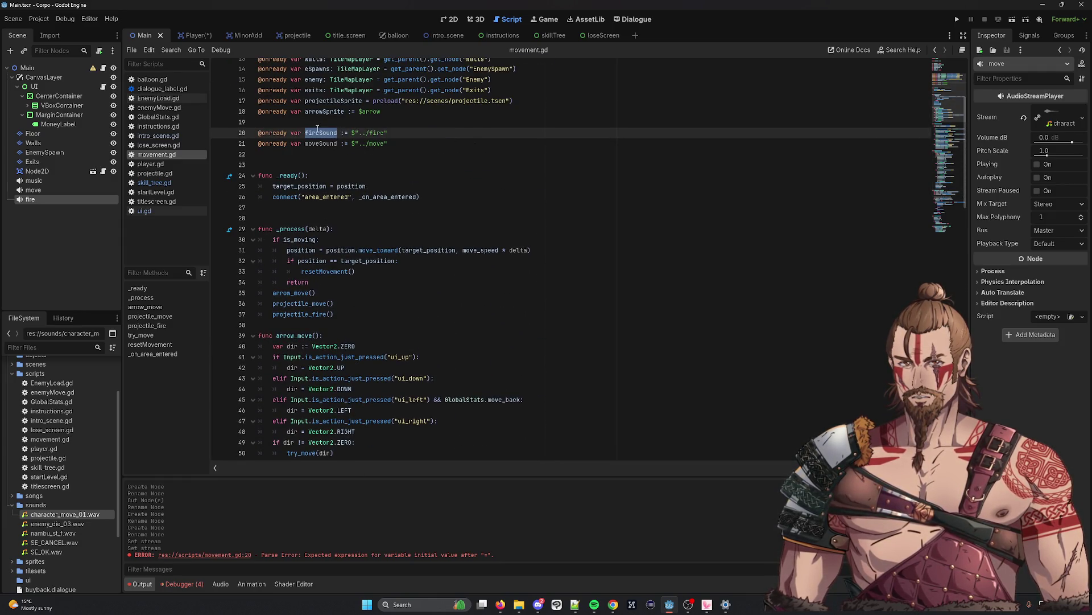
pyautogui.scroll(-11, 370, 204)
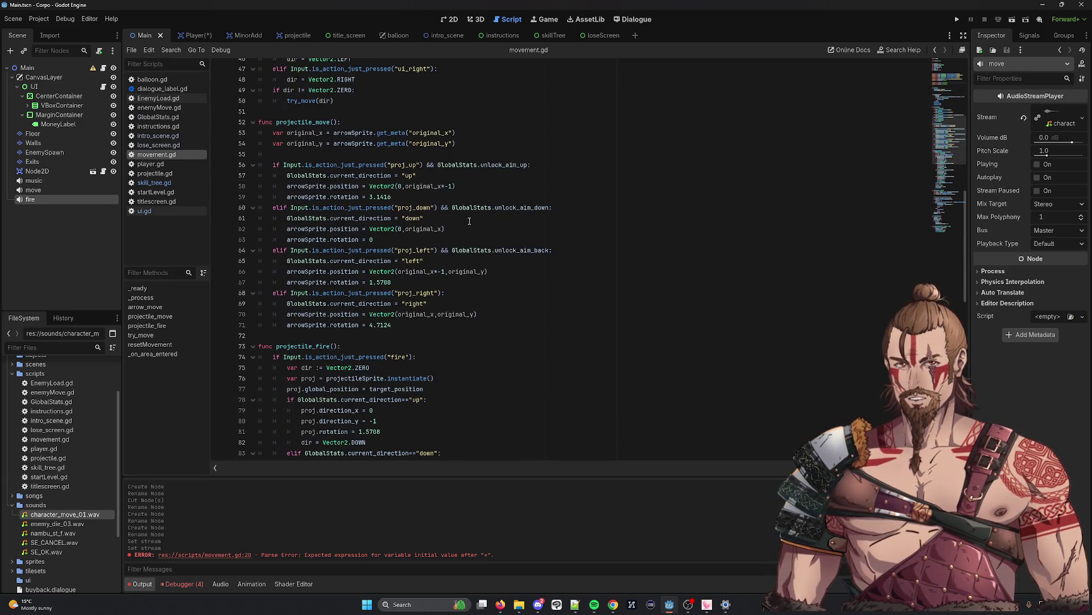
pyautogui.scroll(-10, 469, 221)
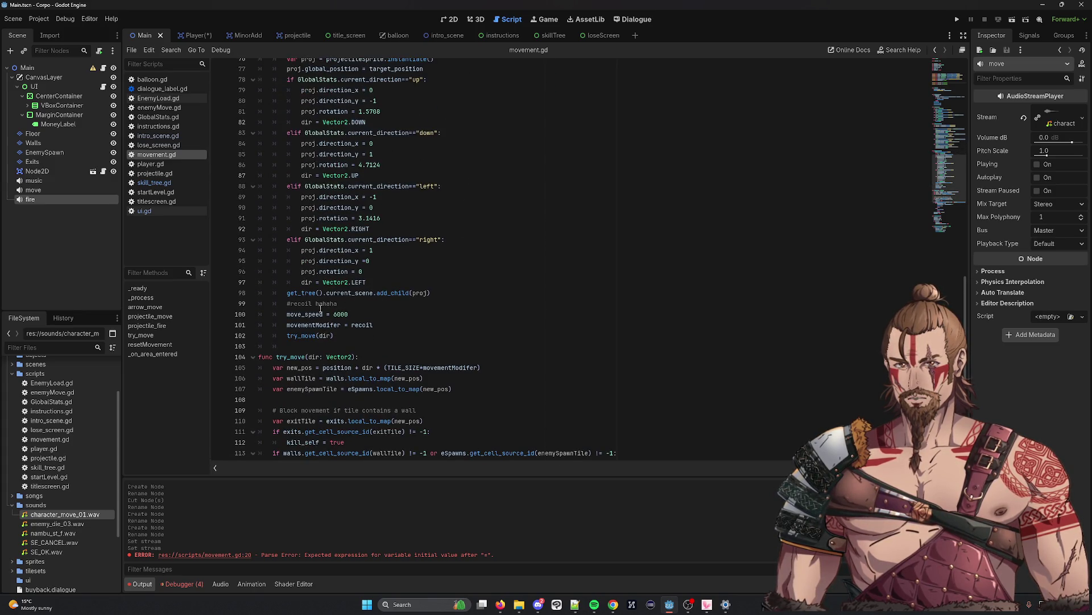
pyautogui.scroll(2, 356, 290)
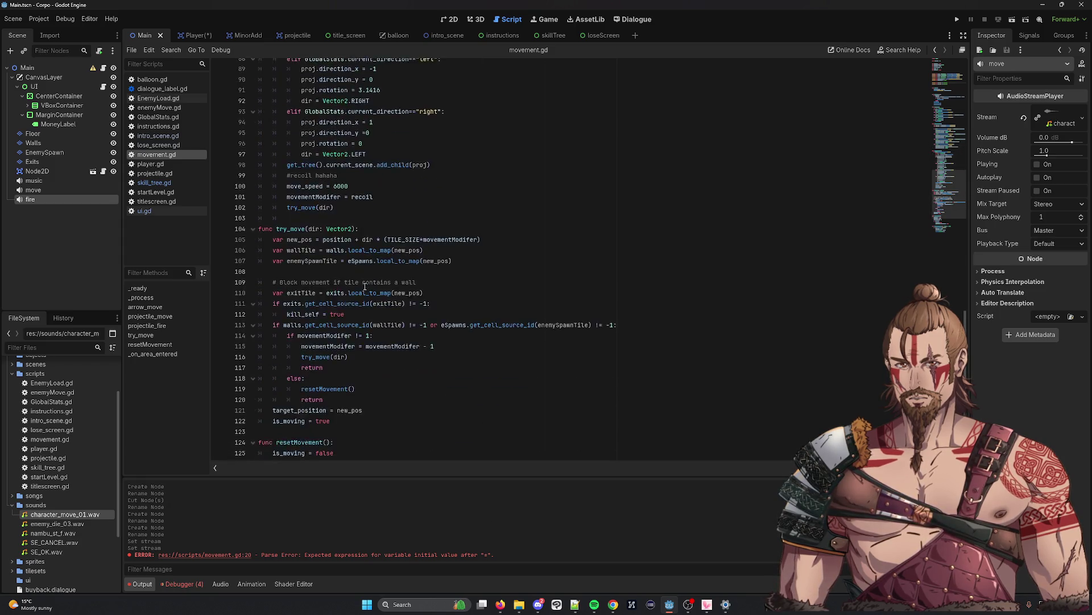
pyautogui.scroll(3, 365, 285)
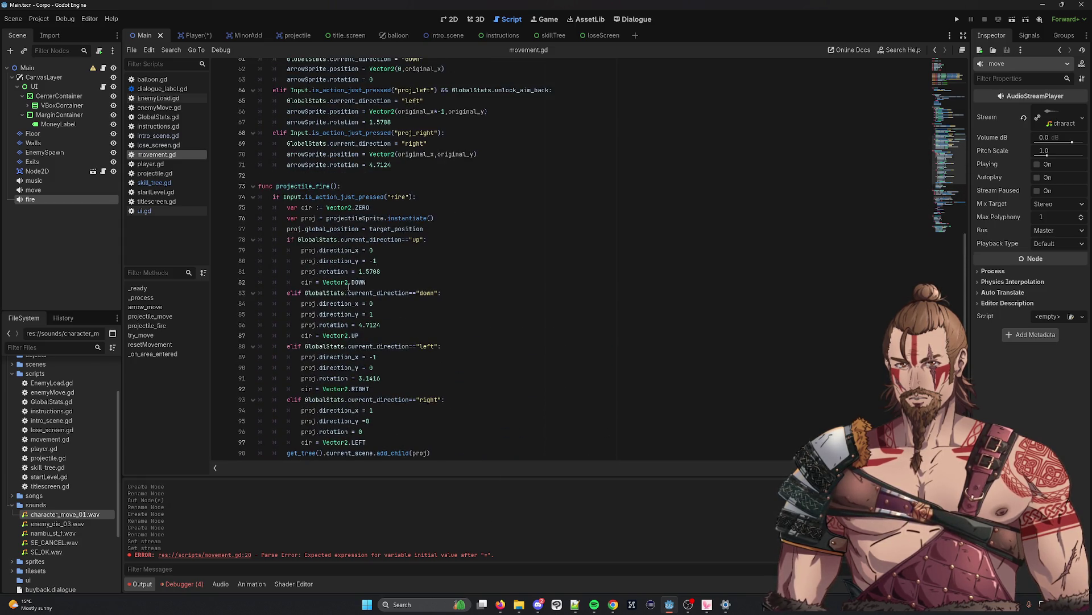
pyautogui.doubleClick(397, 239)
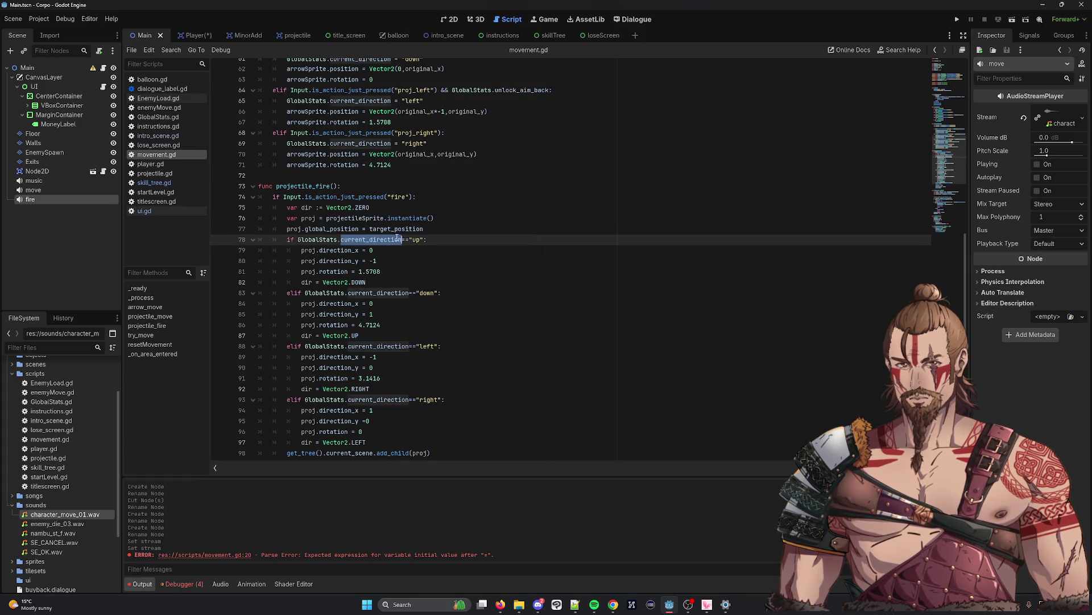
pyautogui.click(437, 228)
pyautogui.press('Return')
pyautogui.write('fireSound.play')
pyautogui.press('Return')
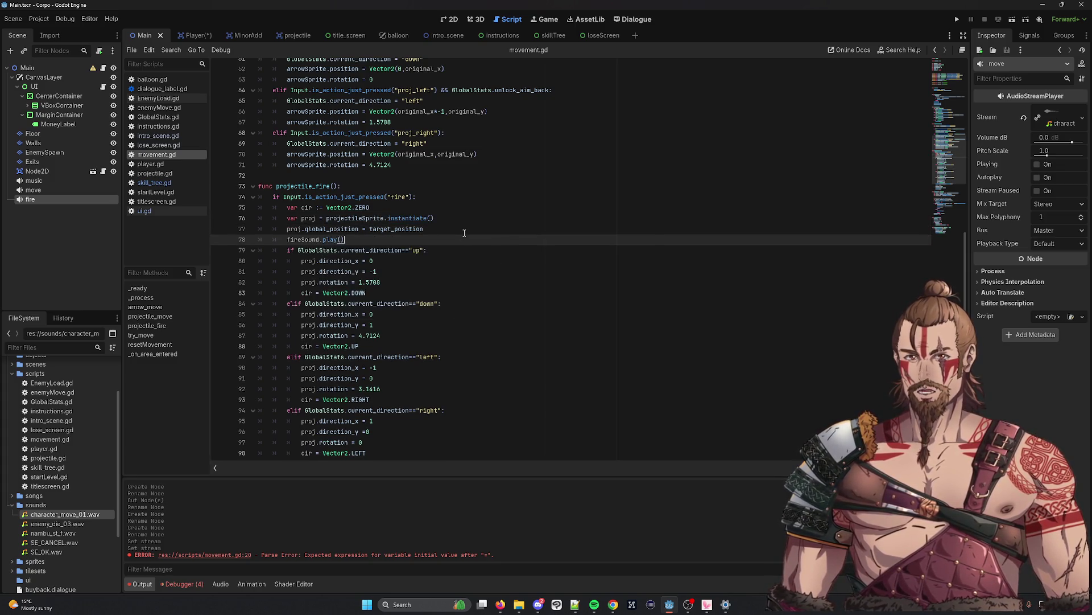
pyautogui.moveTo(442, 239); pyautogui.dragTo(453, 231)
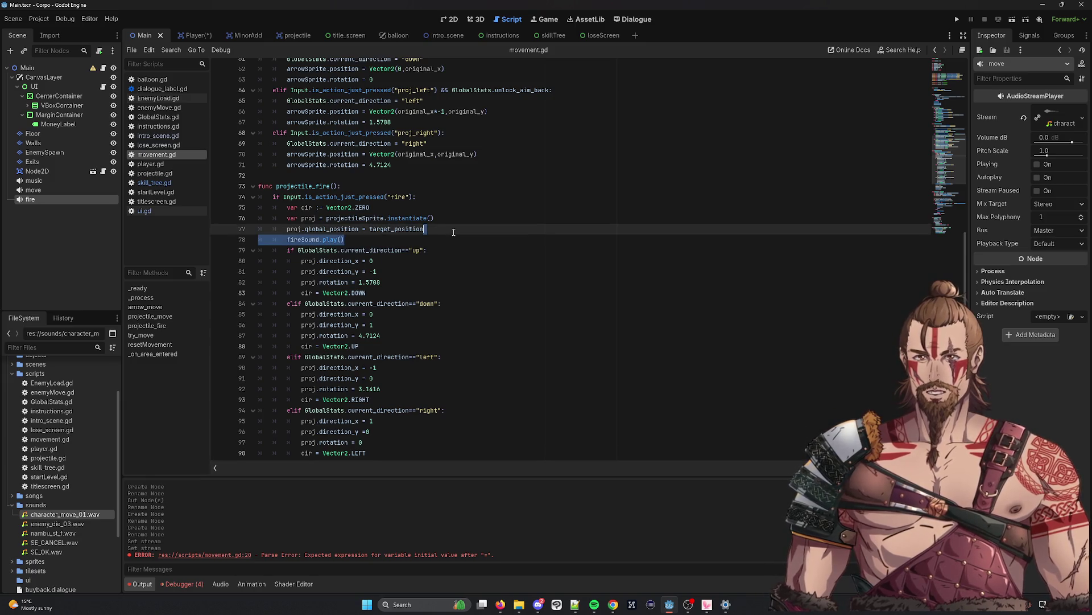
pyautogui.scroll(5, 441, 267)
# Look through movement.gd for where is_moving is used in try_move
pyautogui.scroll(3, 448, 251)
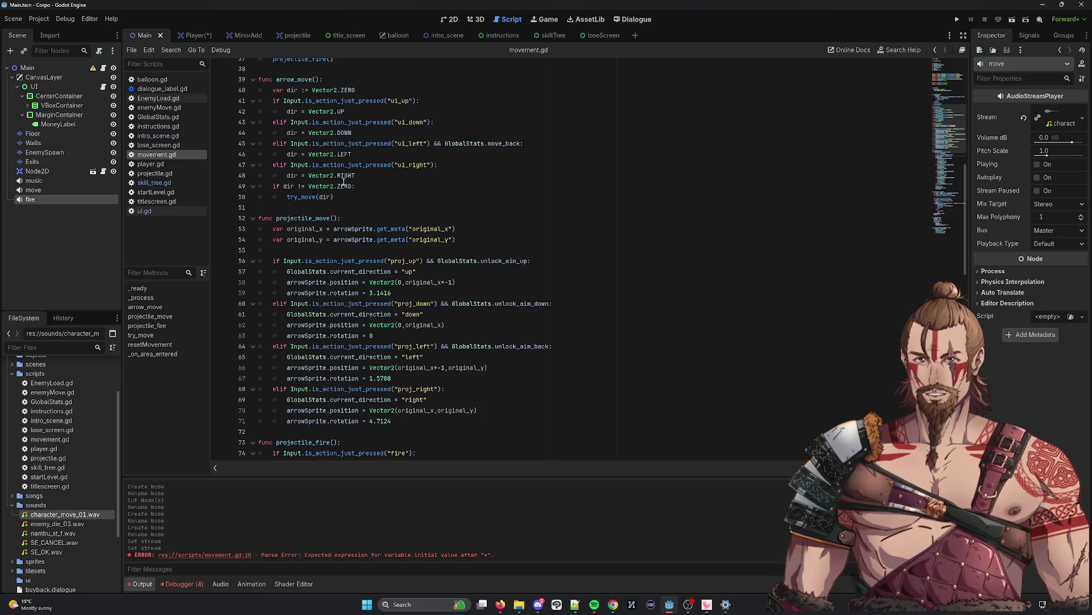
pyautogui.scroll(4, 343, 181)
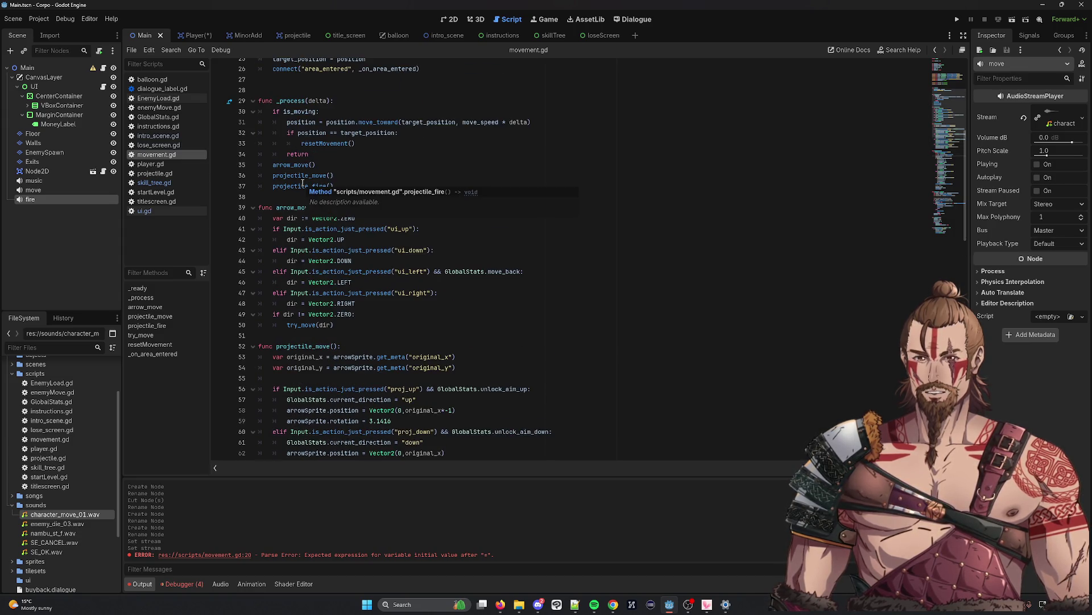
pyautogui.scroll(-15, 496, 325)
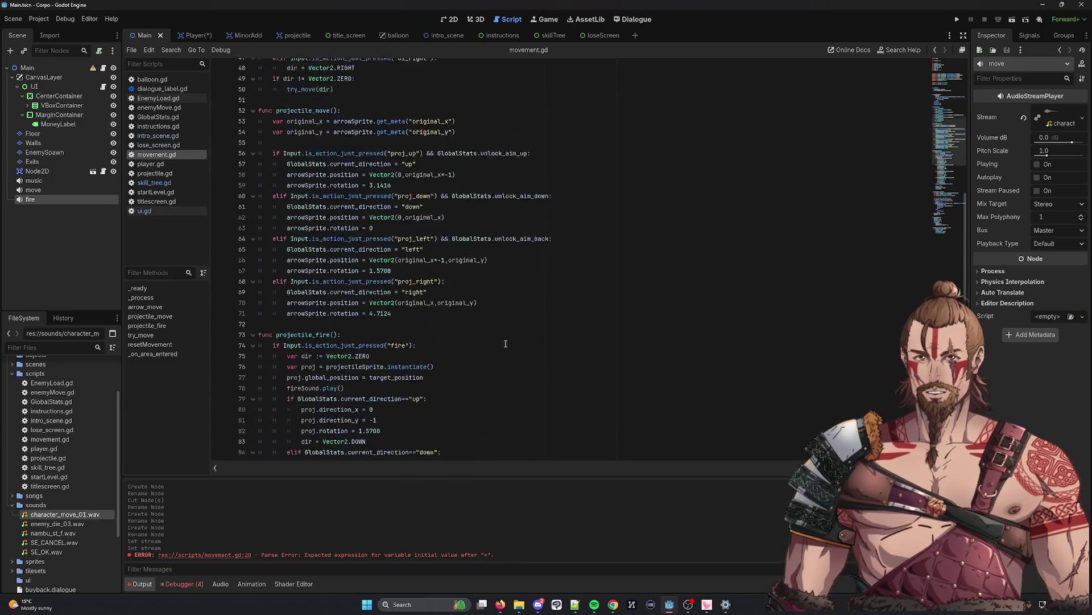
pyautogui.scroll(-5, 496, 325)
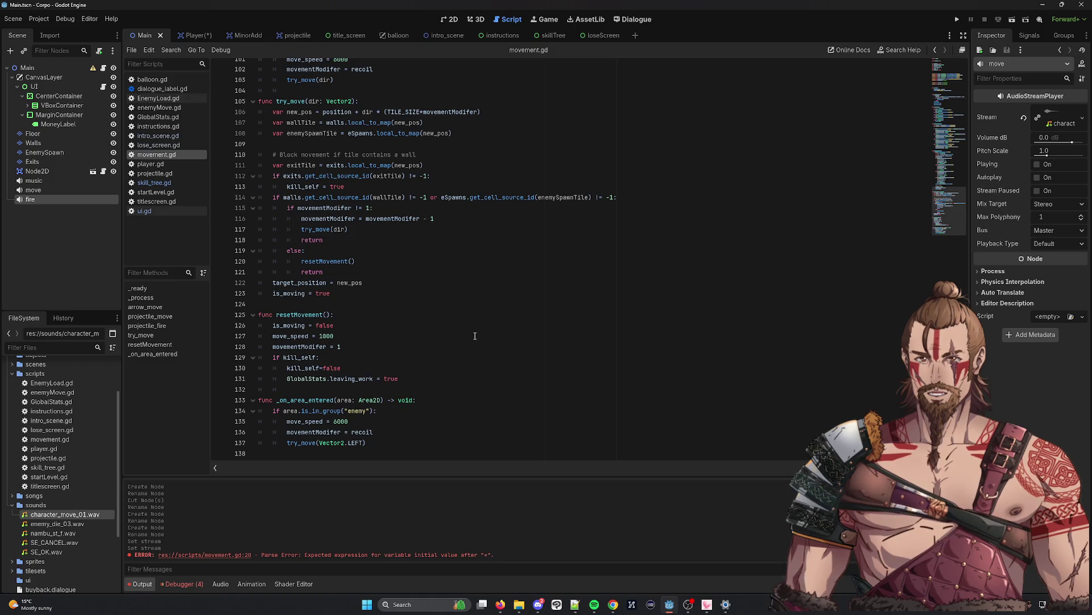
pyautogui.doubleClick(293, 293)
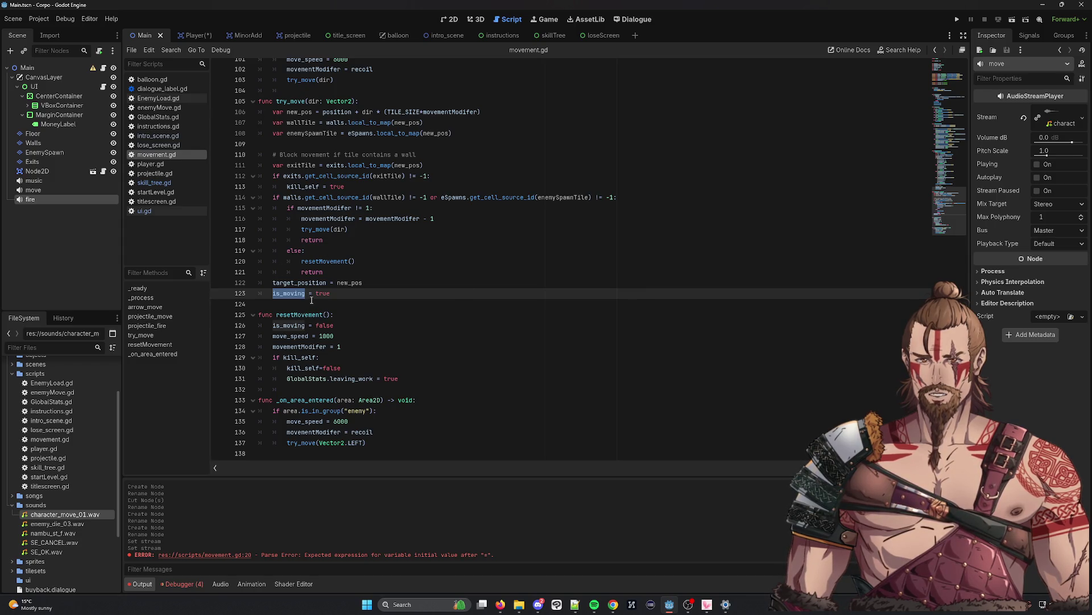
pyautogui.scroll(15, 401, 304)
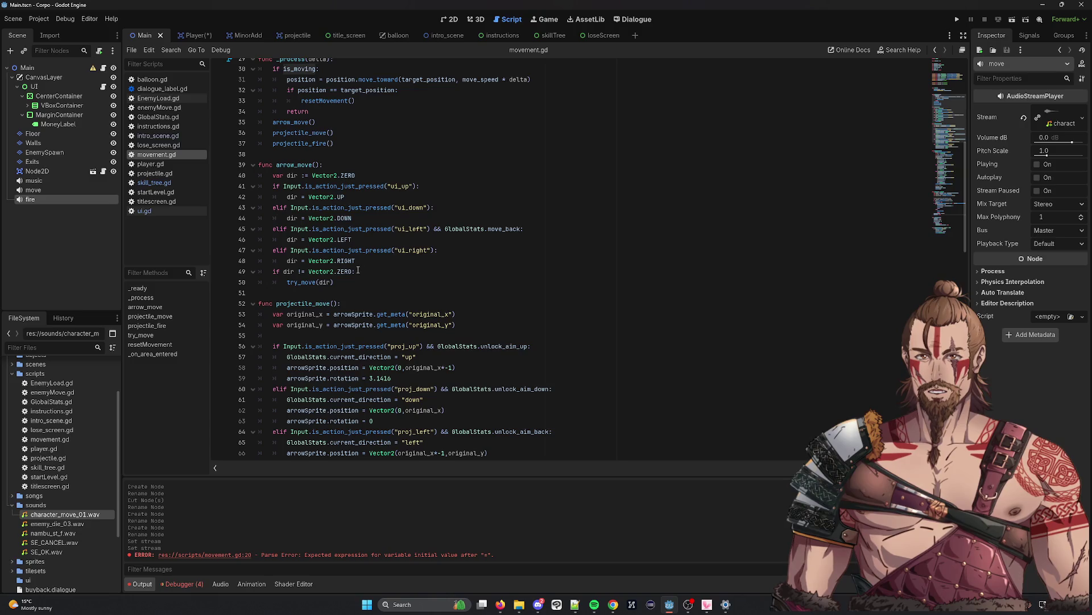
pyautogui.scroll(3, 358, 269)
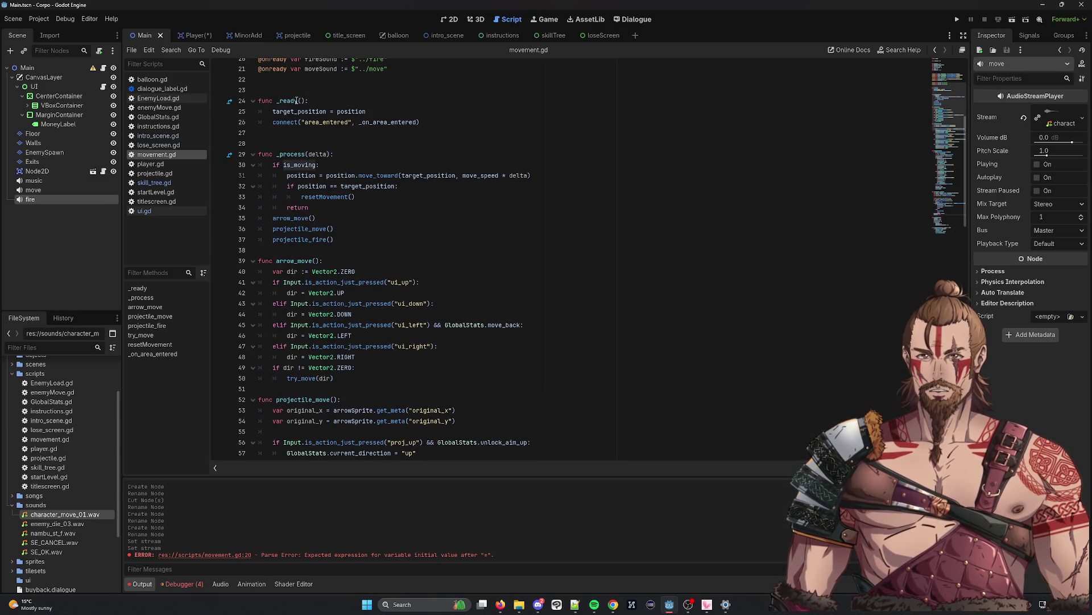
pyautogui.scroll(2, 296, 101)
pyautogui.doubleClick(322, 132)
pyautogui.scroll(-9, 399, 284)
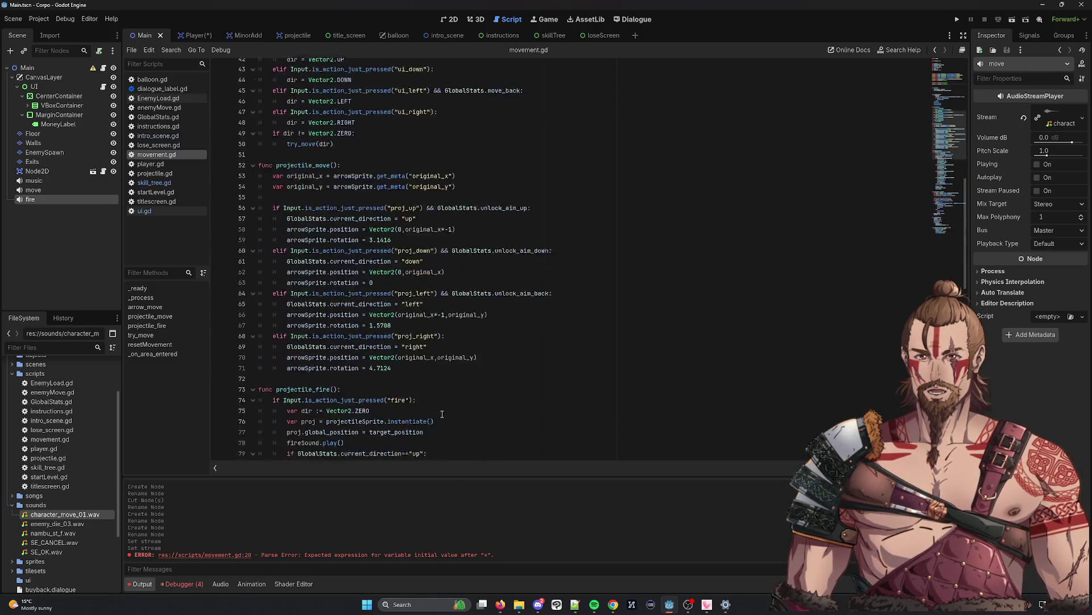
pyautogui.scroll(-20, 442, 414)
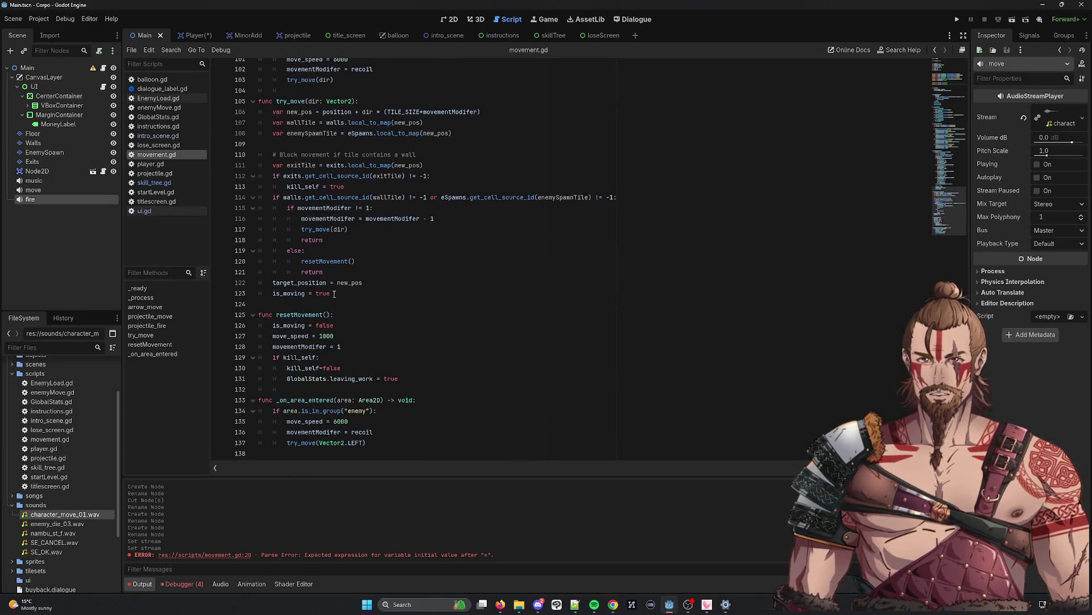
# Insert moveSound.play() on line 124, right after is_moving = true in try_move
pyautogui.click(334, 294)
pyautogui.press('Return')
pyautogui.write('m')
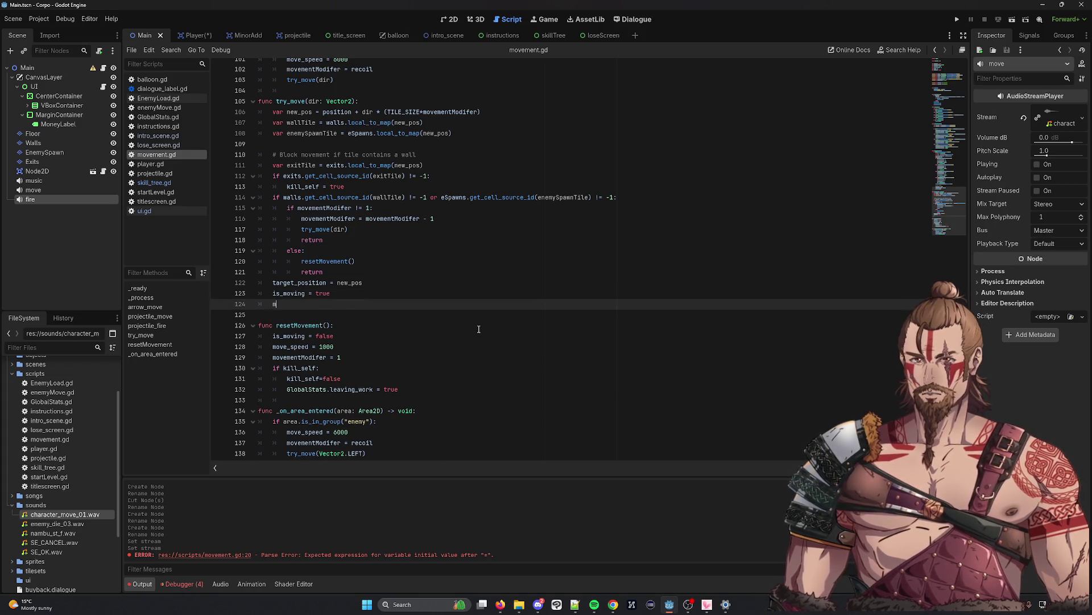
pyautogui.write('oveSound.play()')
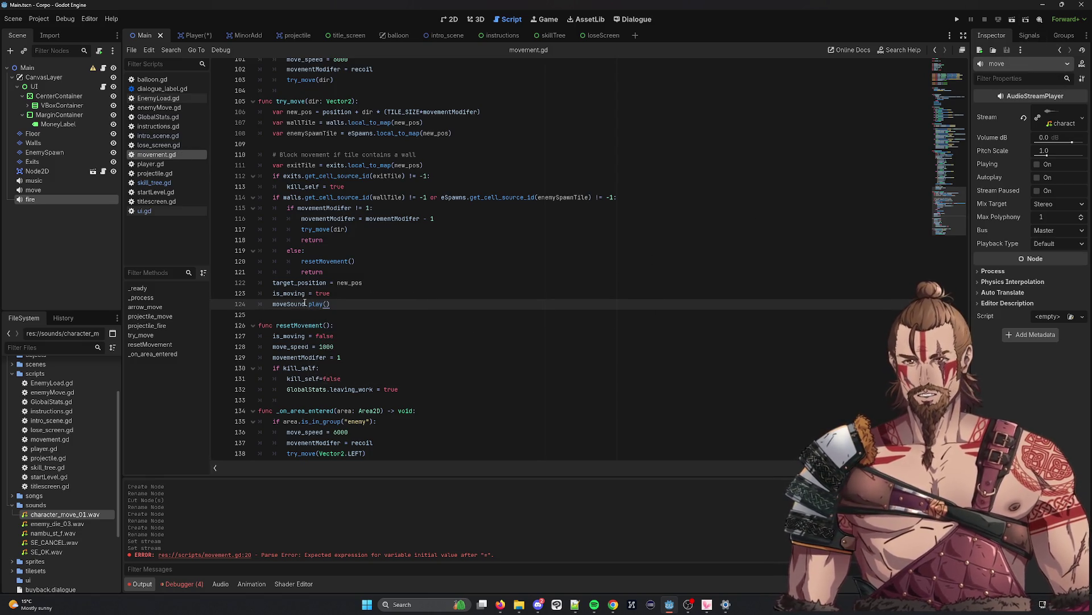
pyautogui.doubleClick(288, 293)
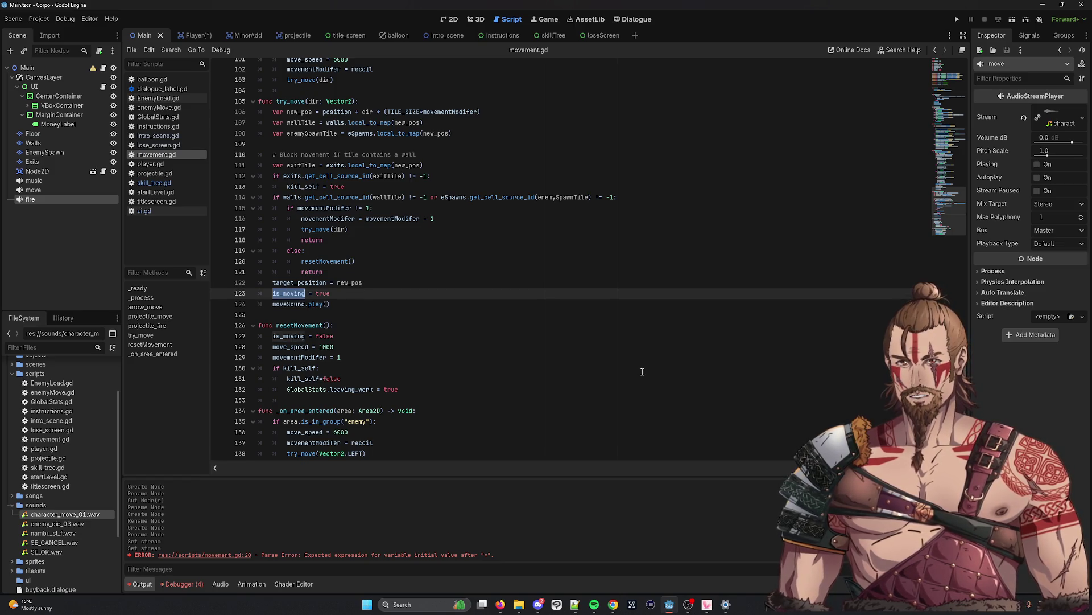
pyautogui.click(395, 304)
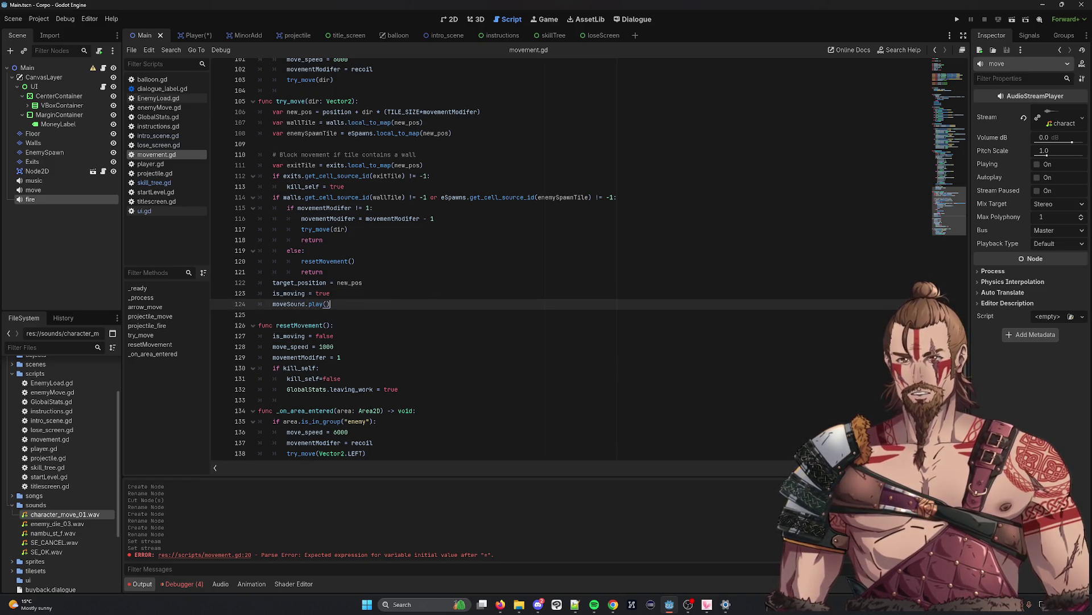
pyautogui.hotkey('ctrl', 'shift', 'o')
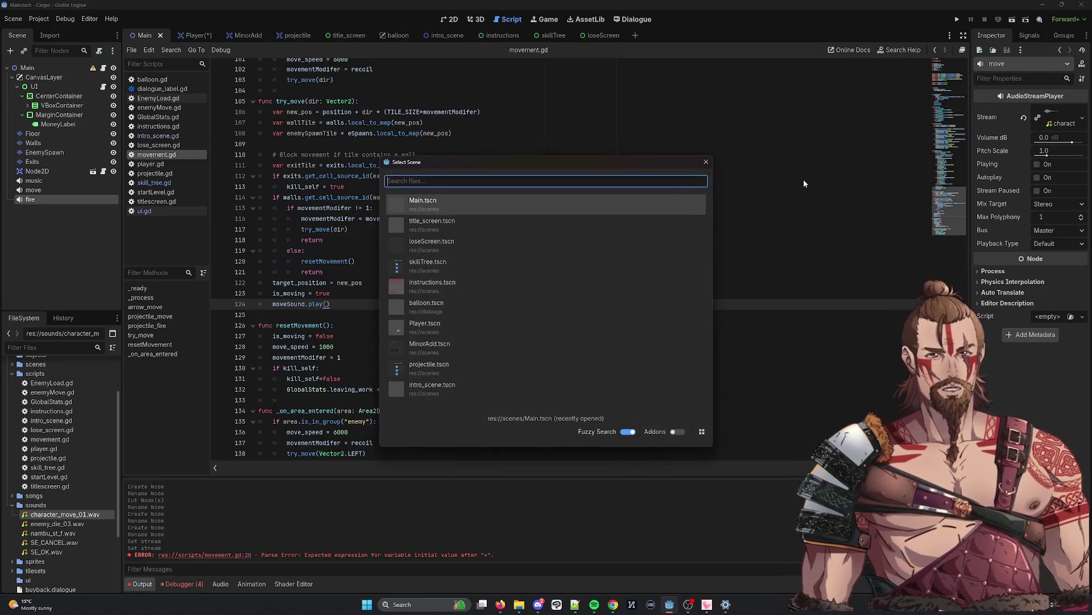
# After the null musicObject error, set ui.gd line 7 to $"../../music", save, and rerun the game
pyautogui.click(416, 203)
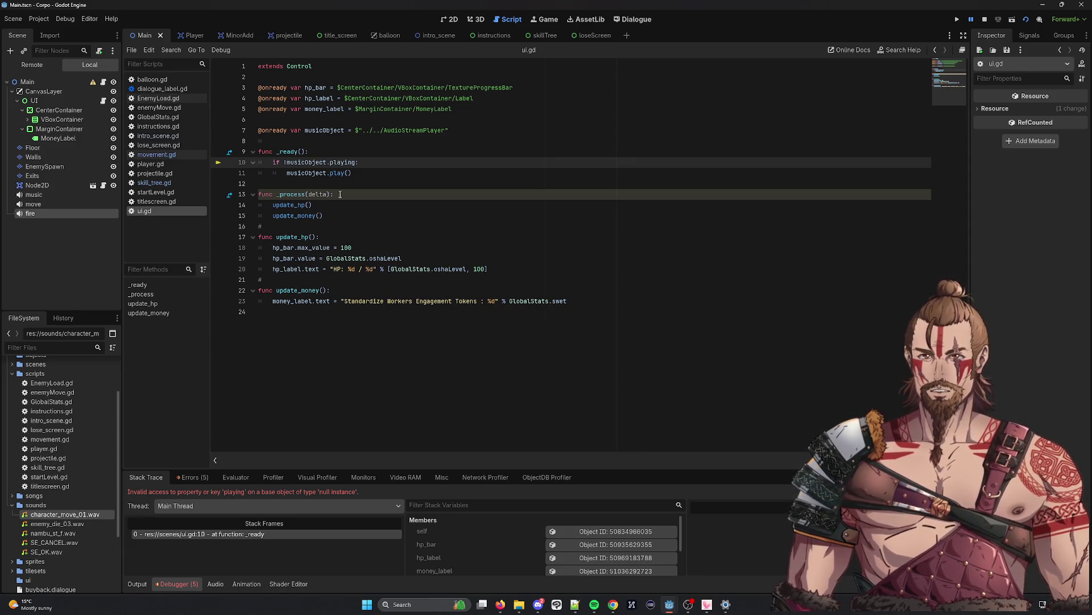
pyautogui.moveTo(301, 164)
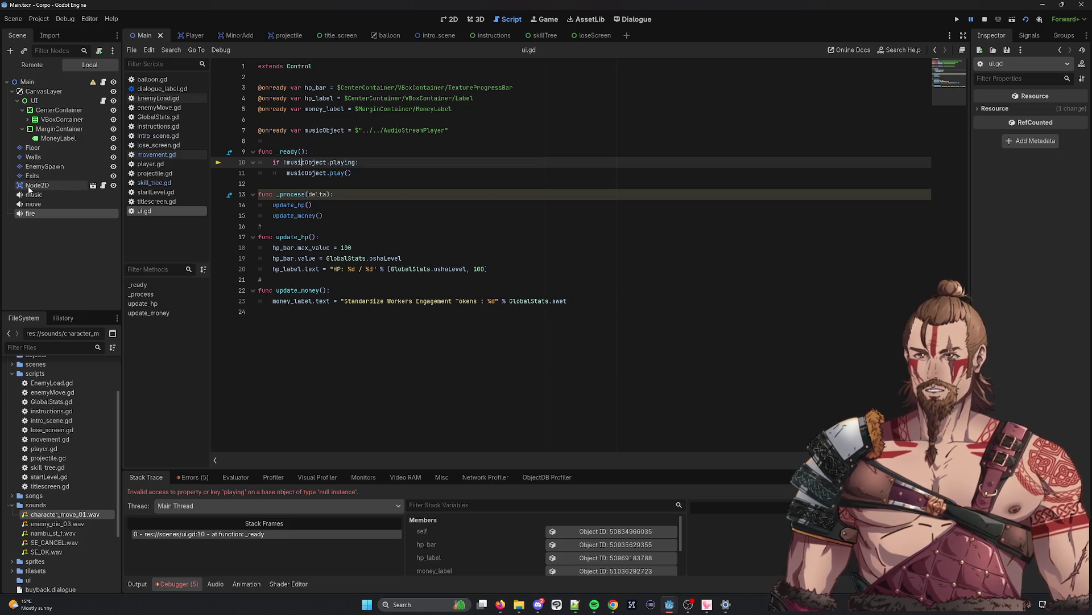
pyautogui.moveTo(449, 130); pyautogui.dragTo(365, 131)
pyautogui.press('BackSpace')
pyautogui.moveTo(34, 194)
pyautogui.mouseDown()
pyautogui.moveTo(328, 180)
pyautogui.moveTo(362, 130)
pyautogui.mouseUp()
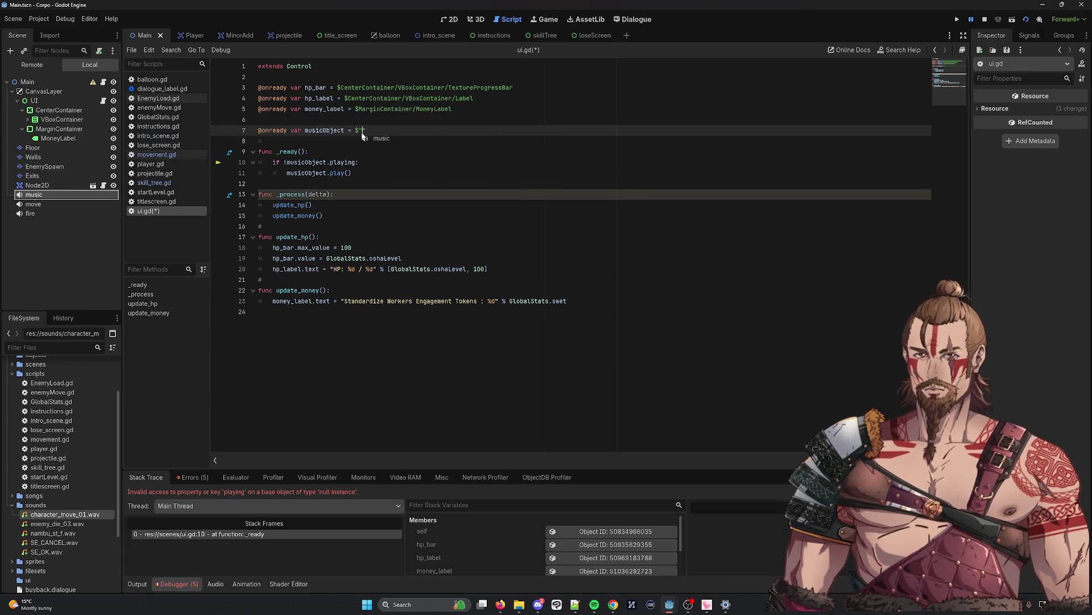
pyautogui.click(364, 131)
pyautogui.press('BackSpace')
pyautogui.press('BackSpace')
pyautogui.hotkey('ctrl', 's')
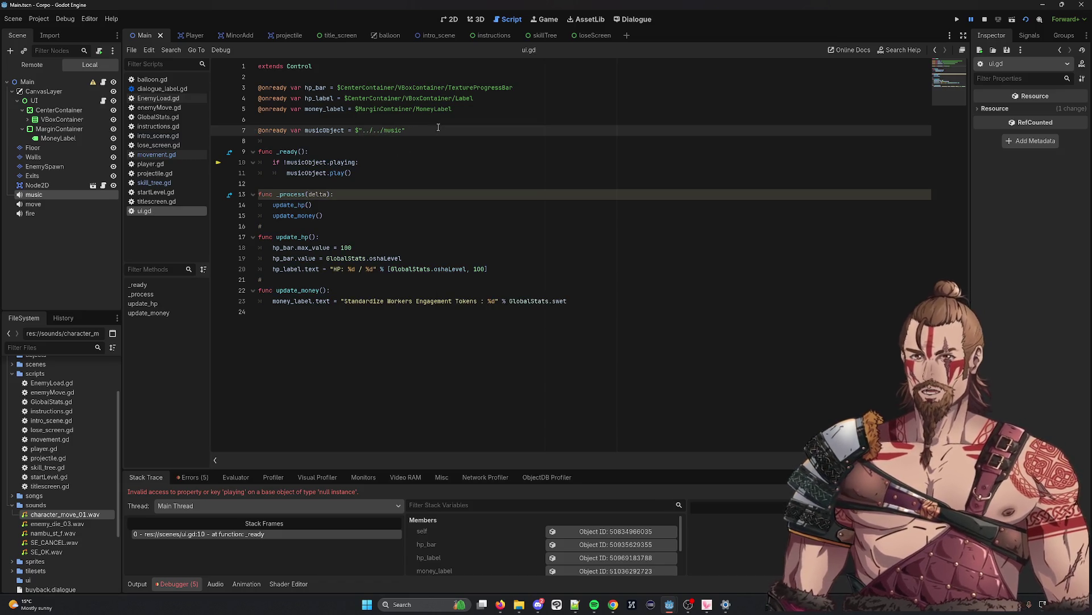
pyautogui.click(1011, 20)
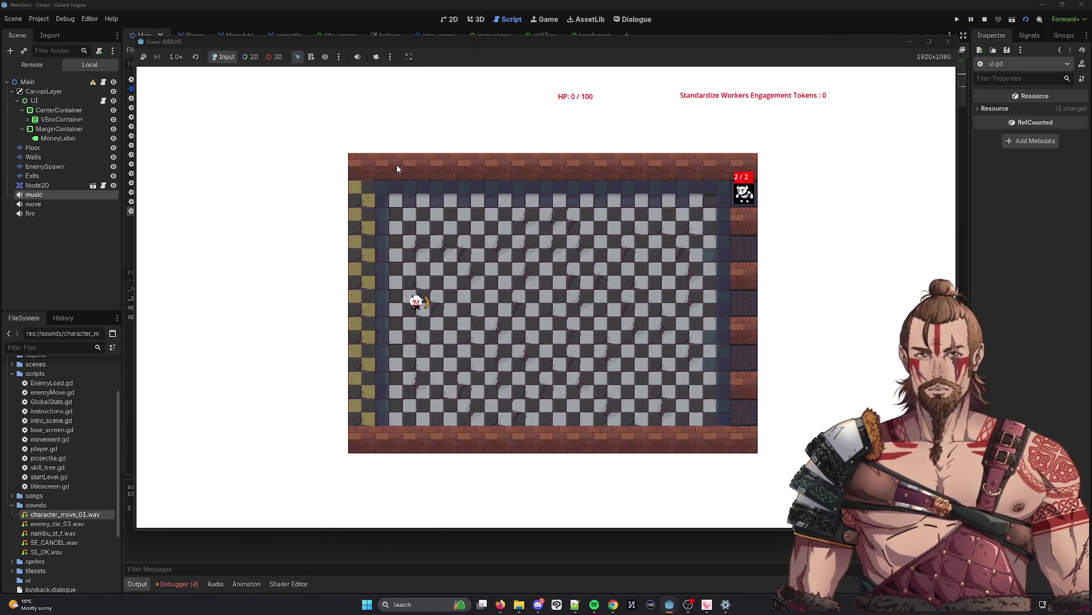
# Play with the arrow keys, killing an enemy and retrying twice from the lose screen
pyautogui.press('Up')
pyautogui.press('Up')
pyautogui.press('Up')
pyautogui.press('Left')
pyautogui.press('Left')
pyautogui.press('Left')
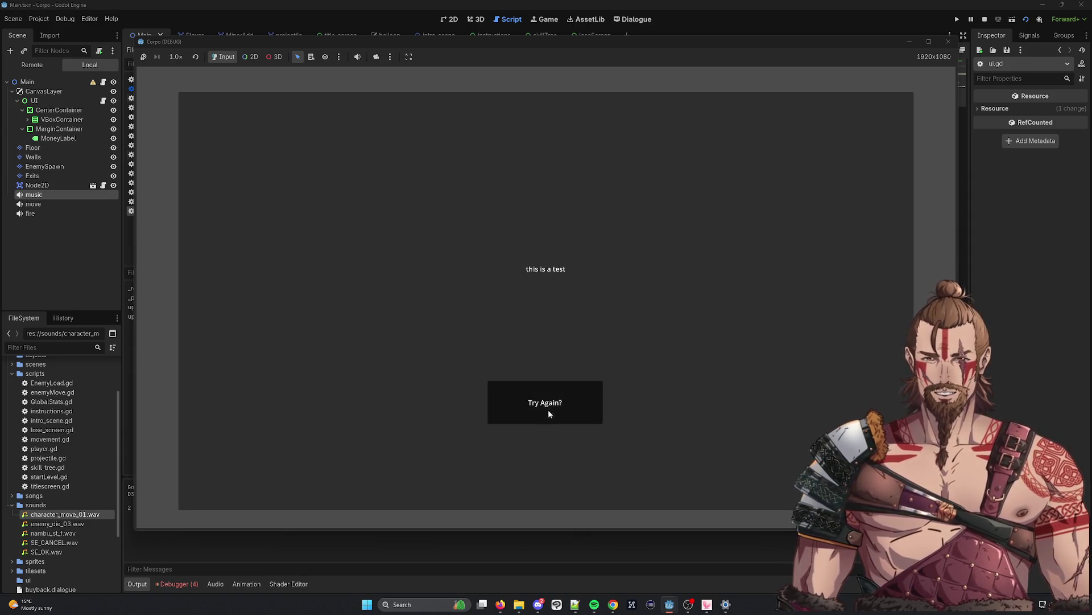
pyautogui.click(548, 408)
pyautogui.press('Down')
pyautogui.press('Down')
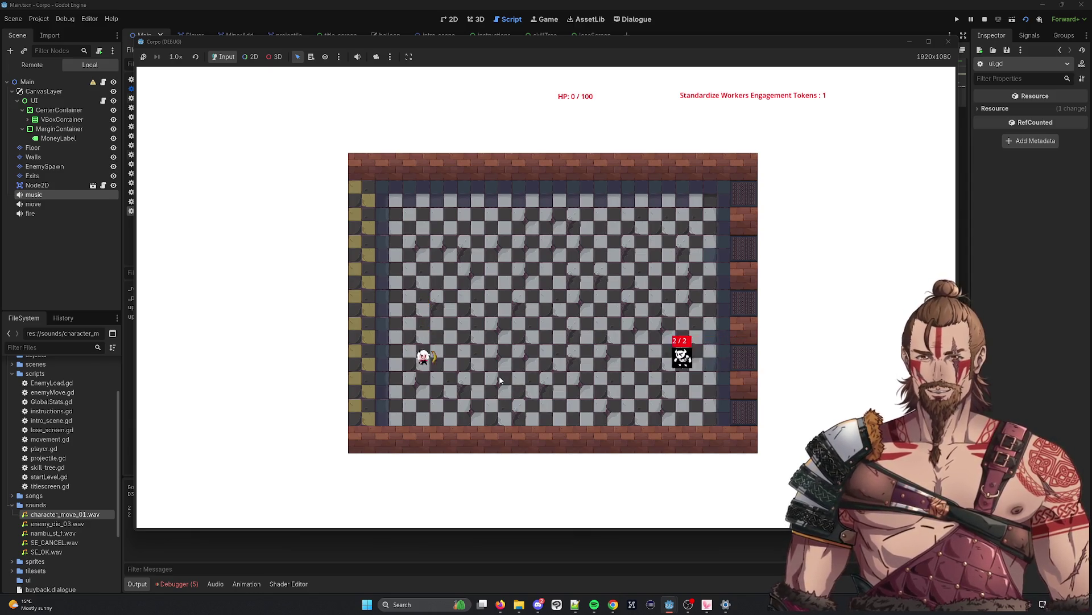
pyautogui.press('Left')
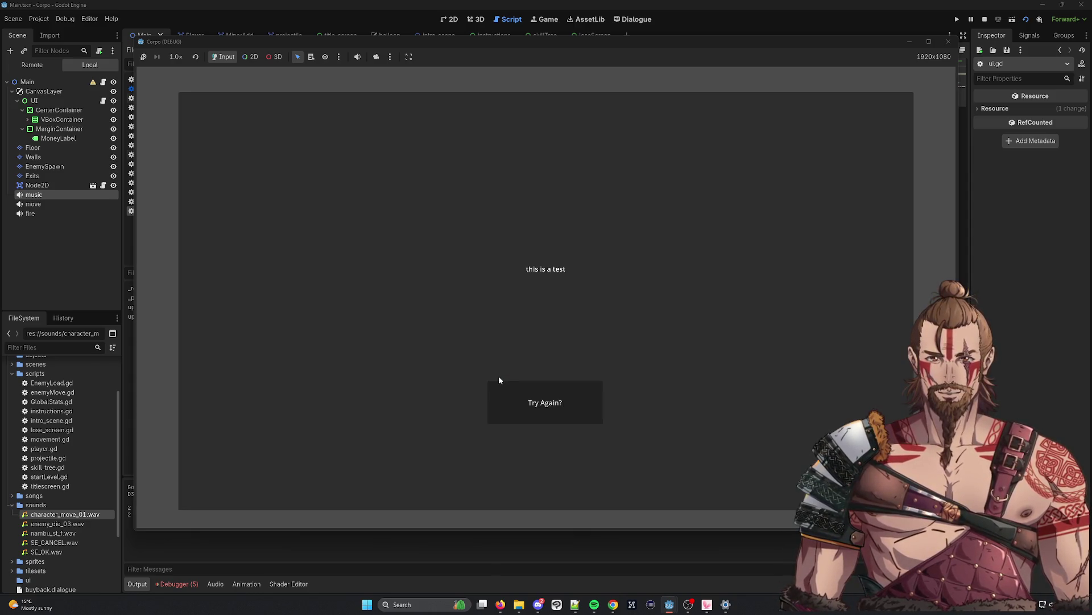
pyautogui.click(519, 396)
# Maneuver to kill the lower enemy, move away, then stop the running game
pyautogui.press('Right')
pyautogui.press('Right')
pyautogui.press('Right')
pyautogui.press('Down')
pyautogui.press('Right')
pyautogui.press('Down')
pyautogui.press('Left')
pyautogui.press('Left')
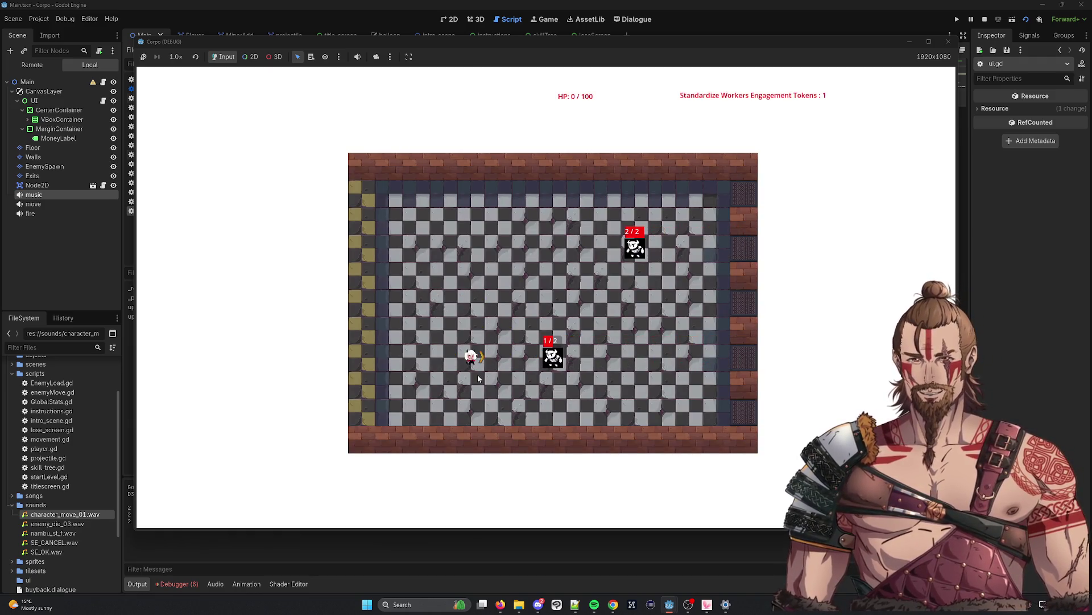
pyautogui.press('Left')
pyautogui.press('Left')
pyautogui.press('Right')
pyautogui.press('Up')
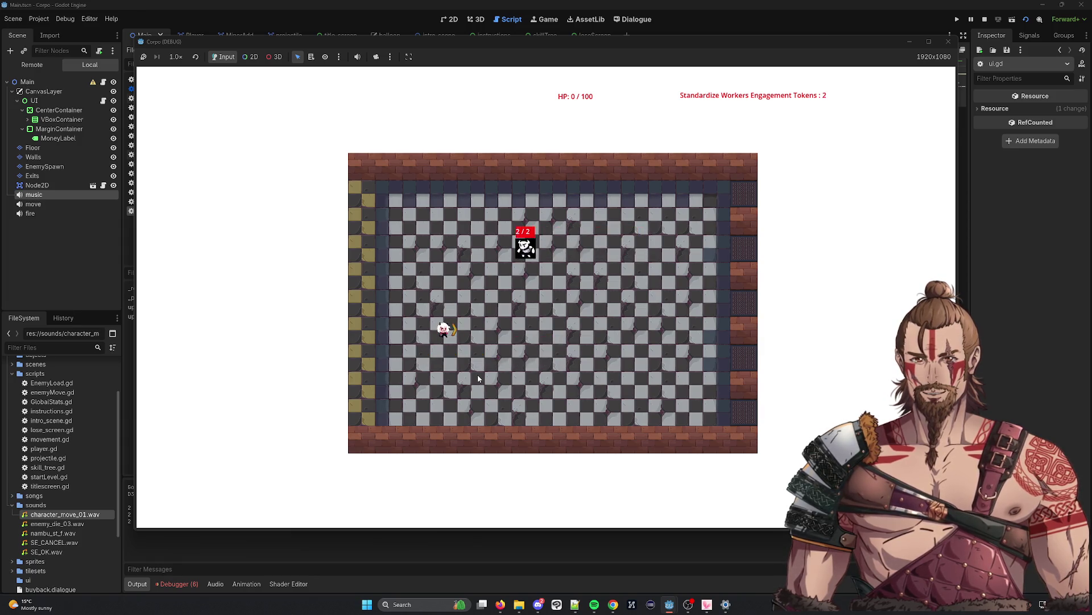
pyautogui.press('Up')
pyautogui.press('Up')
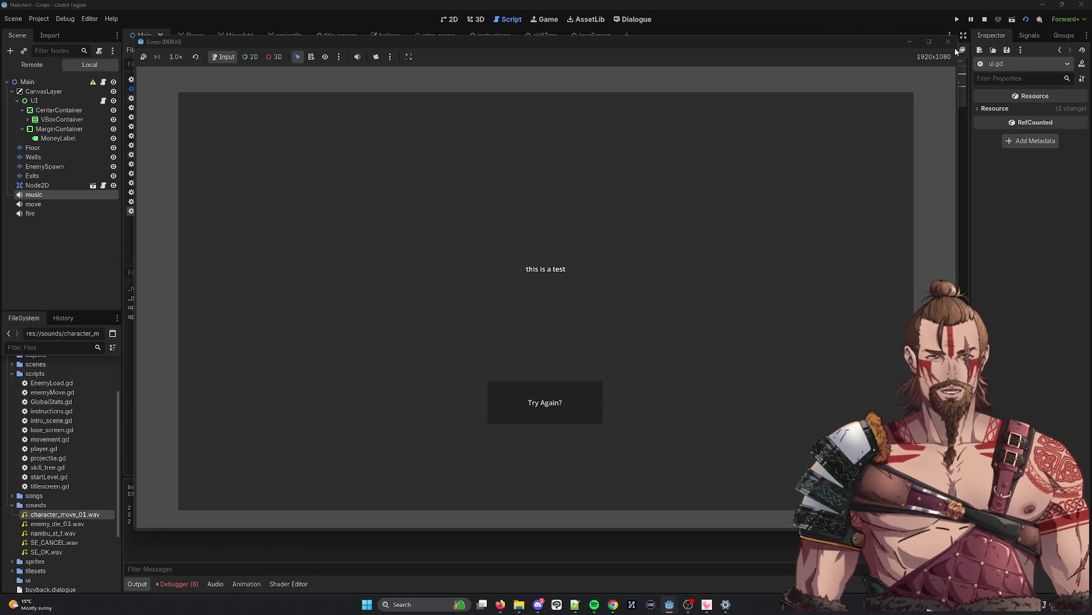
pyautogui.click(949, 42)
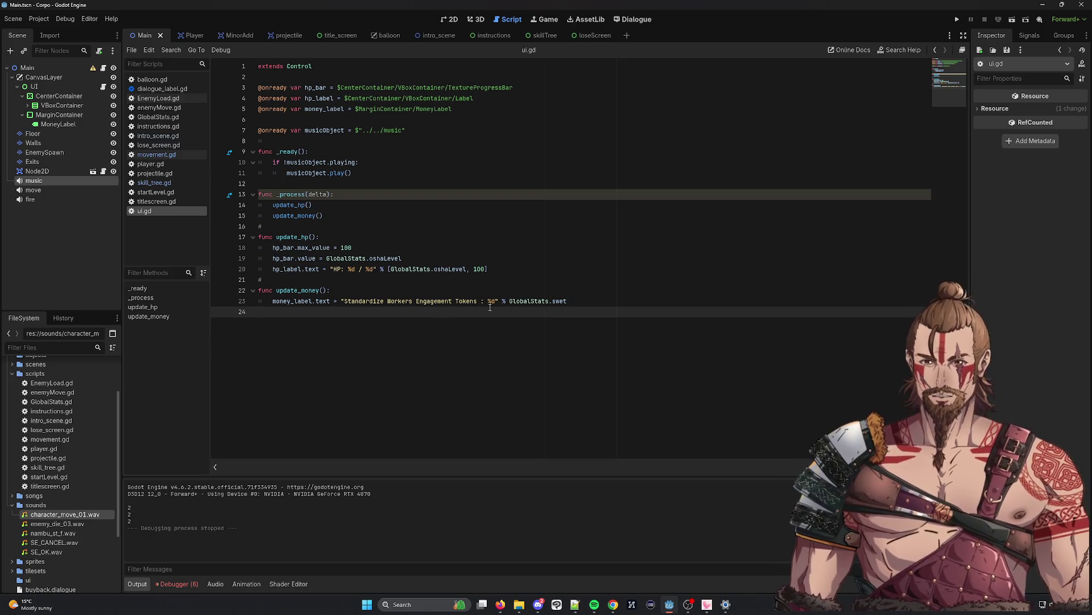
# In the MinorAdd scene, add an AudioStreamPlayer child under Enemy and rename it 'death'
pyautogui.click(502, 275)
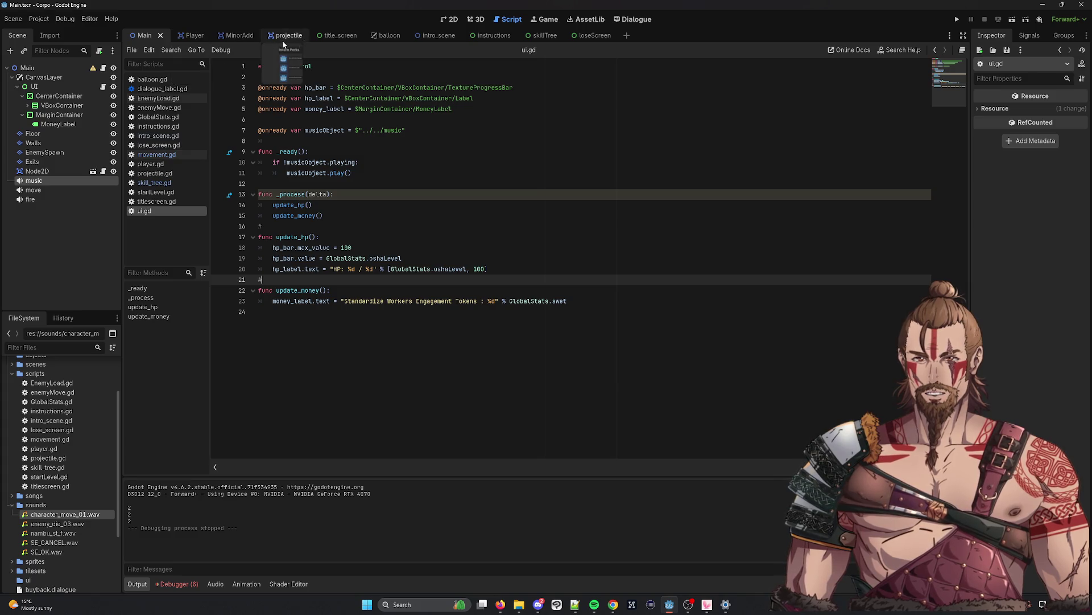
pyautogui.click(259, 40)
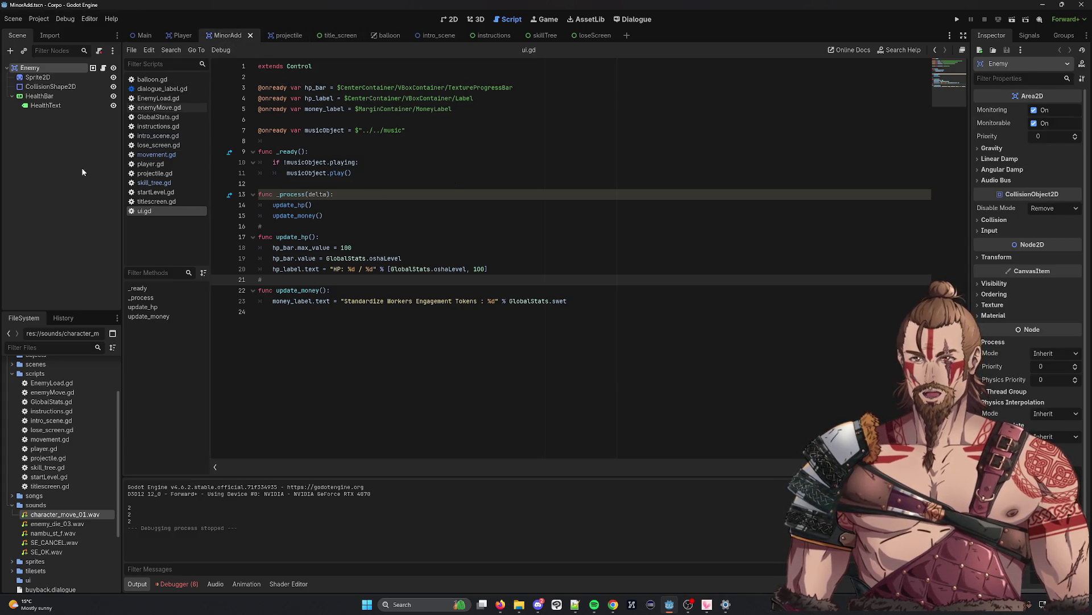
pyautogui.rightClick(34, 69)
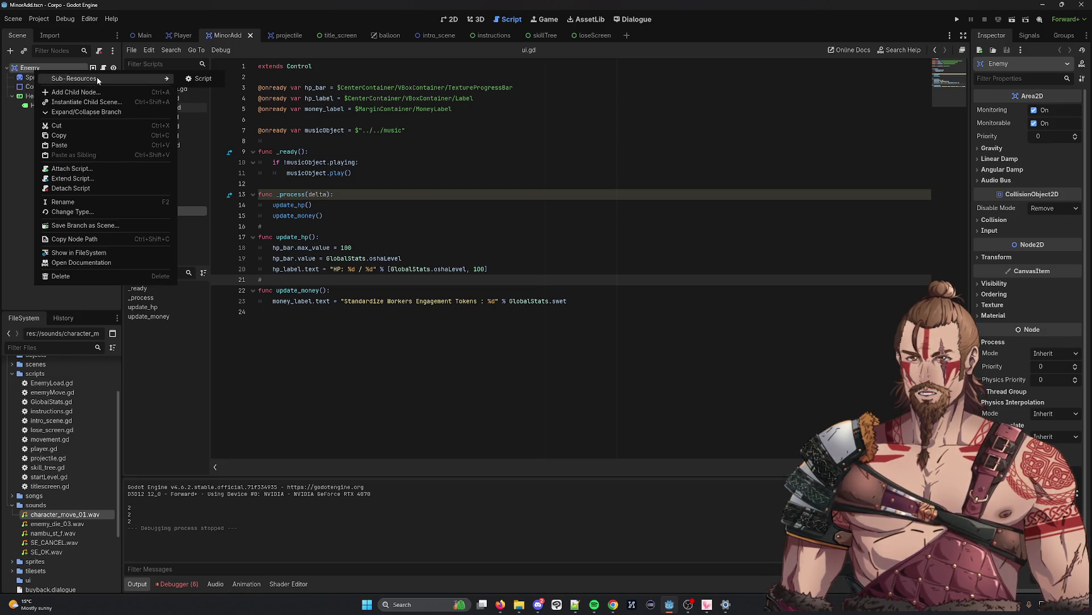
pyautogui.moveTo(138, 80)
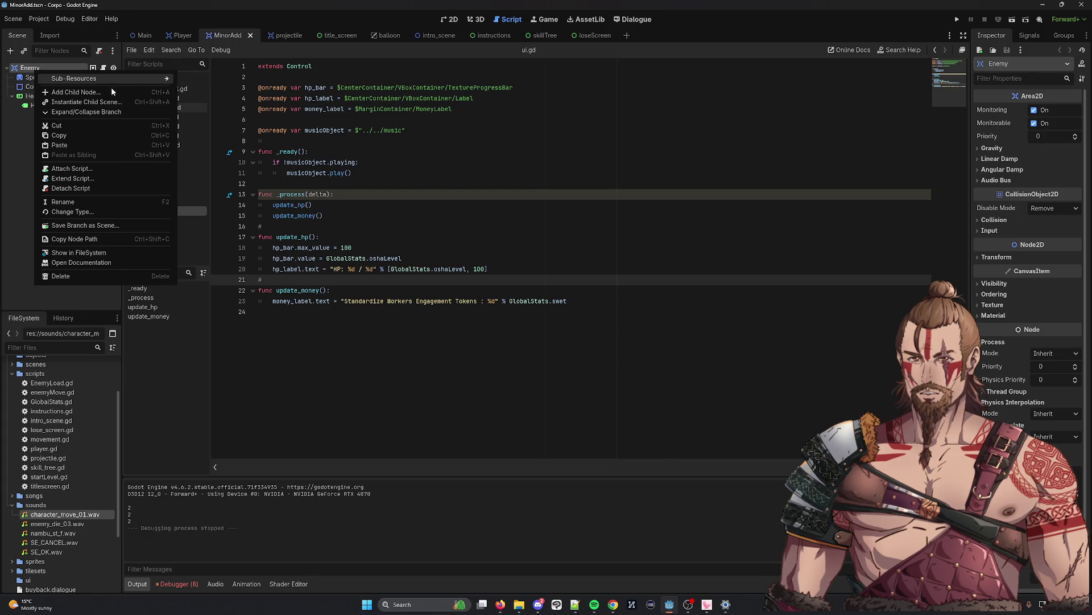
pyautogui.click(109, 91)
pyautogui.doubleClick(474, 323)
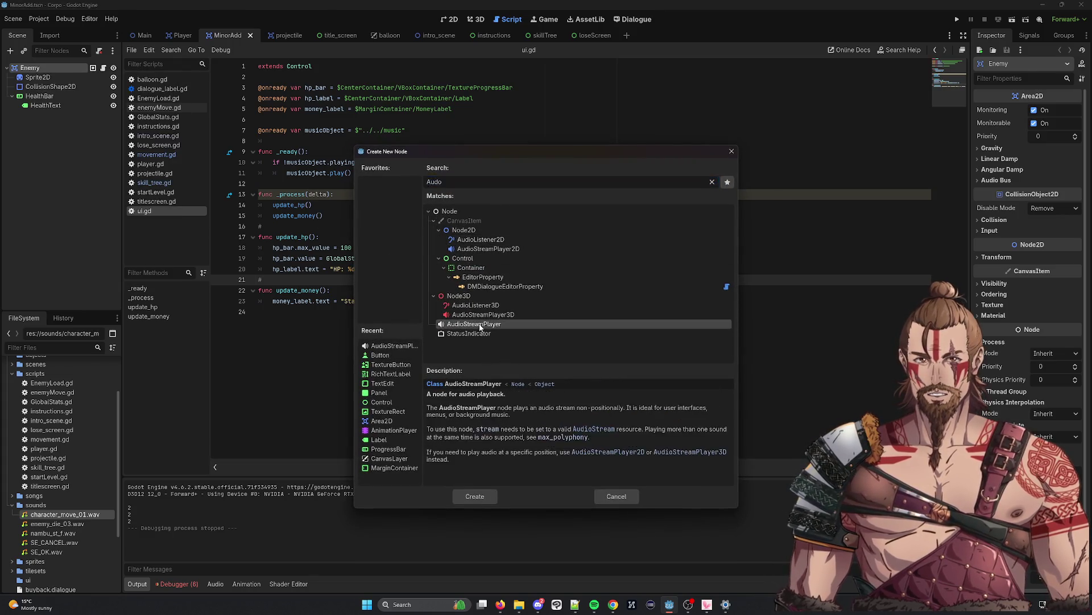
pyautogui.rightClick(51, 115)
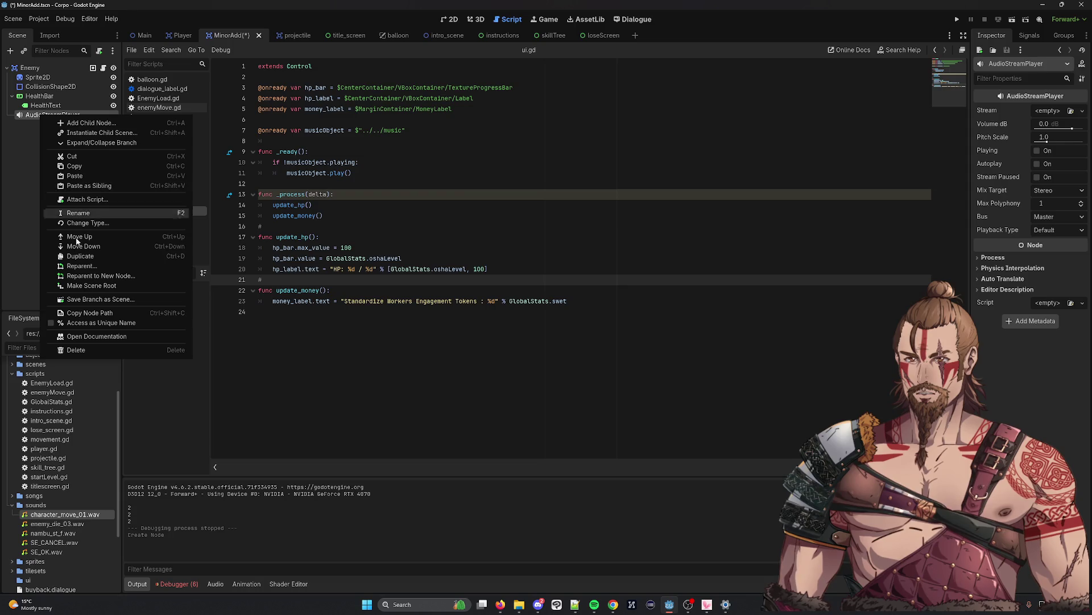
pyautogui.click(91, 210)
pyautogui.write('death')
pyautogui.press('Return')
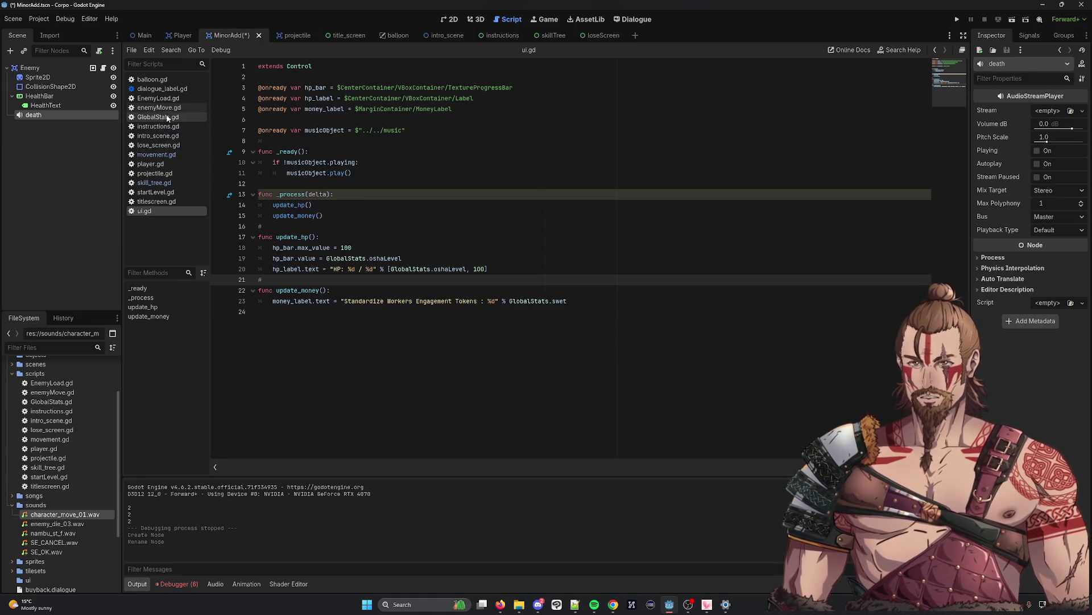
pyautogui.click(174, 100)
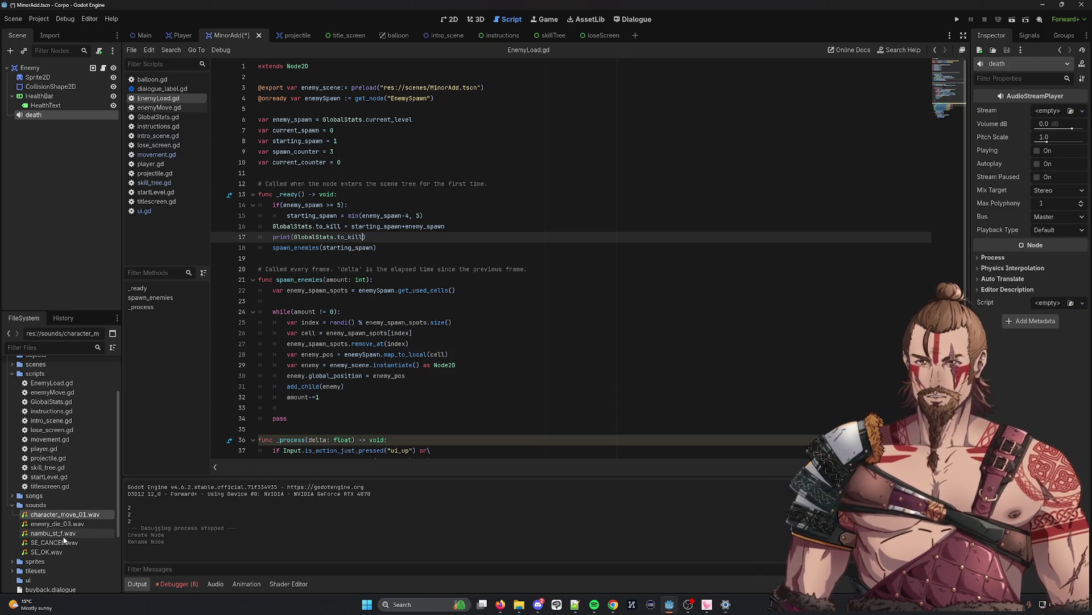
# Give the death player the enemy_die_03.wav stream and duplicate line 4's declaration onto line 5
pyautogui.click(50, 524)
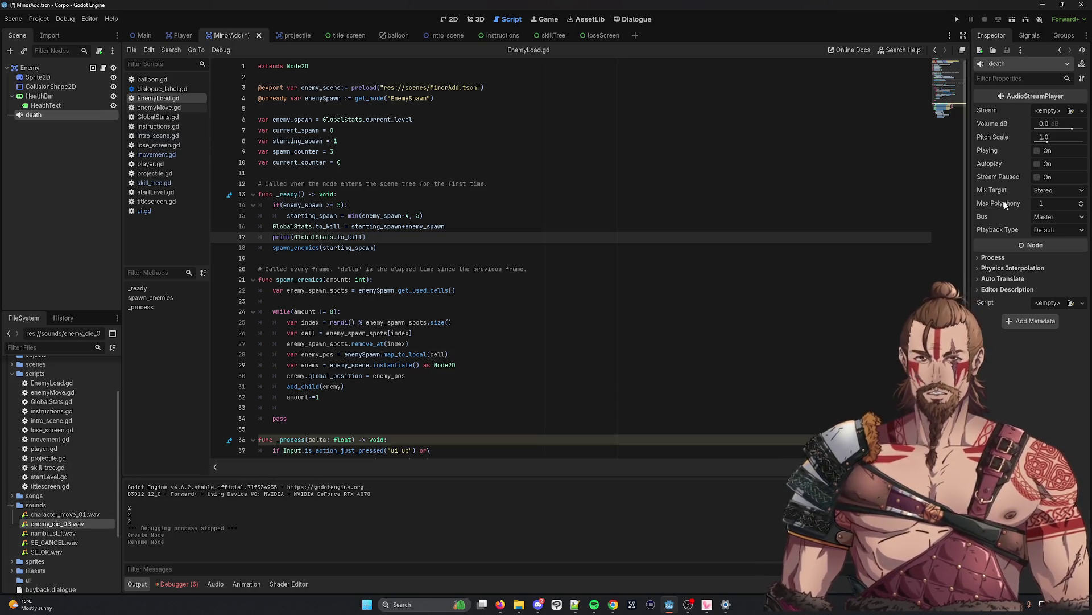
pyautogui.moveTo(46, 524)
pyautogui.mouseDown()
pyautogui.moveTo(1024, 98)
pyautogui.moveTo(1044, 112)
pyautogui.mouseUp()
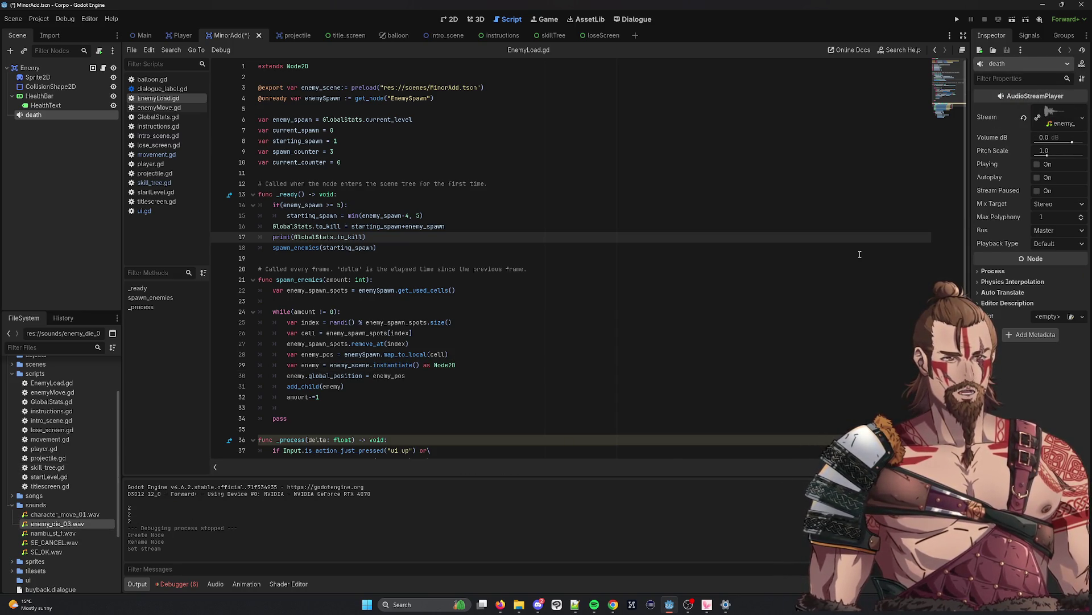
pyautogui.click(463, 100)
pyautogui.moveTo(344, 98); pyautogui.dragTo(258, 98)
pyautogui.hotkey('ctrl', 'c')
pyautogui.press('Down')
pyautogui.hotkey('ctrl', 'v')
# Turn line 5 into a deathSound declaration referencing the death node and save EnemyLoad.gd
pyautogui.hotkey('ctrl', 'shift', 'Left')
pyautogui.write('deathSound := new(')
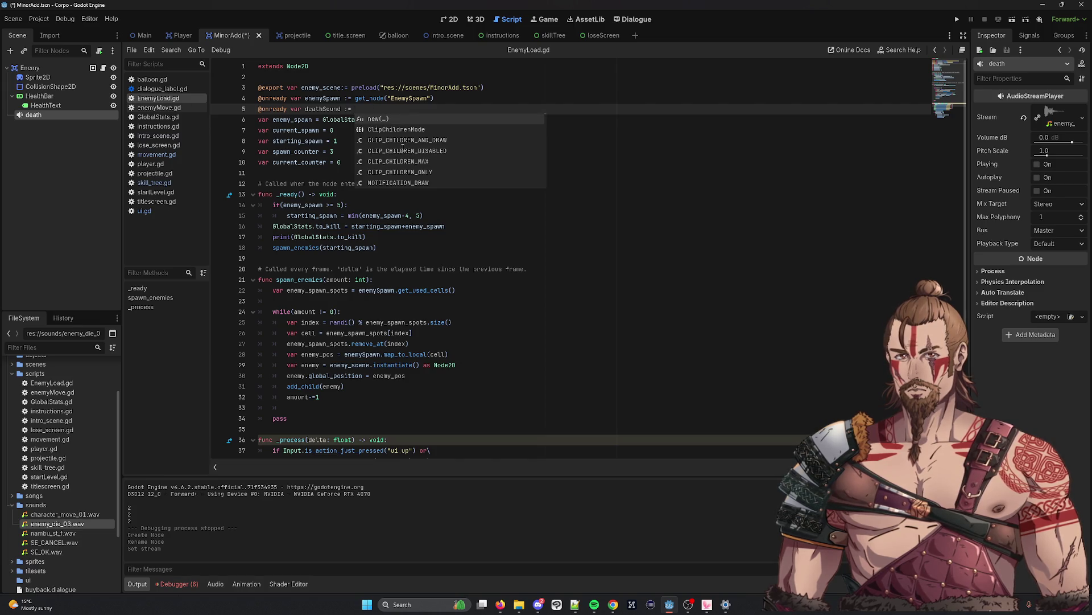
pyautogui.press('Return')
pyautogui.press('BackSpace')
pyautogui.press('BackSpace')
pyautogui.press('BackSpace')
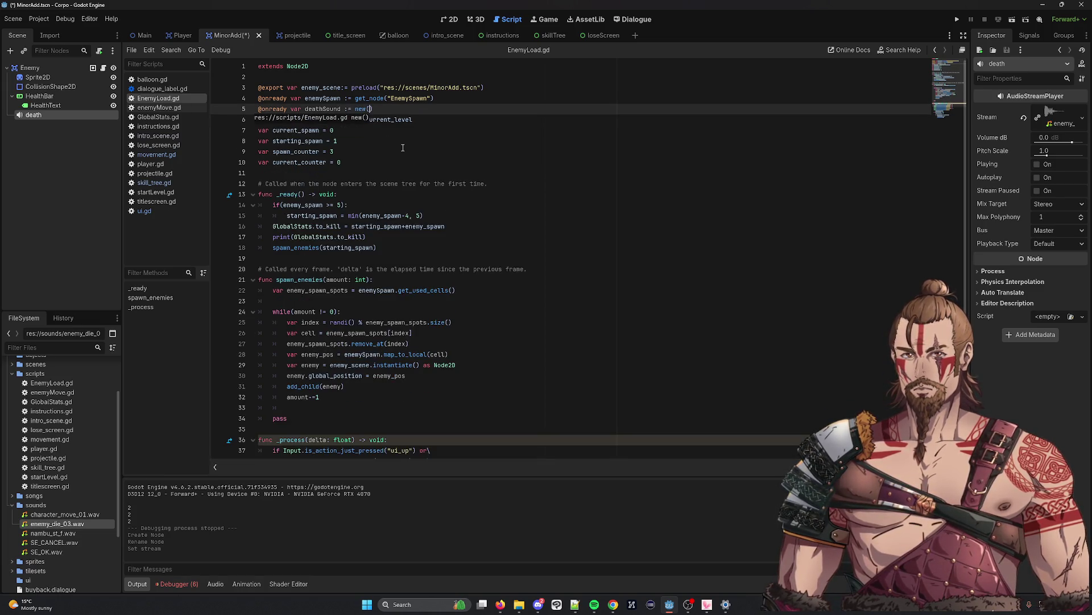
pyautogui.press('BackSpace')
pyautogui.press('BackSpace')
pyautogui.press('BackSpace')
pyautogui.press('BackSpace')
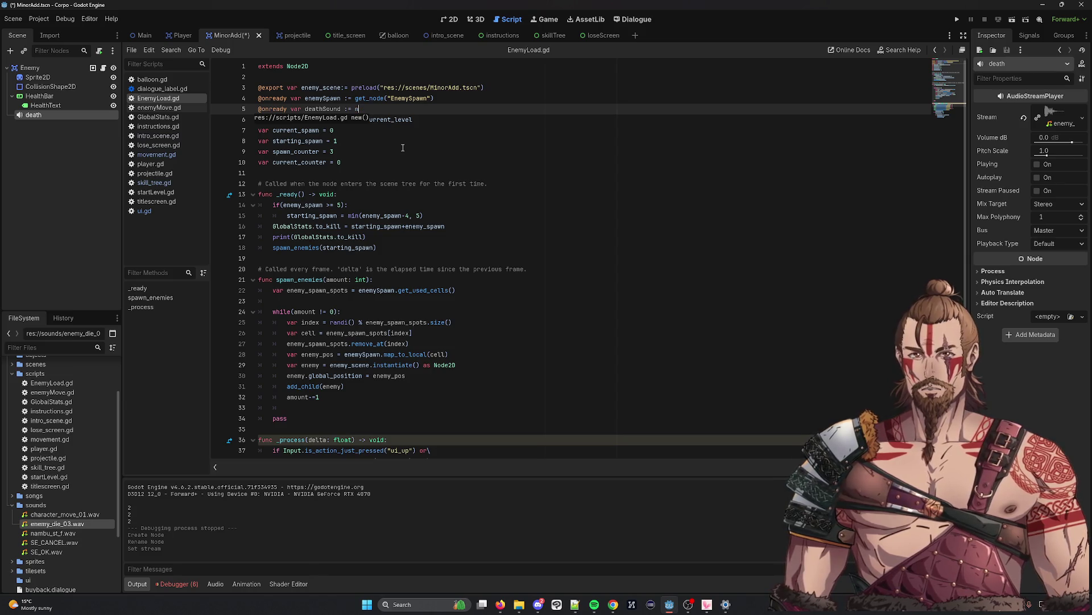
pyautogui.press('Return')
pyautogui.press('Return')
pyautogui.press('Up')
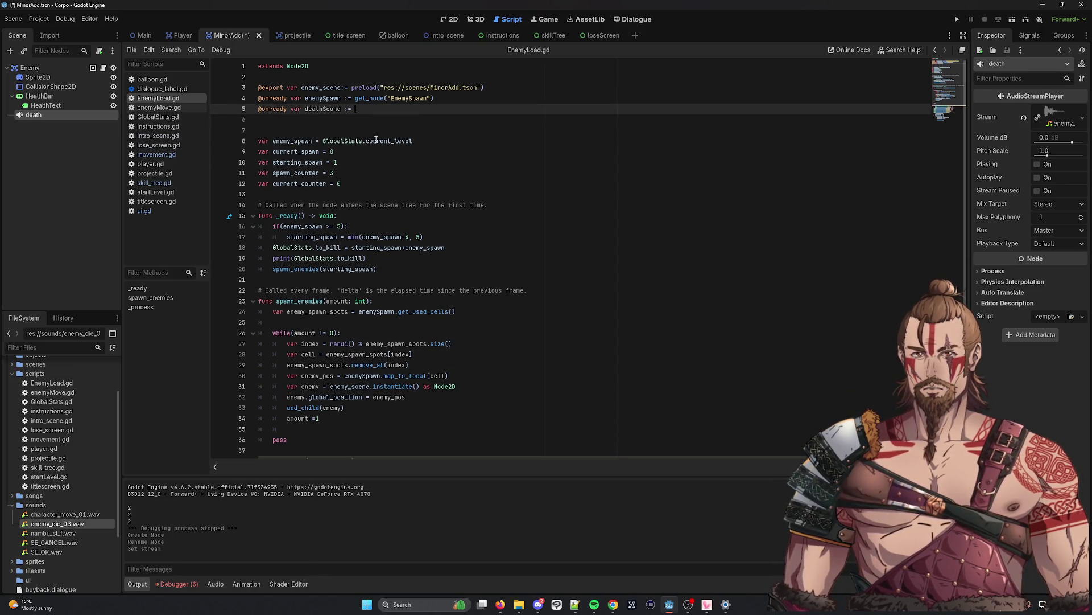
pyautogui.moveTo(50, 113); pyautogui.dragTo(378, 110)
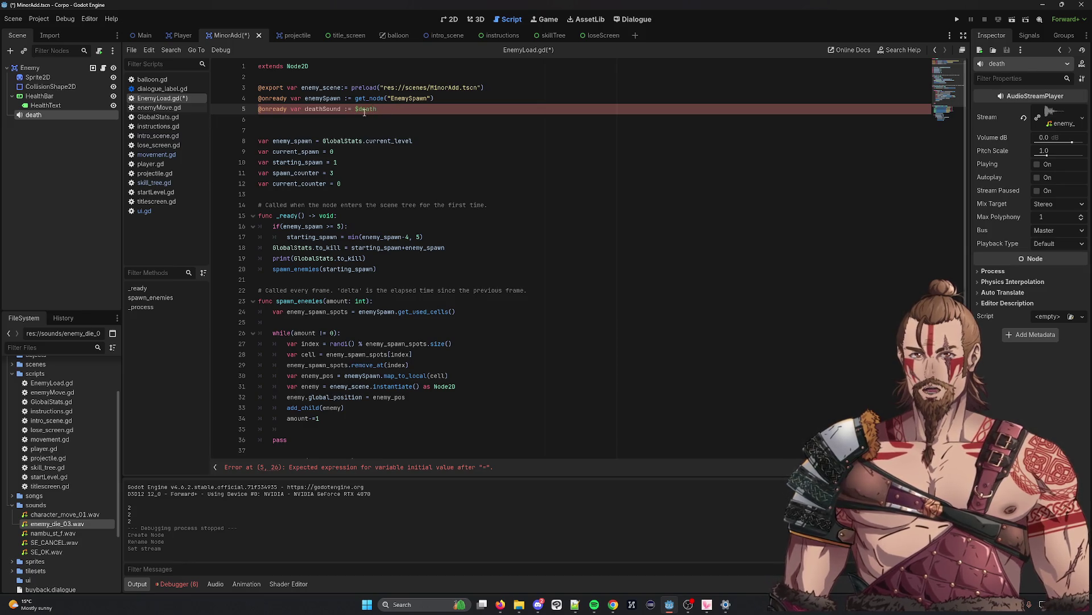
pyautogui.hotkey('ctrl', 's')
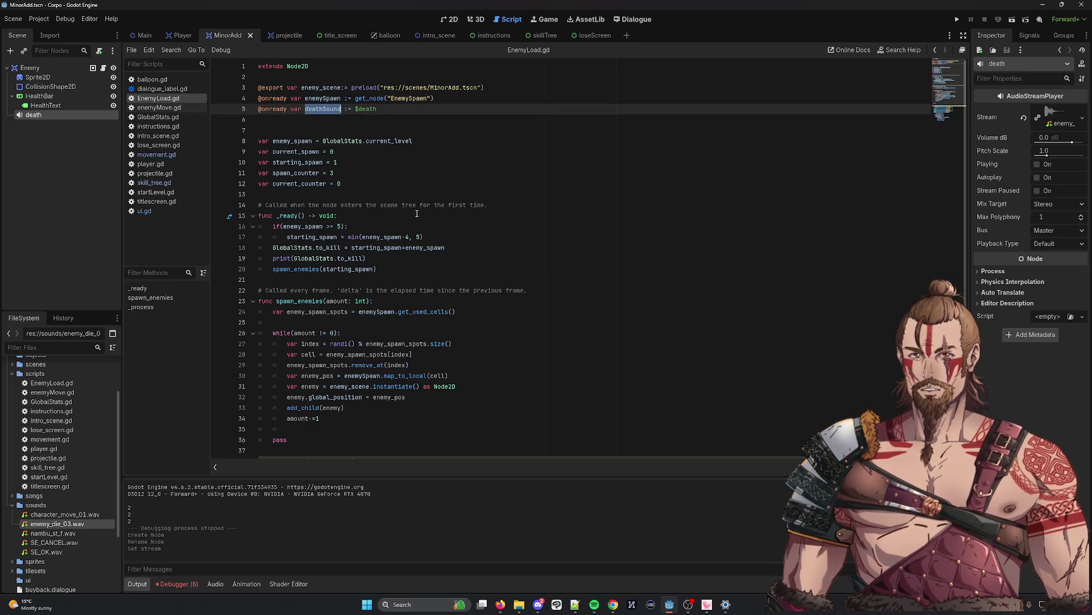
# Remove the deathSound declaration line from EnemyLoad.gd and save it again
pyautogui.scroll(-2, 368, 207)
pyautogui.scroll(-3, 368, 206)
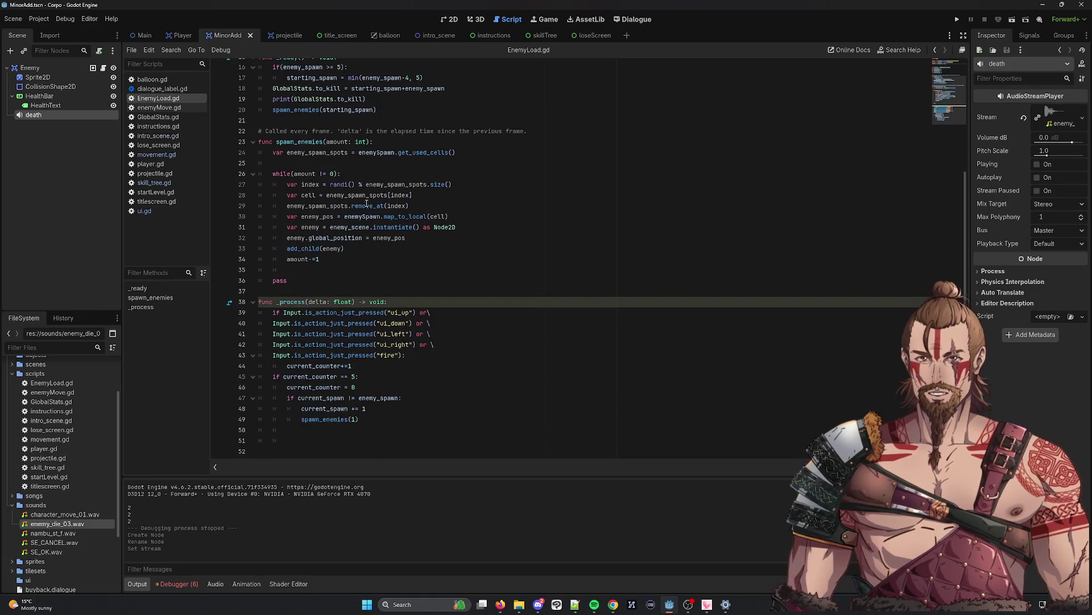
pyautogui.scroll(3, 353, 213)
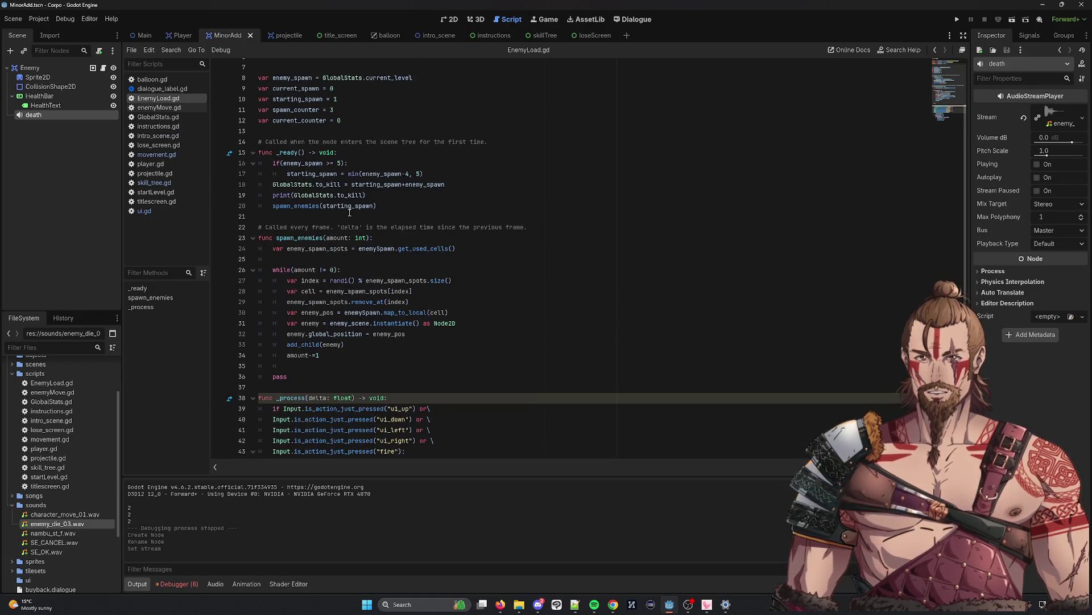
pyautogui.scroll(2, 349, 212)
pyautogui.moveTo(387, 109); pyautogui.dragTo(215, 107)
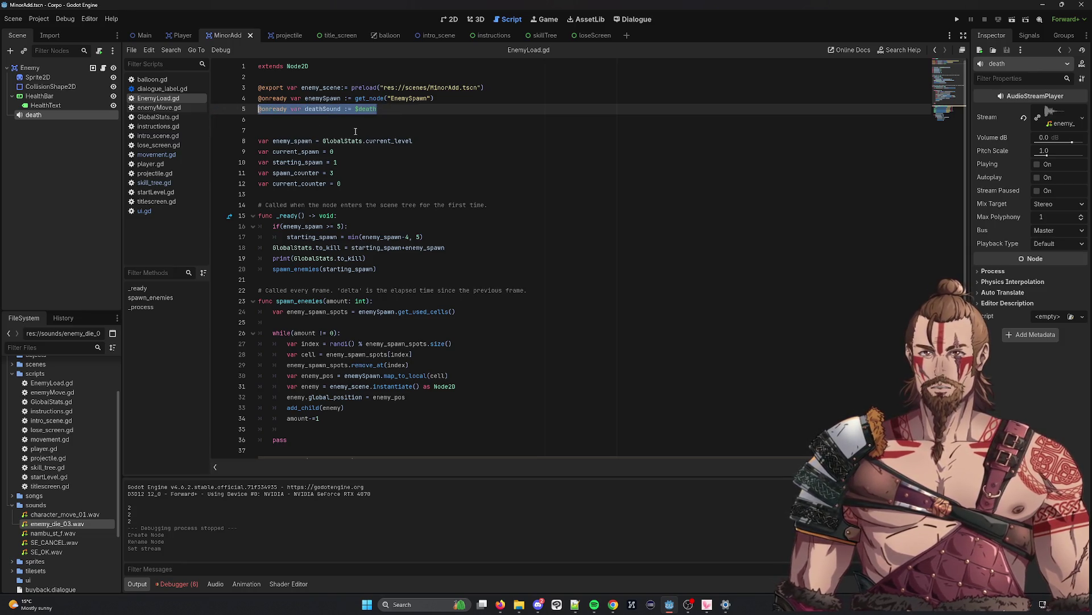
pyautogui.press('BackSpace')
pyautogui.press('BackSpace')
pyautogui.press('Delete')
pyautogui.hotkey('ctrl', 's')
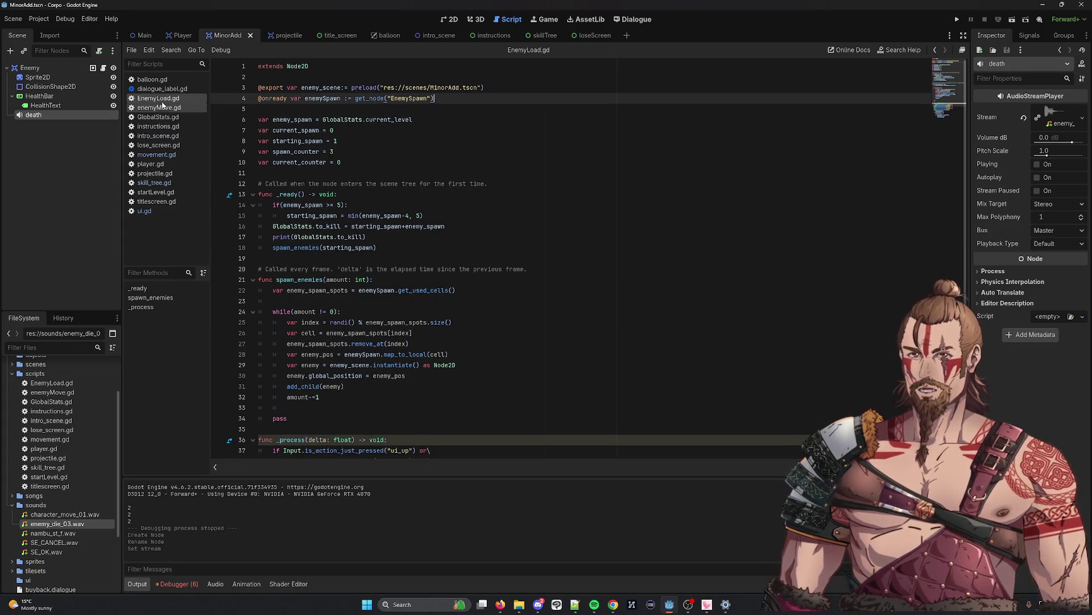
pyautogui.click(159, 107)
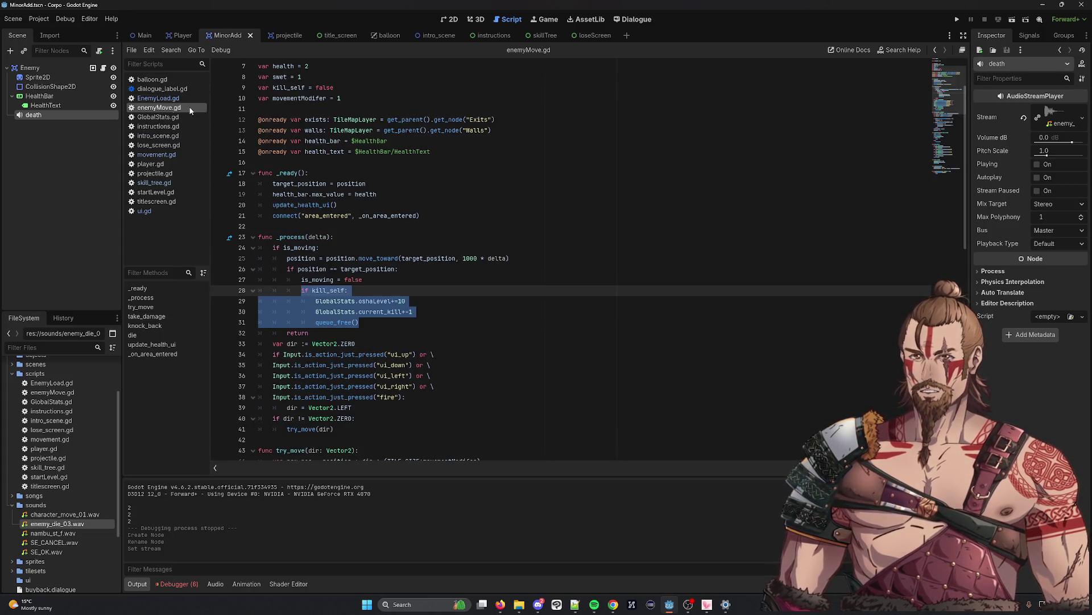
pyautogui.click(459, 170)
pyautogui.click(464, 158)
pyautogui.press('Return')
pyautogui.hotkey('ctrl', 'v')
pyautogui.press('Return')
pyautogui.doubleClick(317, 170)
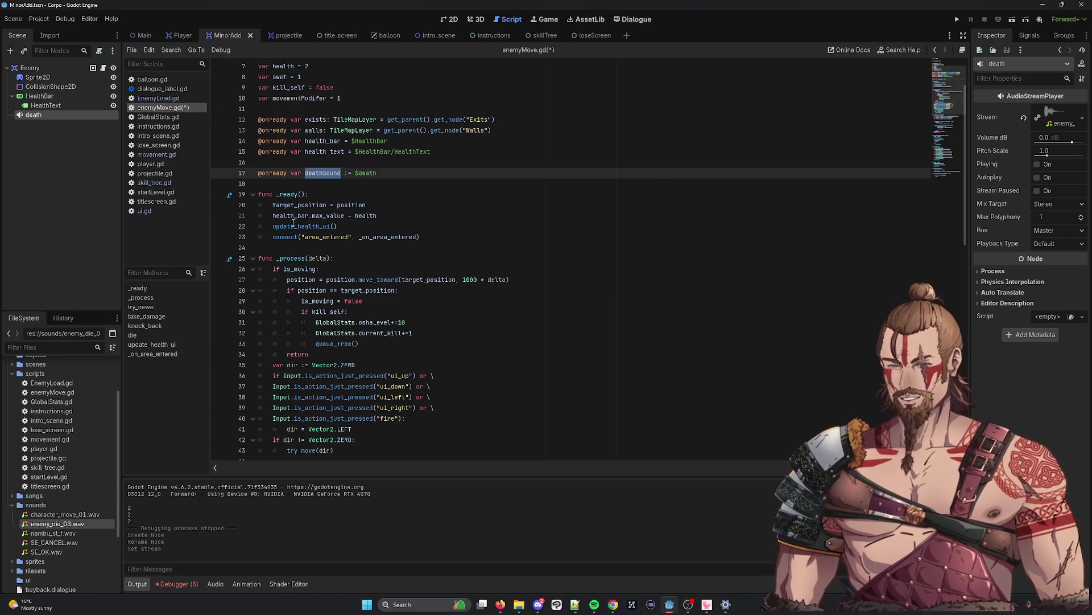
# Add deathSound.play() above queue_free() in die() and save enemyMove.gd
pyautogui.scroll(-9, 345, 191)
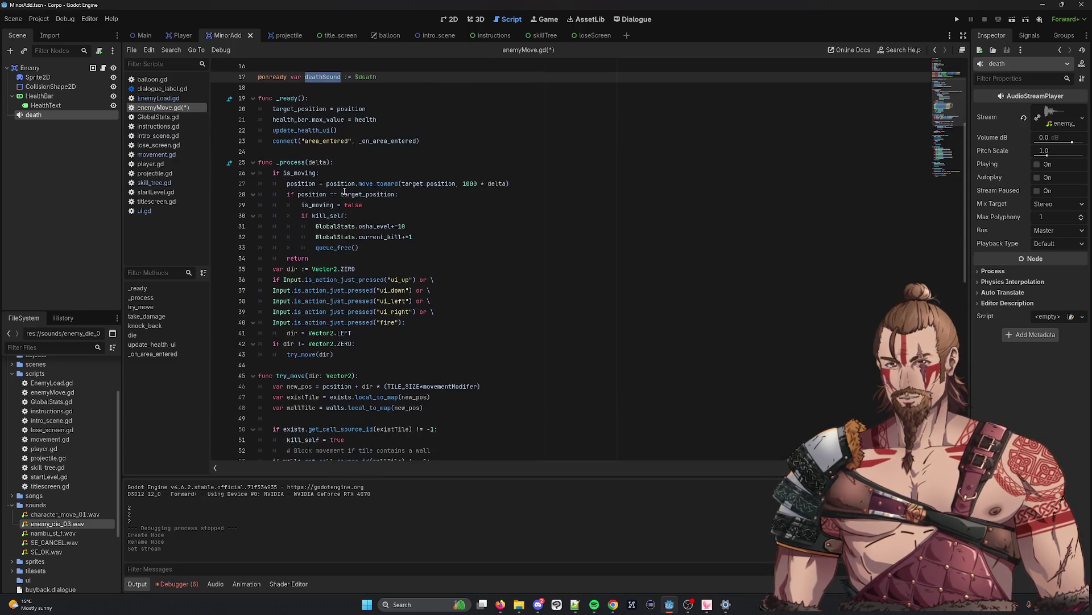
pyautogui.scroll(-7, 404, 240)
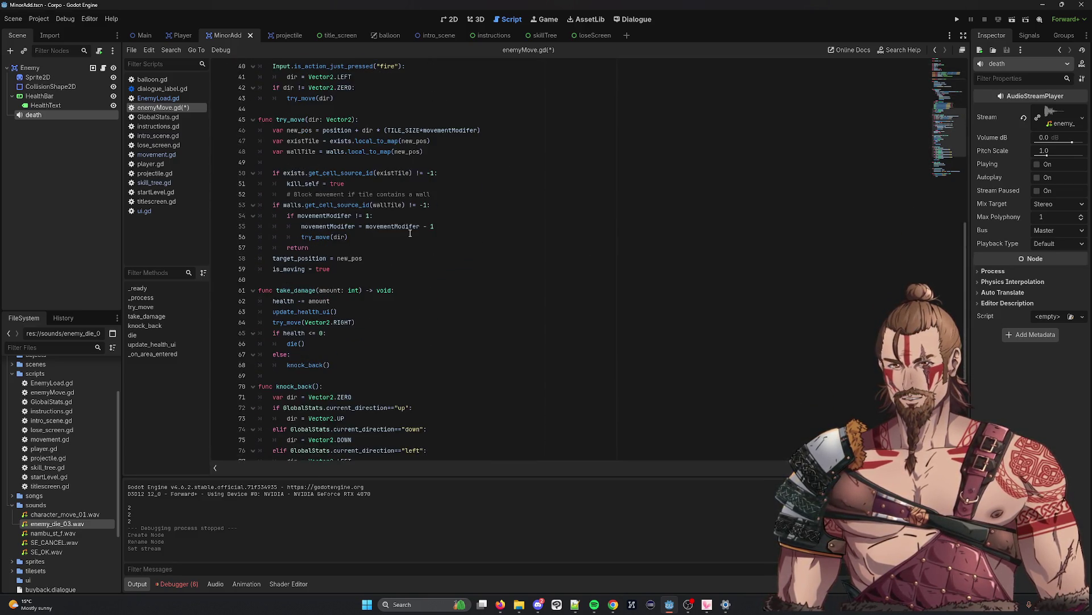
pyautogui.scroll(-1, 406, 230)
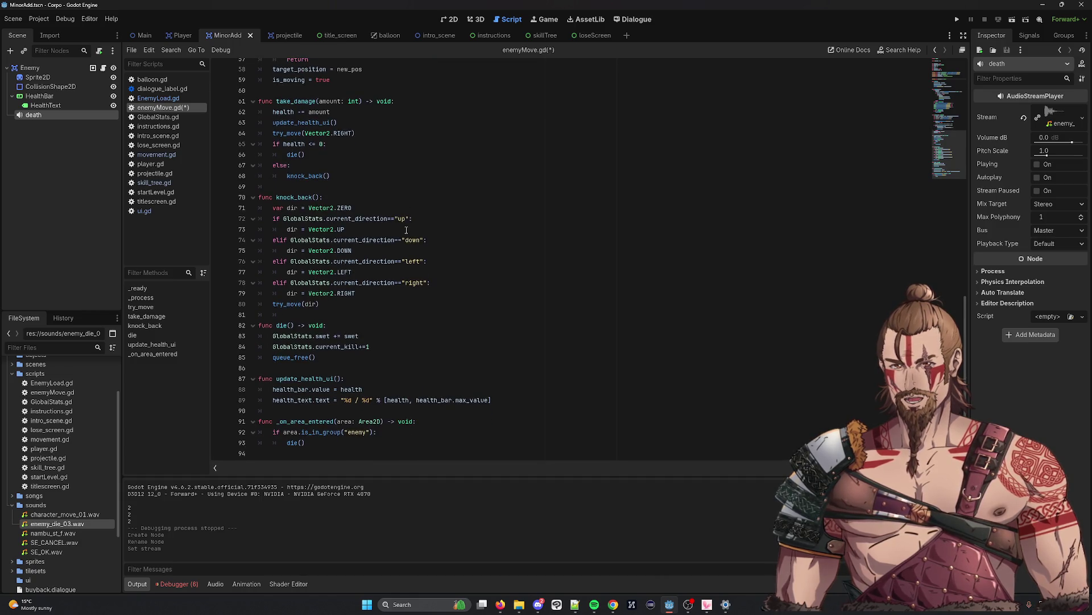
pyautogui.click(356, 356)
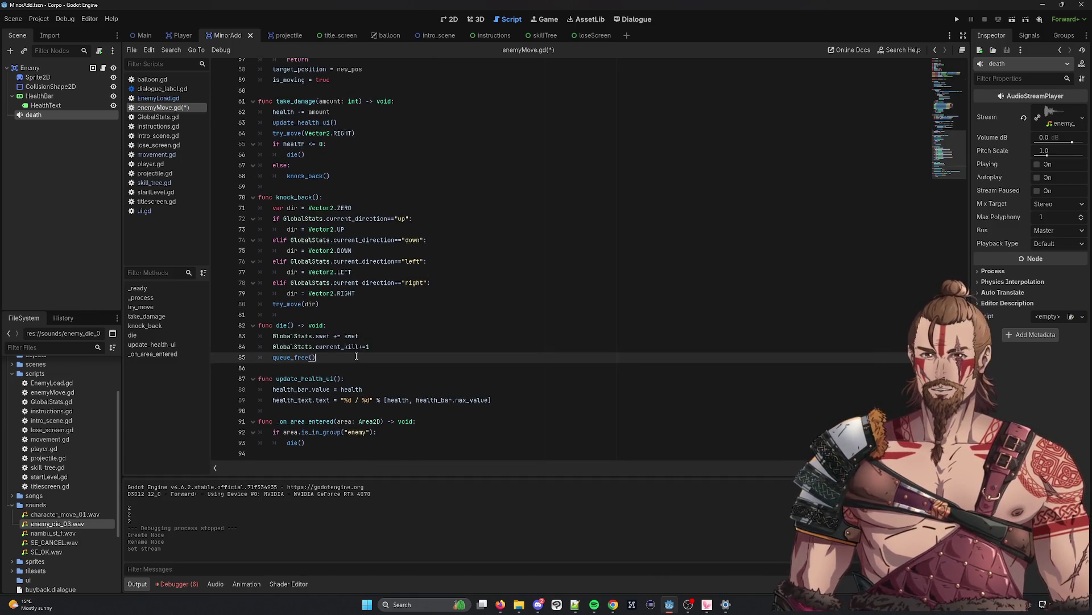
pyautogui.click(409, 346)
pyautogui.press('Return')
pyautogui.write('deathSound.s')
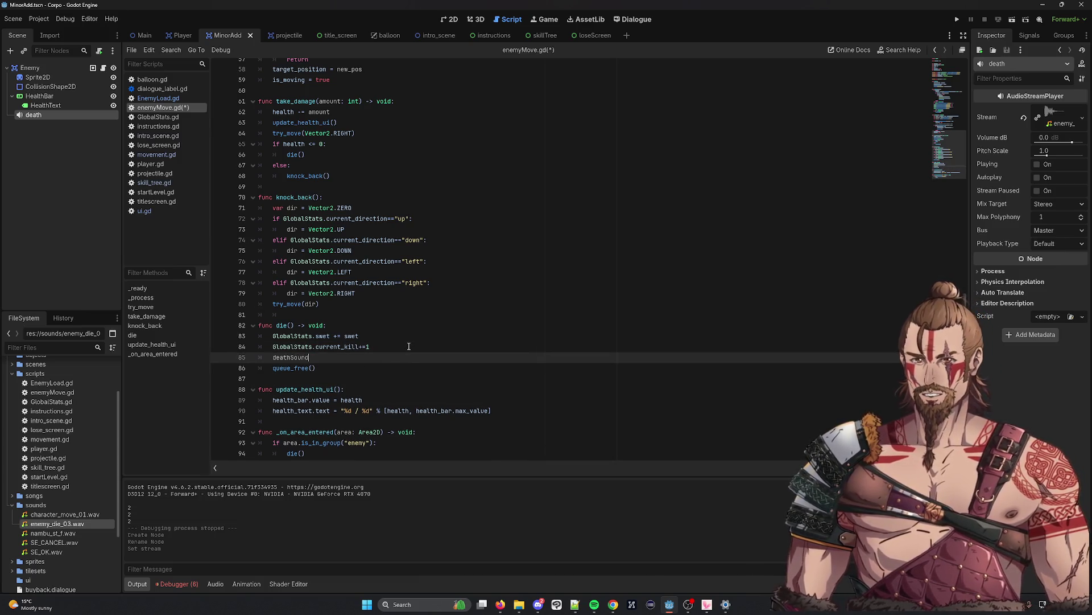
pyautogui.press('BackSpace')
pyautogui.write('pl')
pyautogui.press('Return')
pyautogui.hotkey('ctrl', 's')
pyautogui.click(1026, 18)
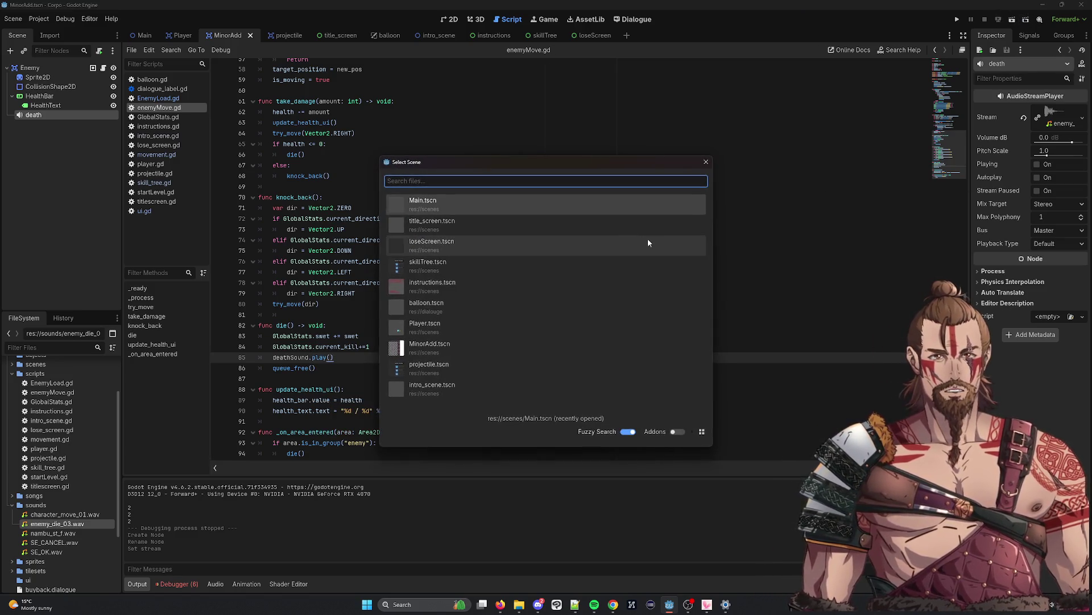
# Run the chosen scene, retry twice from the lose screen, then close the game window
pyautogui.doubleClick(647, 238)
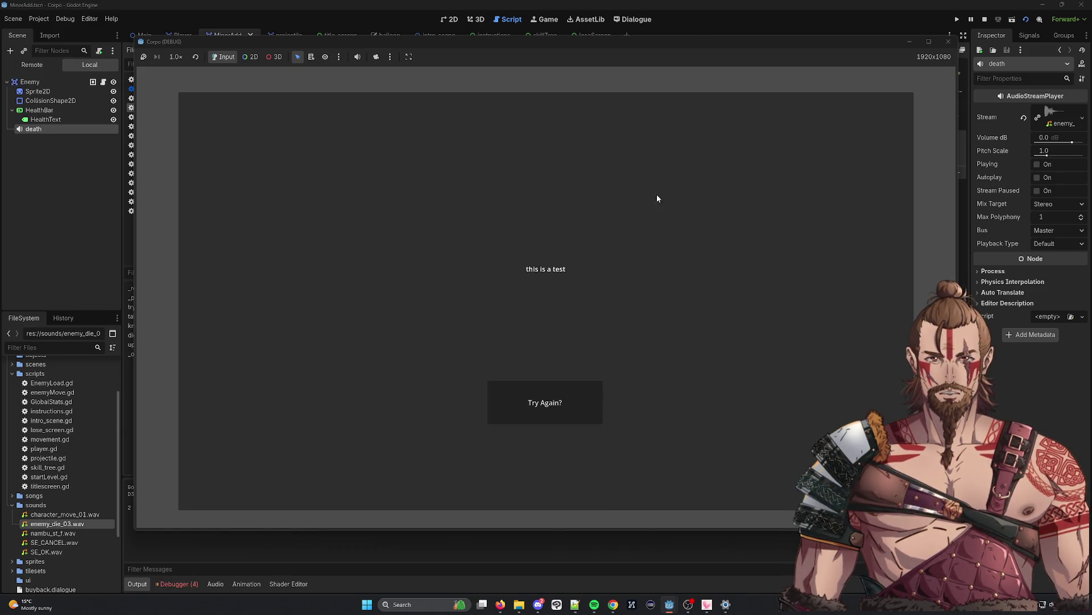
pyautogui.click(592, 390)
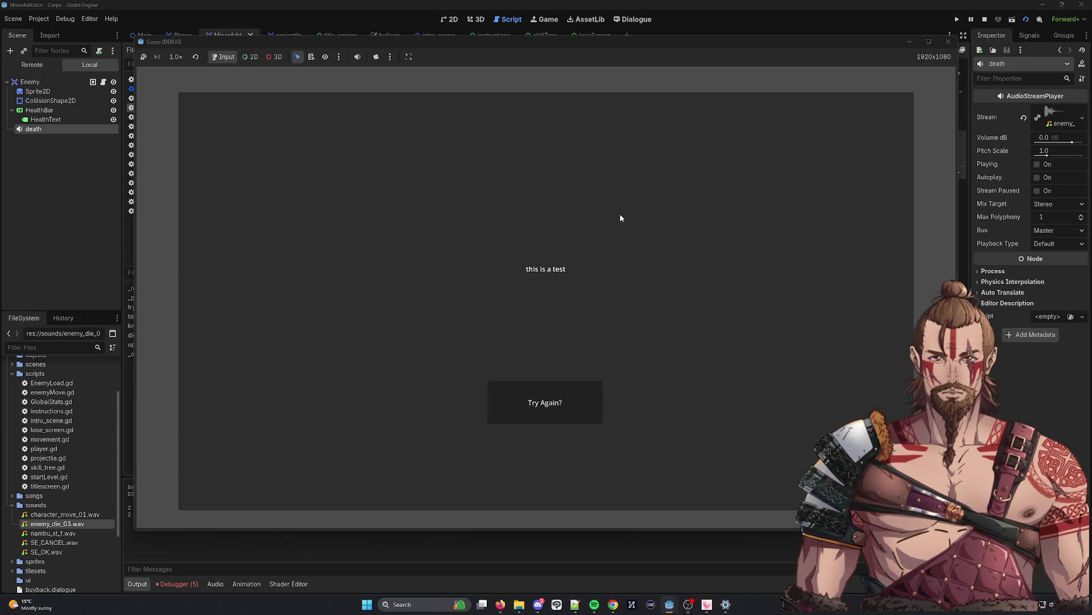
pyautogui.click(588, 388)
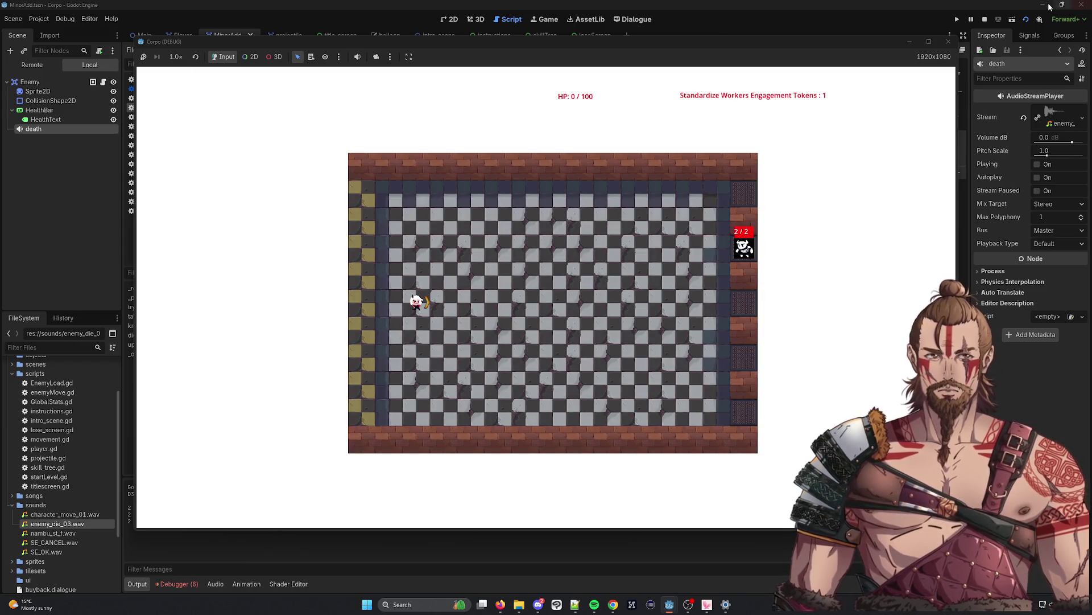
pyautogui.click(947, 42)
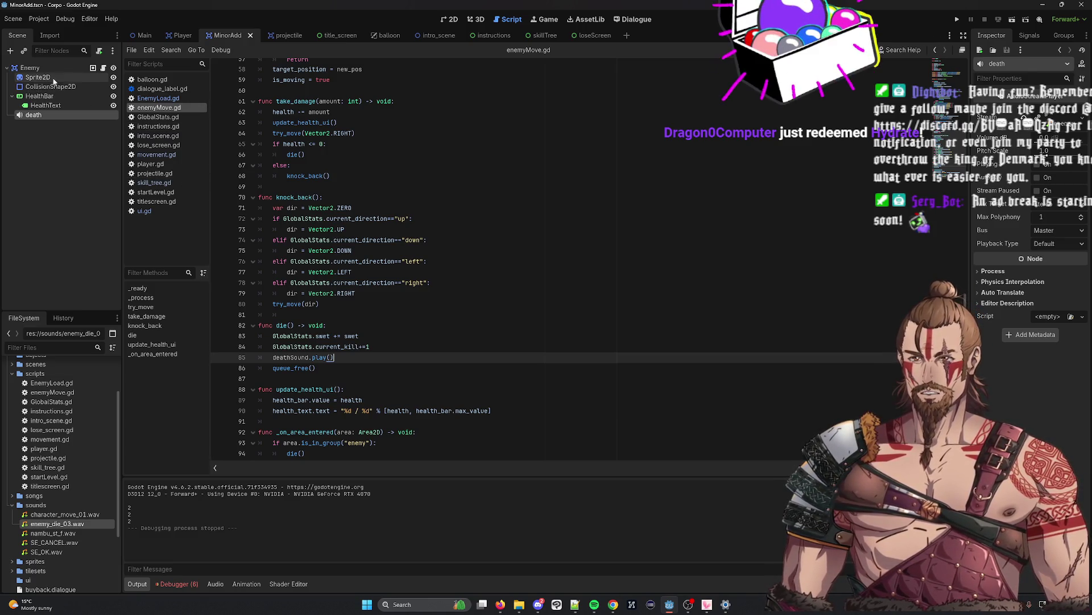
# In the Main scene, browse EnemyLoad.gd, GlobalStats.gd, startLevel.gd, titlescreen.gd and ui.gd, ending on projectile.gd
pyautogui.click(142, 35)
pyautogui.click(158, 98)
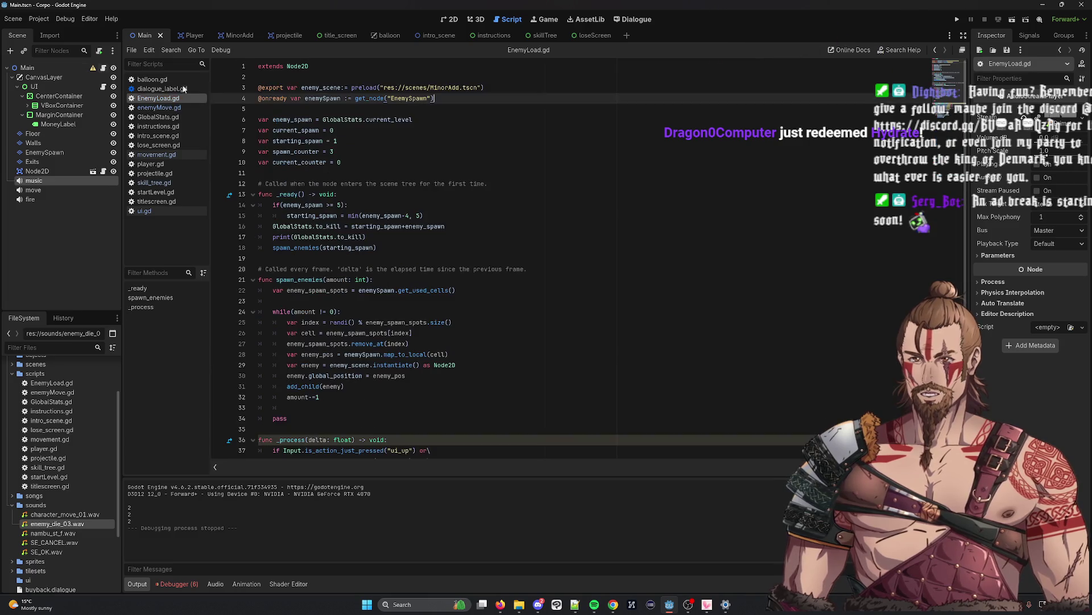
pyautogui.scroll(-4, 383, 167)
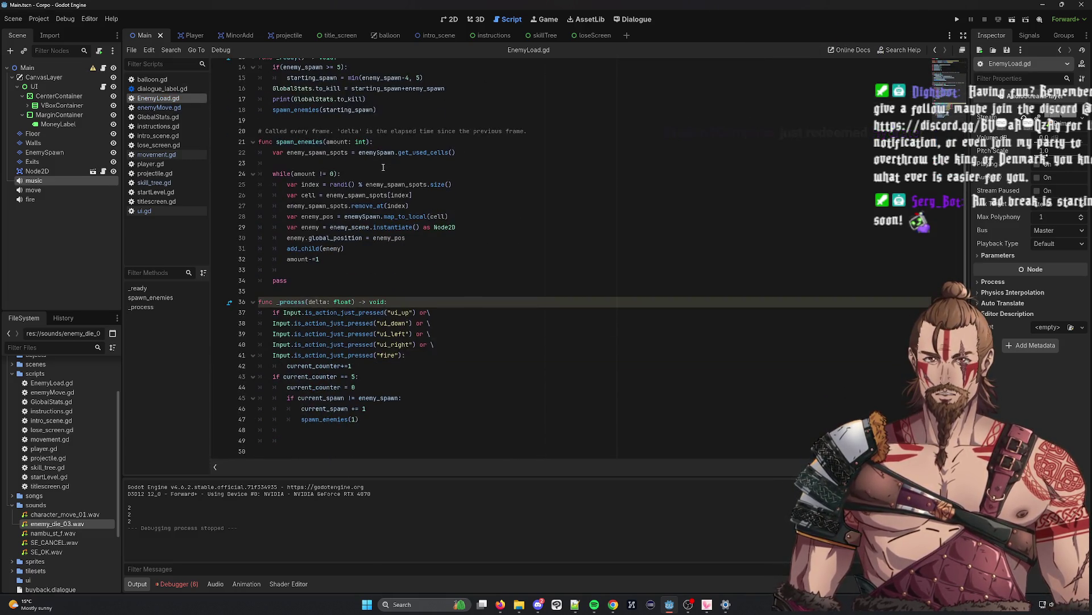
pyautogui.scroll(4, 383, 167)
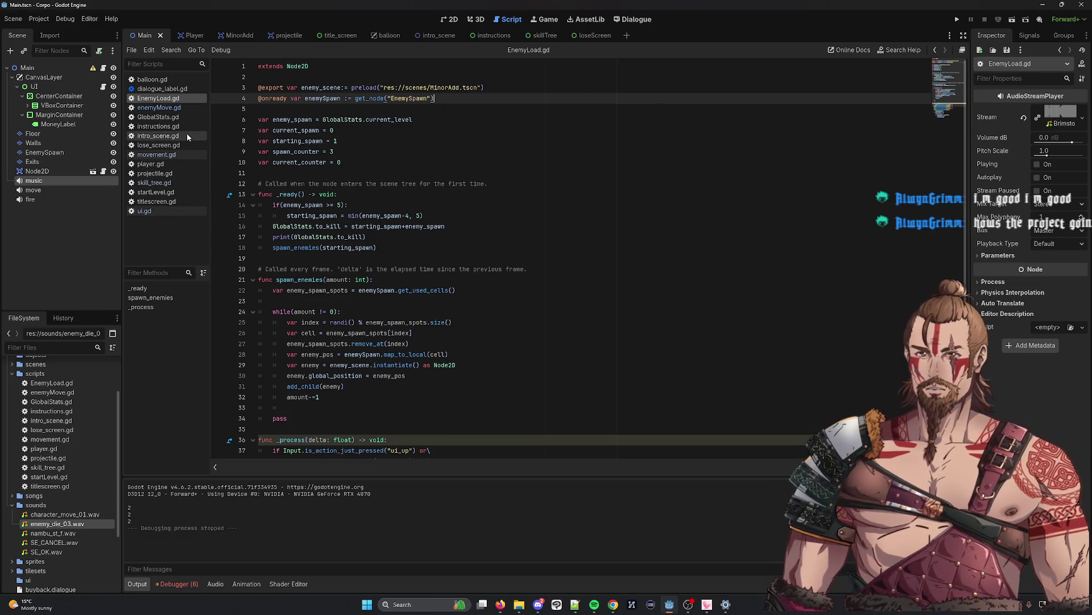
pyautogui.click(149, 117)
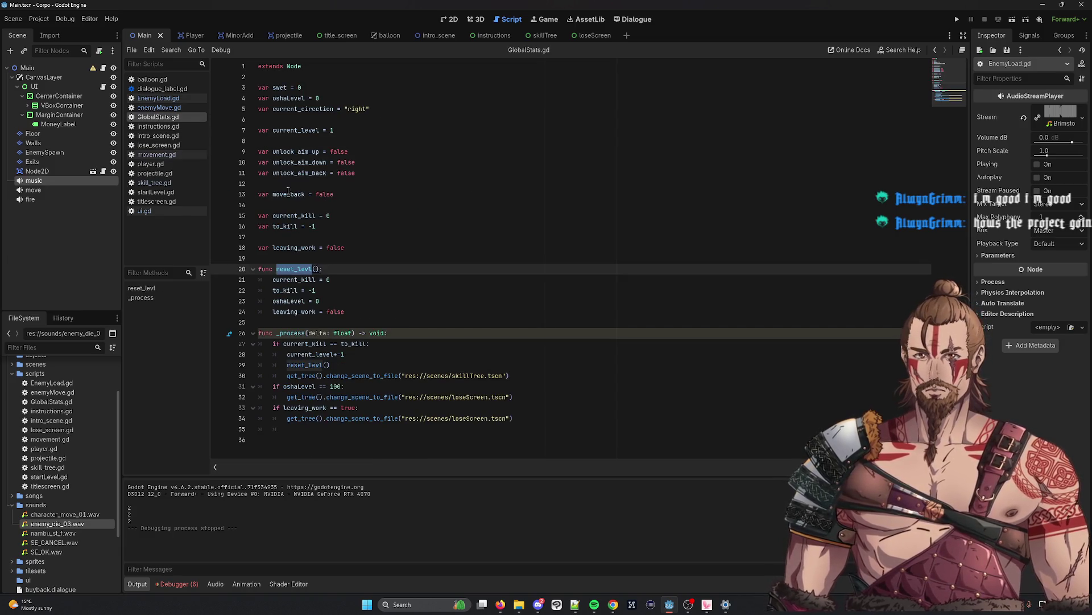
pyautogui.click(169, 163)
pyautogui.click(165, 193)
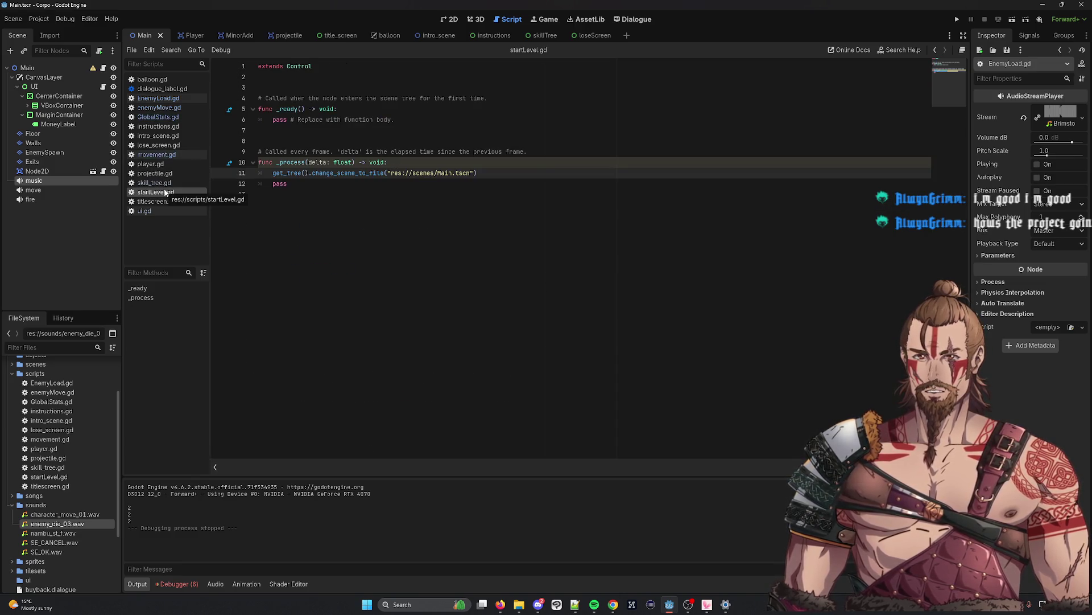
pyautogui.click(162, 203)
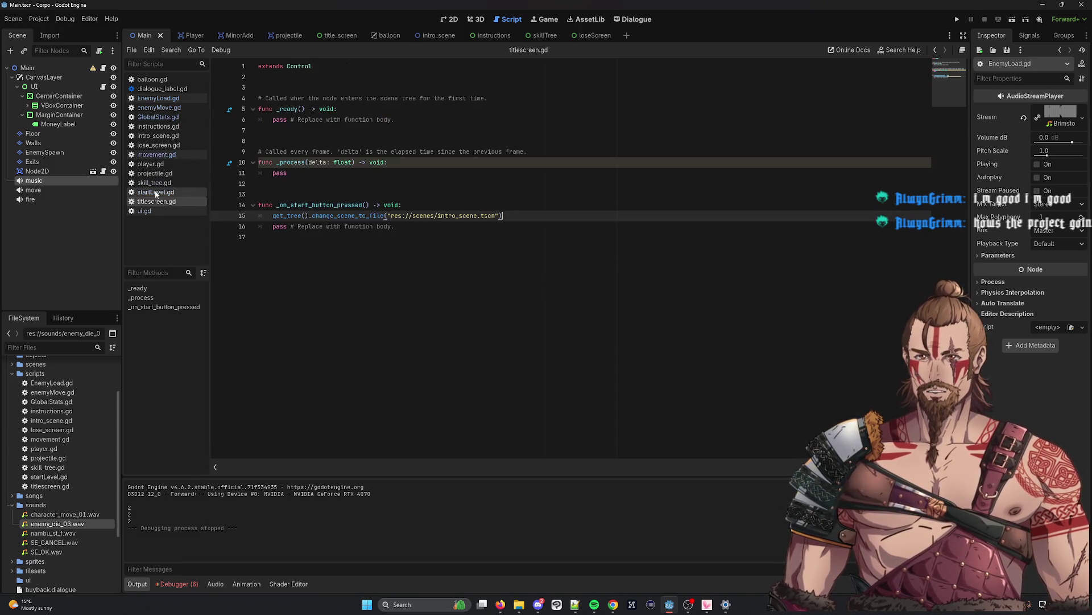
pyautogui.click(157, 192)
pyautogui.click(149, 211)
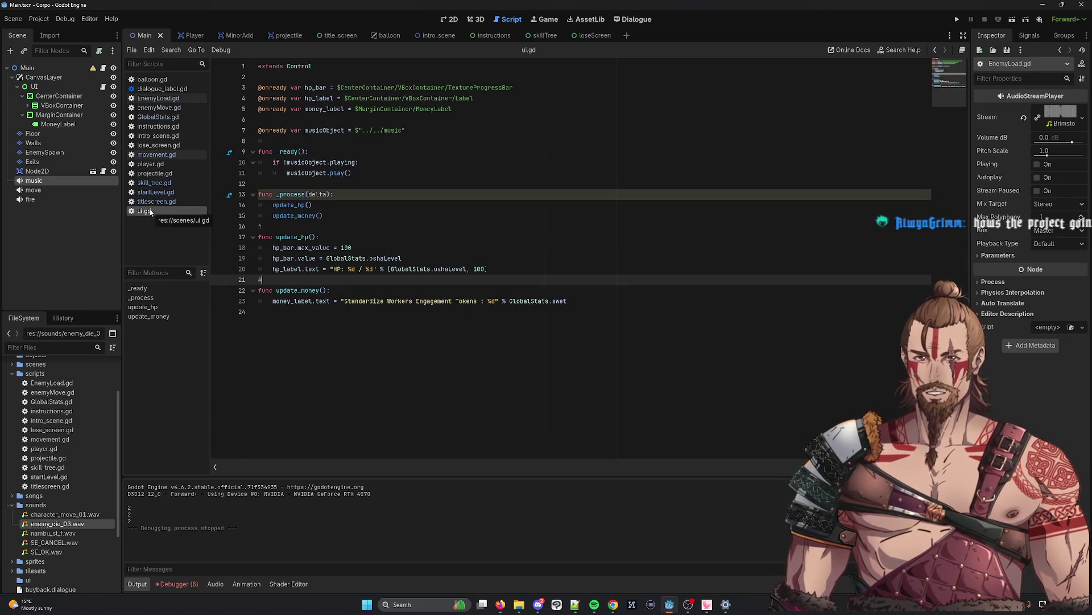
pyautogui.click(149, 174)
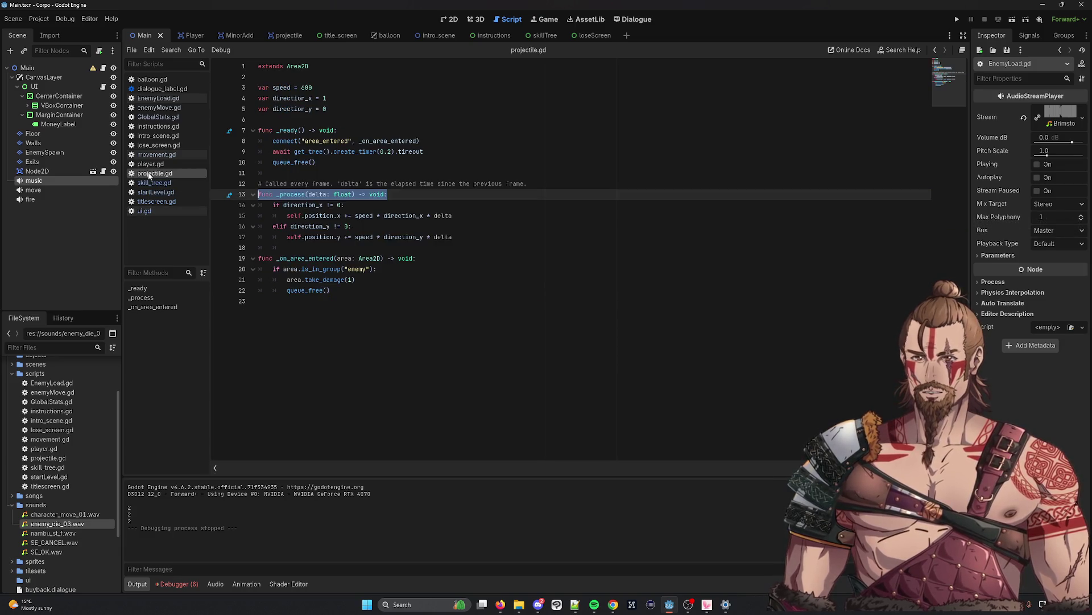
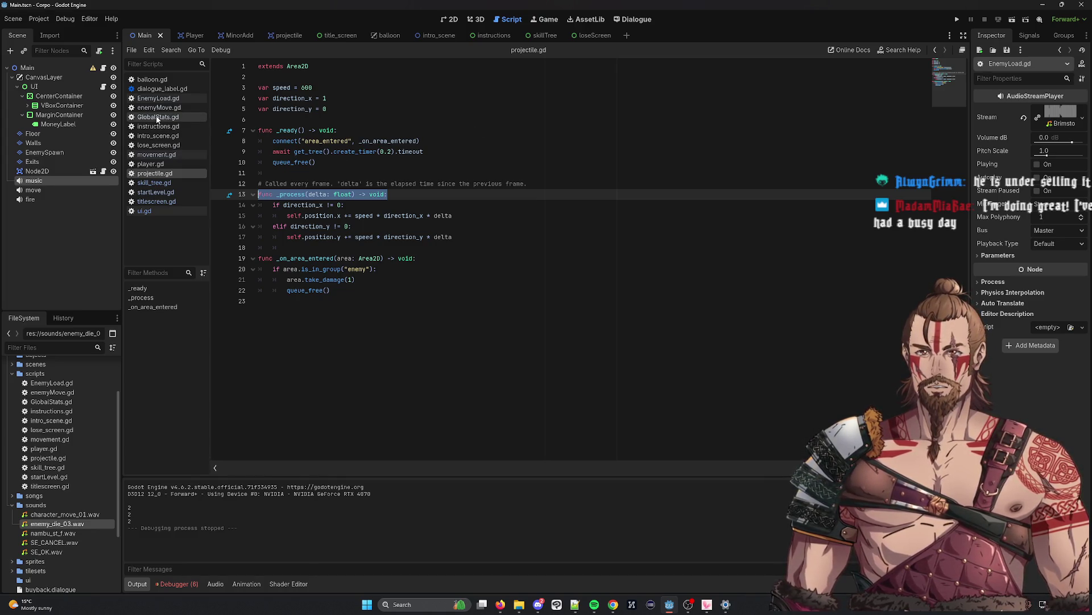
# Review movement.gd, checking the connect call in _ready and every use of target_position
pyautogui.click(160, 157)
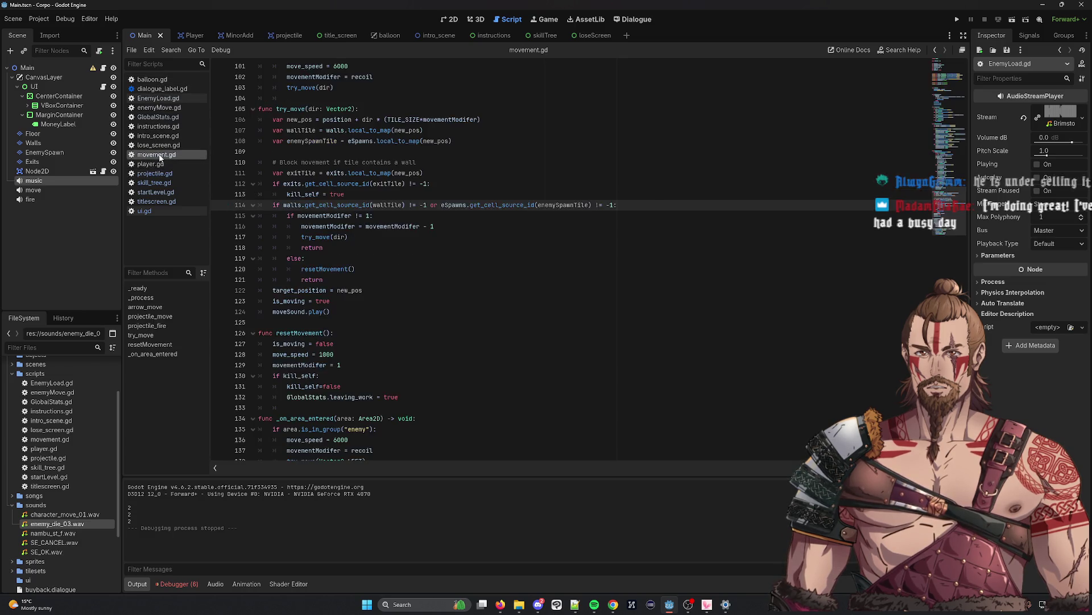
pyautogui.scroll(15, 380, 225)
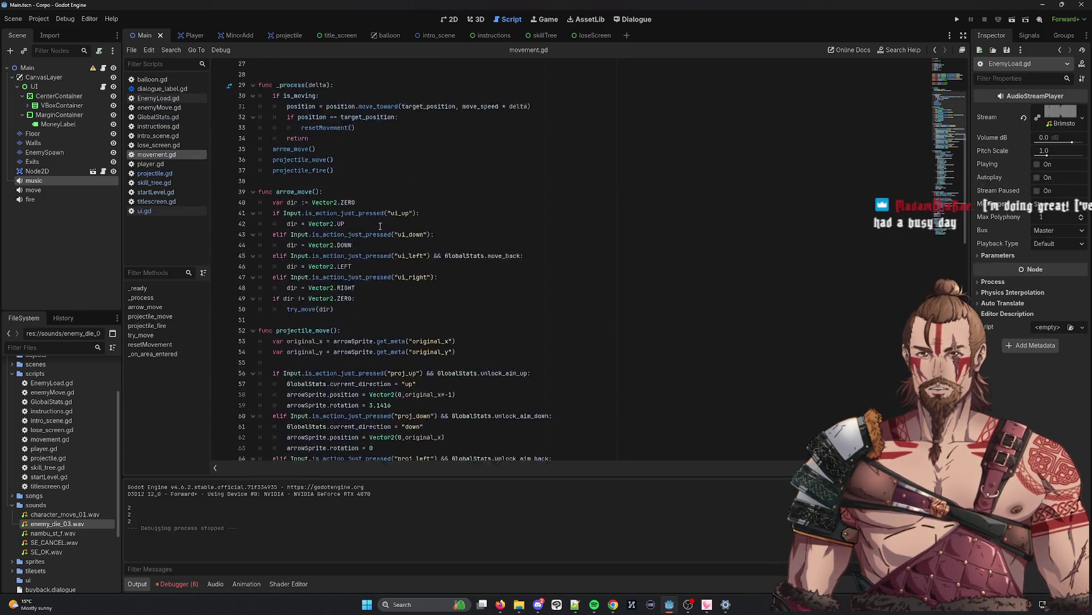
pyautogui.scroll(5, 380, 226)
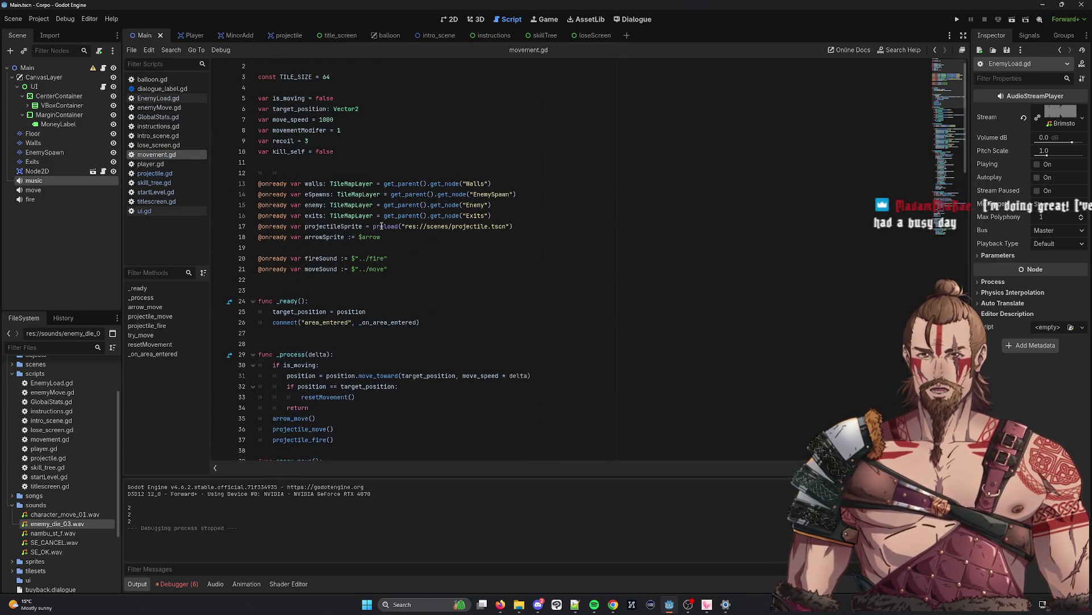
pyautogui.click(286, 322)
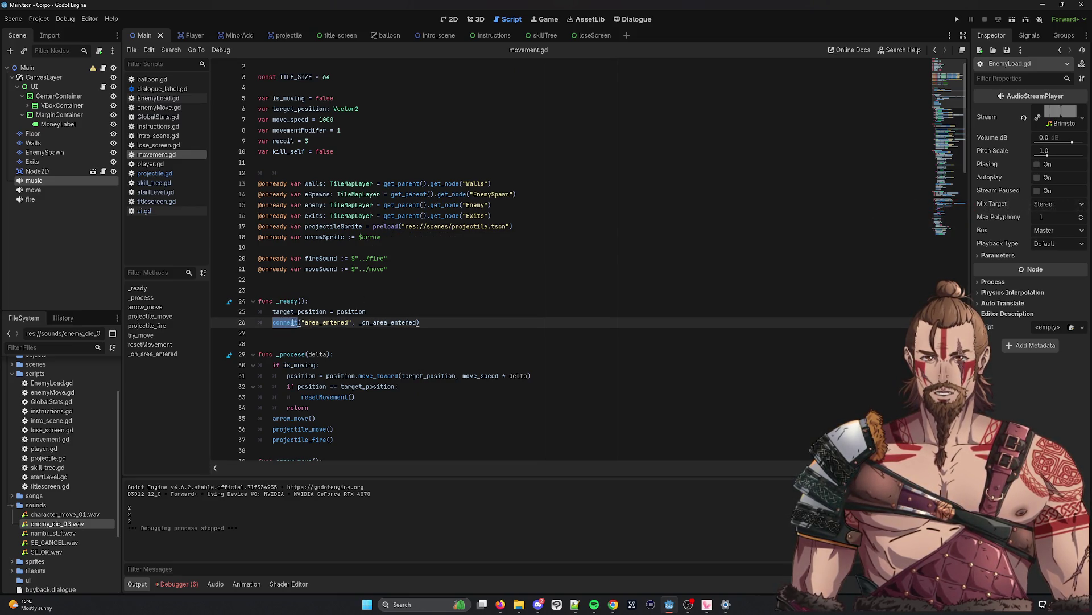
pyautogui.press('Up')
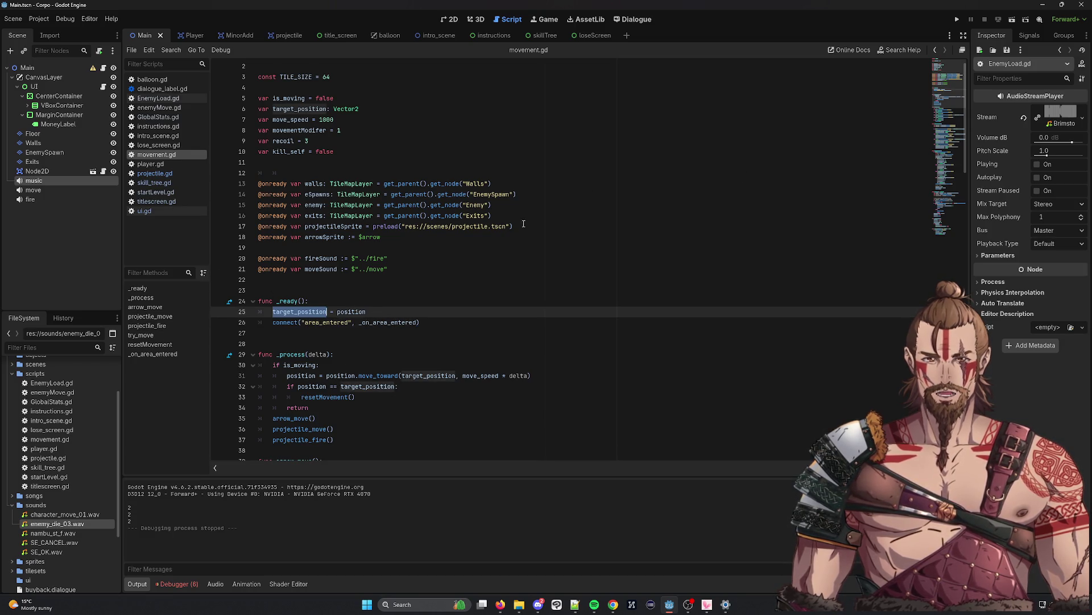
pyautogui.scroll(-5, 475, 248)
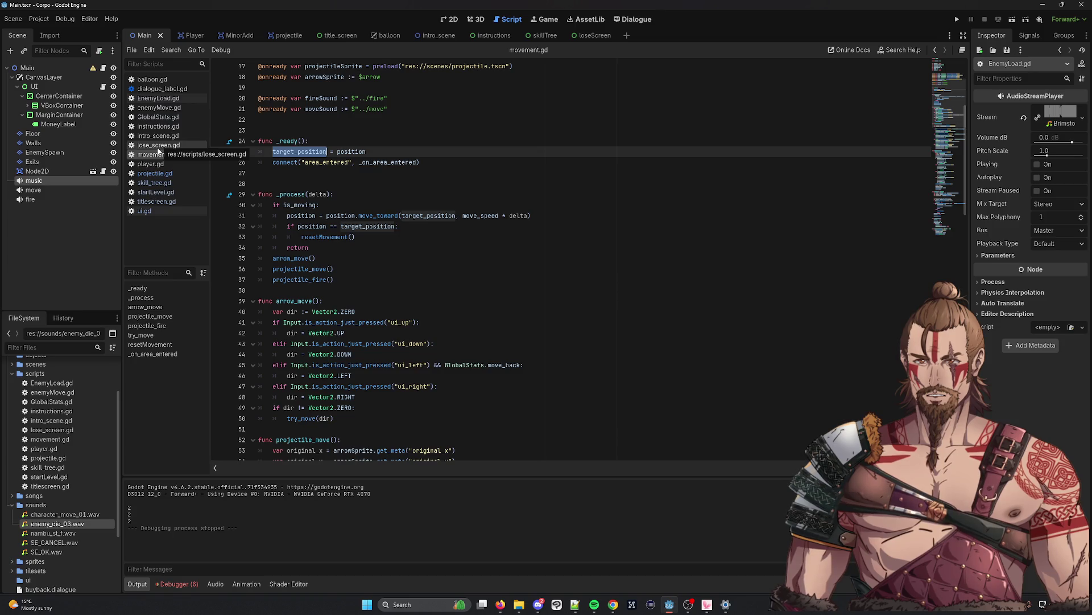
# Browse balloon.gd, dialogue_label.gd, GlobalStats.gd, instructions.gd, intro_scene.gd and lose_screen.gd, ending on enemyMove.gd
pyautogui.click(153, 80)
pyautogui.click(161, 90)
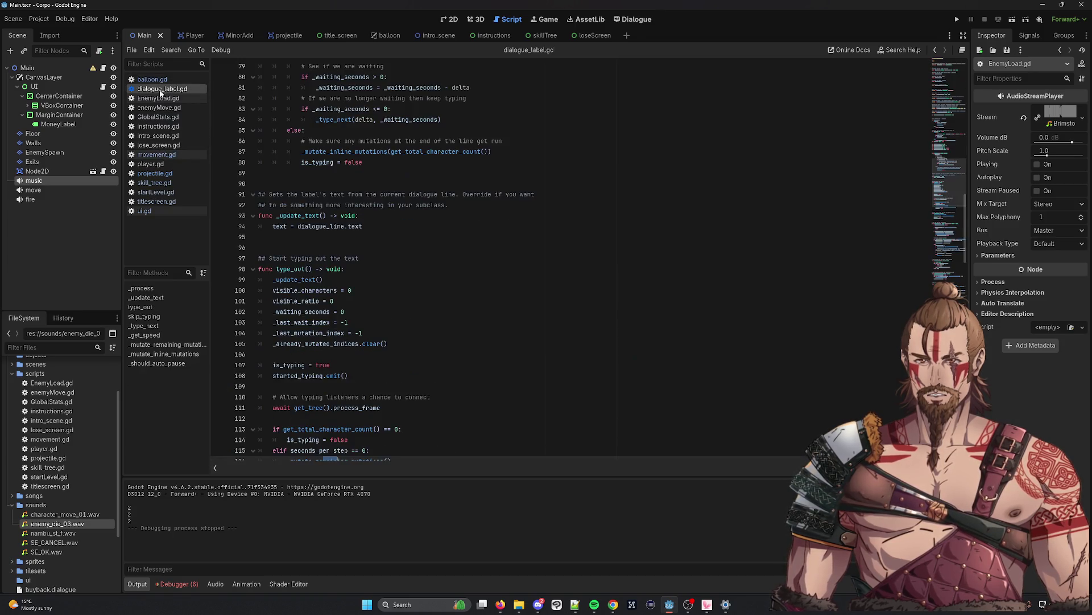
pyautogui.click(160, 99)
pyautogui.click(165, 117)
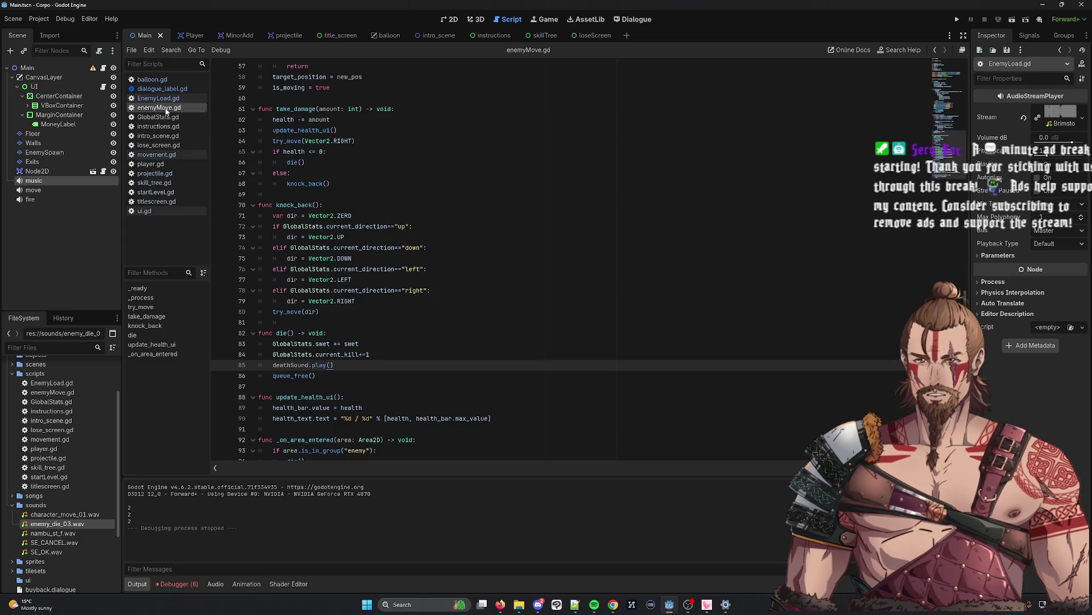
pyautogui.click(161, 126)
pyautogui.click(160, 137)
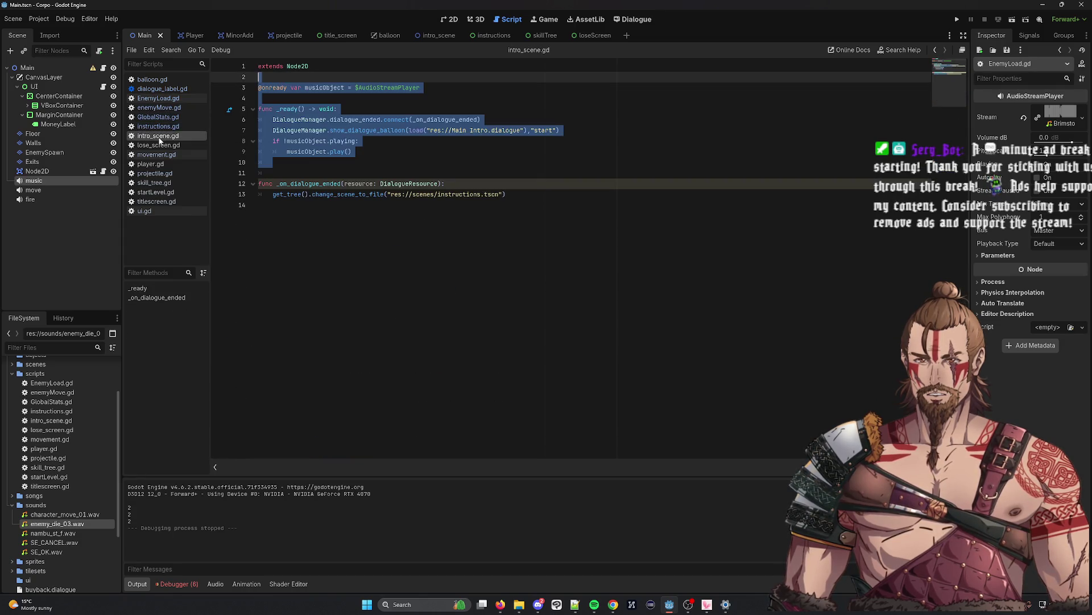
pyautogui.click(160, 151)
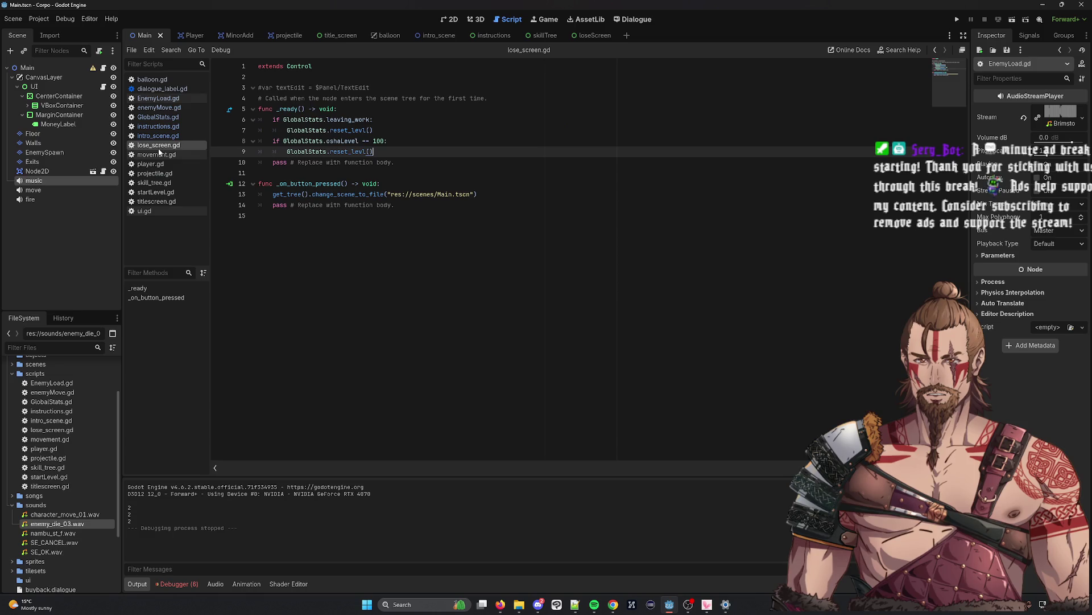
pyautogui.click(163, 156)
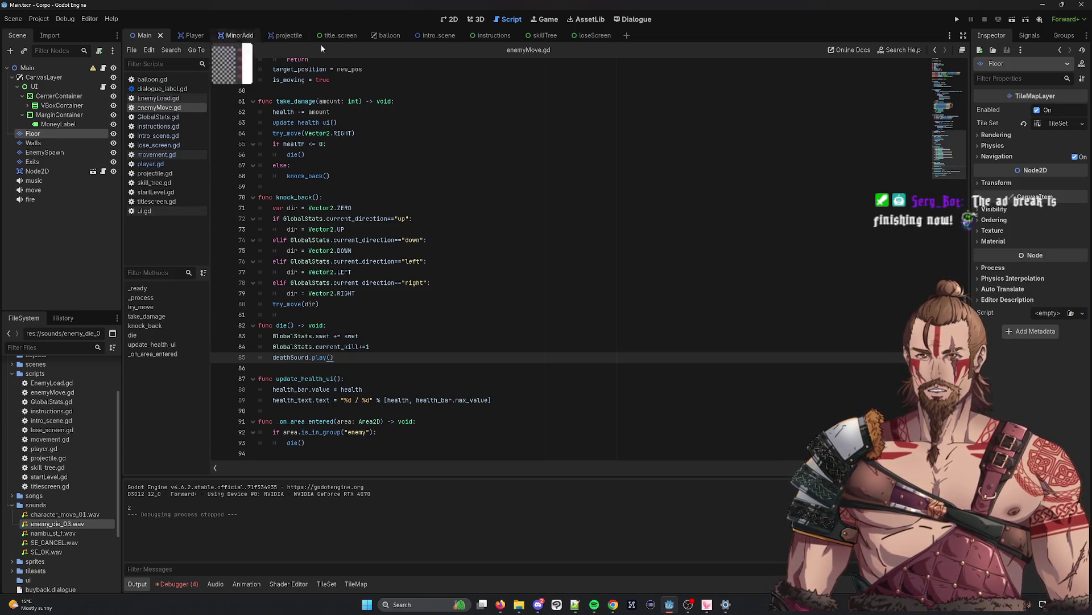
# In the MinorAdd scene, connect the death node's finished signal to a new _on_death_finished method
pyautogui.click(248, 36)
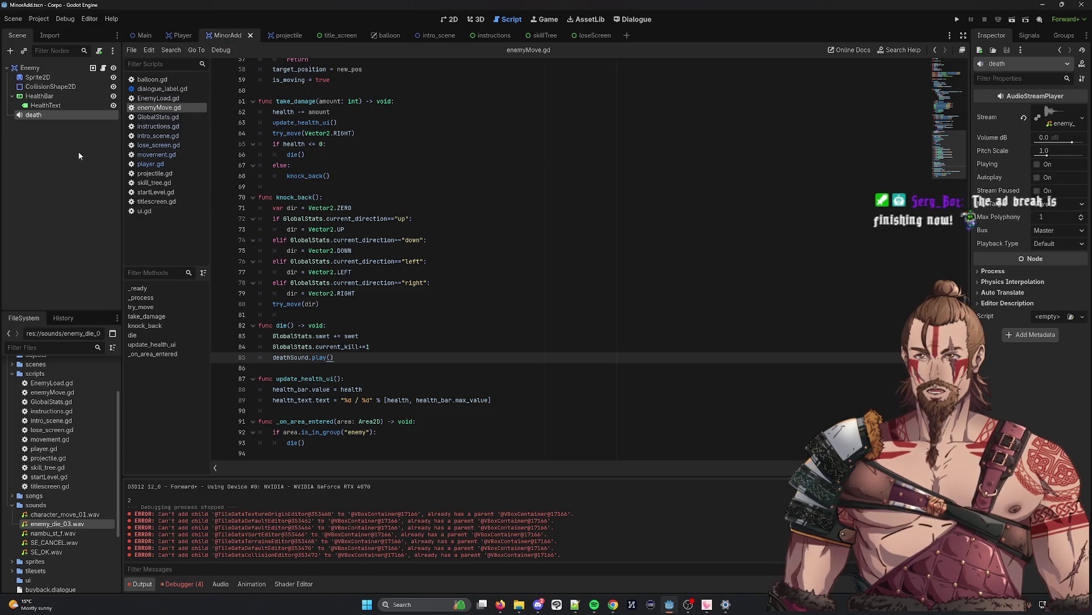
pyautogui.click(1024, 37)
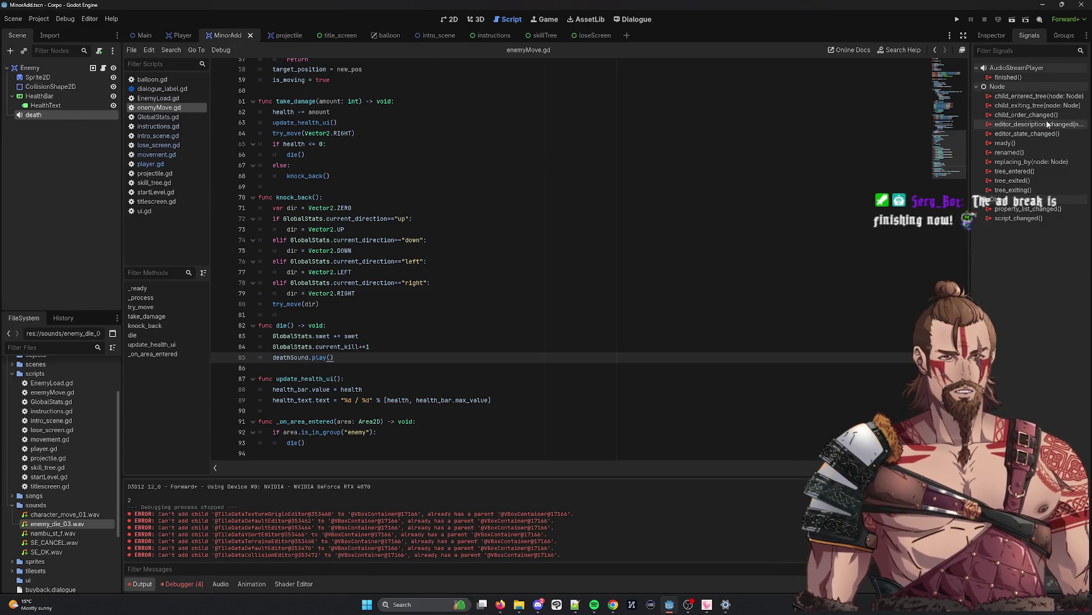
pyautogui.doubleClick(1002, 77)
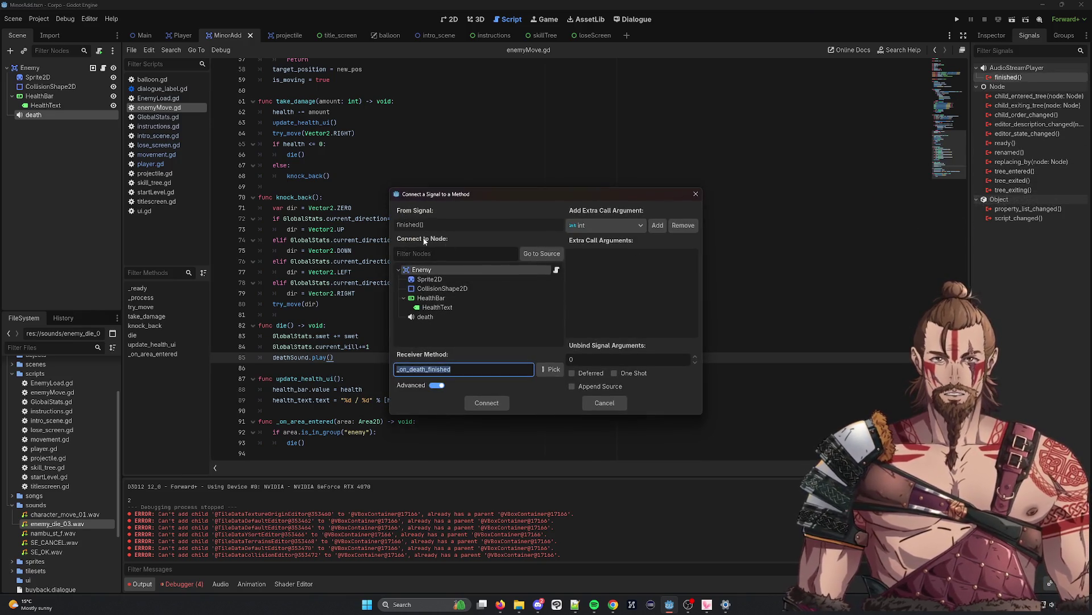
pyautogui.click(485, 402)
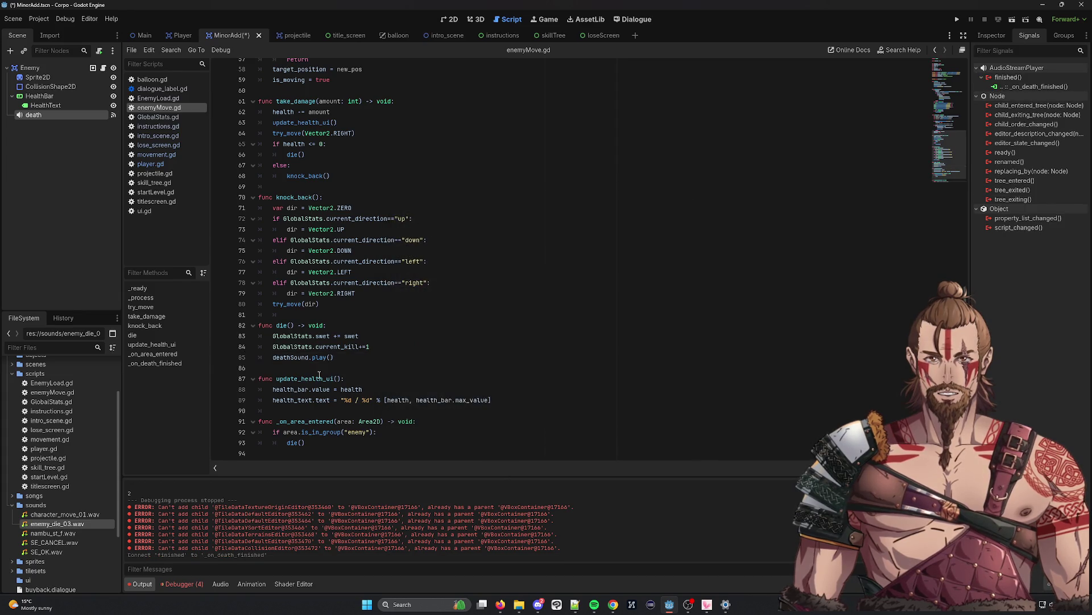
# Add a queue_free() call inside _on_death_finished and save
pyautogui.hotkey('ctrl', 'shift', 'Left')
pyautogui.hotkey('ctrl', 'shift', 'Left')
pyautogui.hotkey('ctrl', 'shift', 'Left')
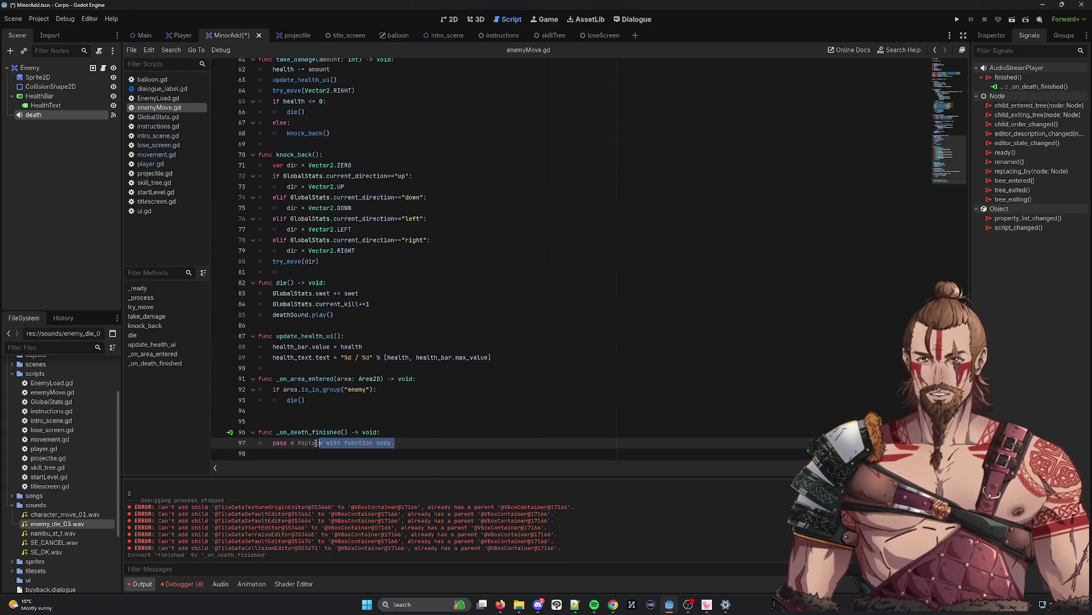
pyautogui.click(422, 432)
pyautogui.press('Return')
pyautogui.write('queue_free(')
pyautogui.hotkey('ctrl', 's')
# Delete the placeholder comment after pass and save enemyMove.gd
pyautogui.click(398, 453)
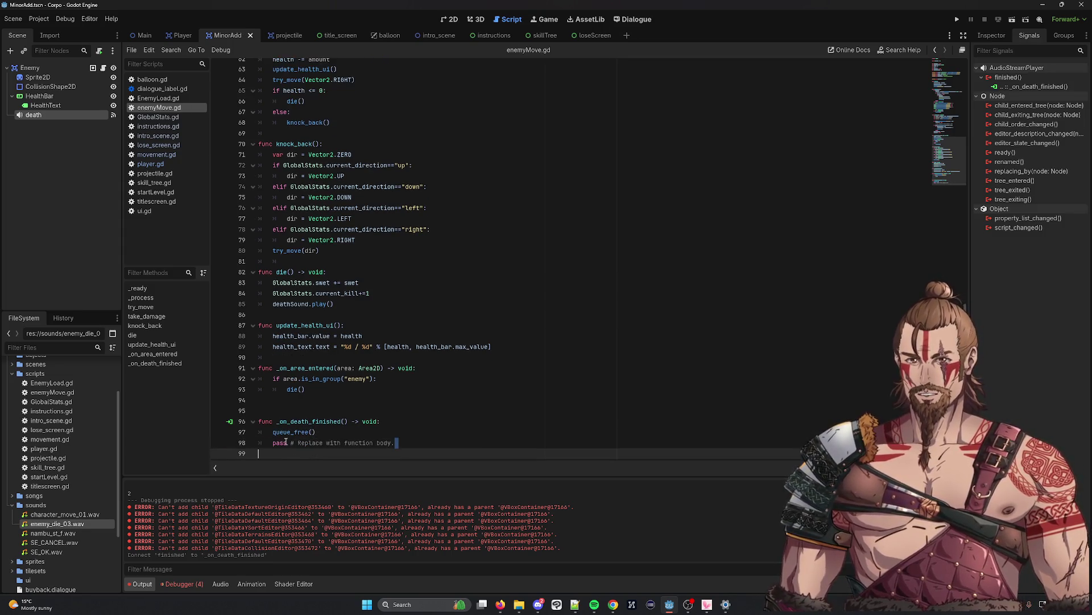
pyautogui.hotkey('ctrl', 'shift', 'Left')
pyautogui.hotkey('ctrl', 'shift', 'Left')
pyautogui.hotkey('ctrl', 'shift', 'Left')
pyautogui.press('BackSpace')
pyautogui.press('BackSpace')
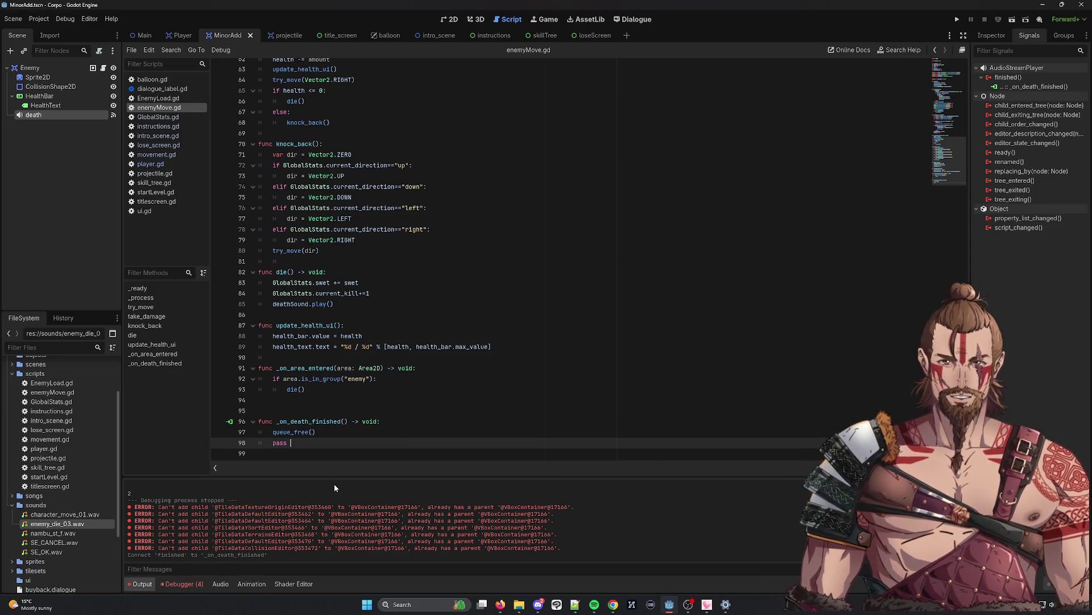
pyautogui.hotkey('ctrl', 's')
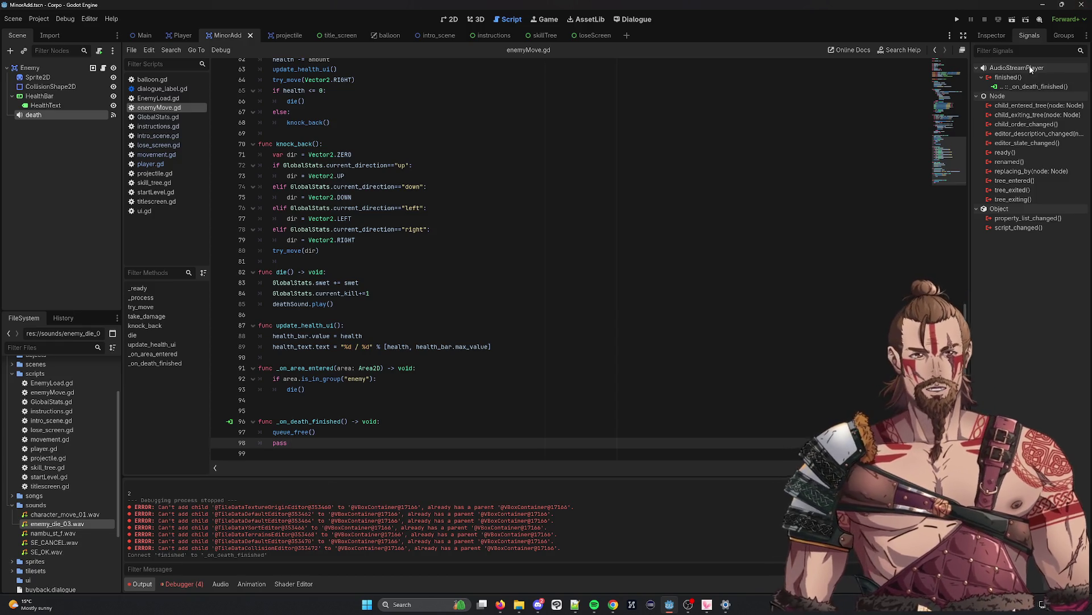
pyautogui.click(1022, 20)
pyautogui.doubleClick(419, 227)
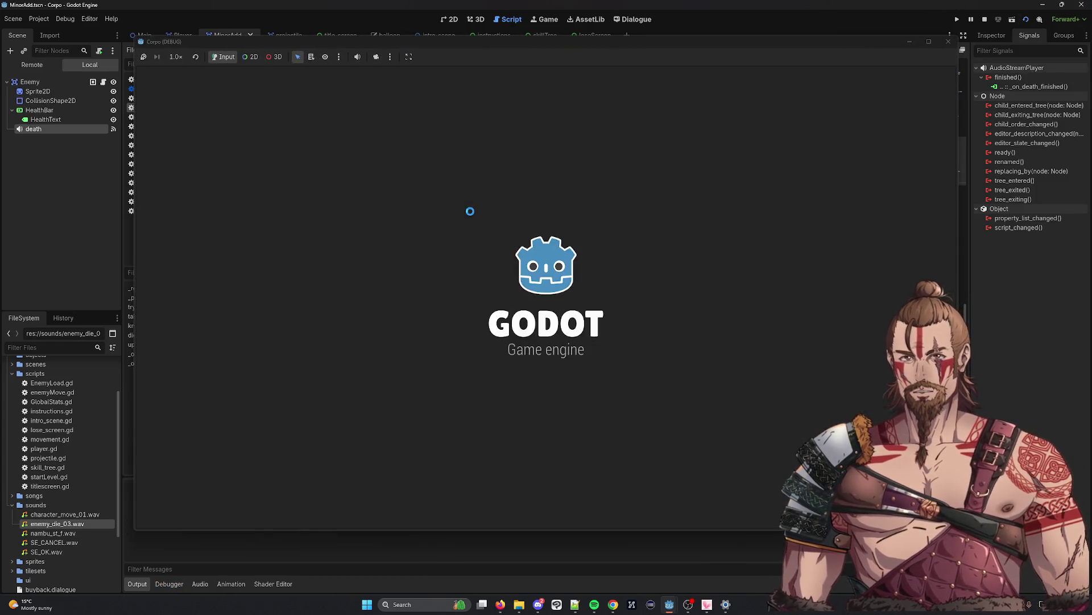
pyautogui.press('Down')
pyautogui.press('Left')
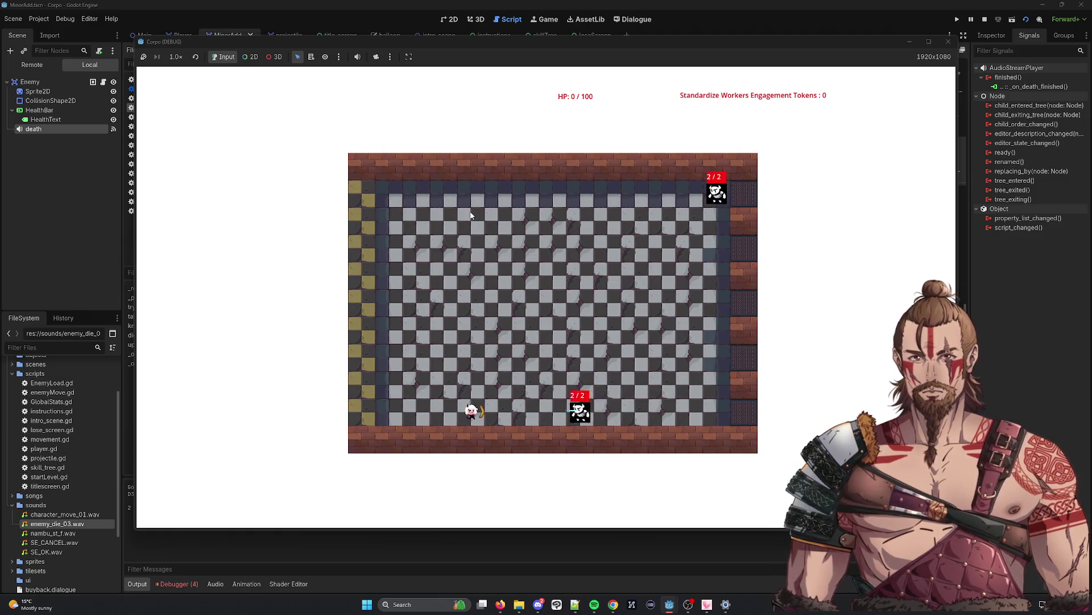
pyautogui.press('Right')
pyautogui.press('Left')
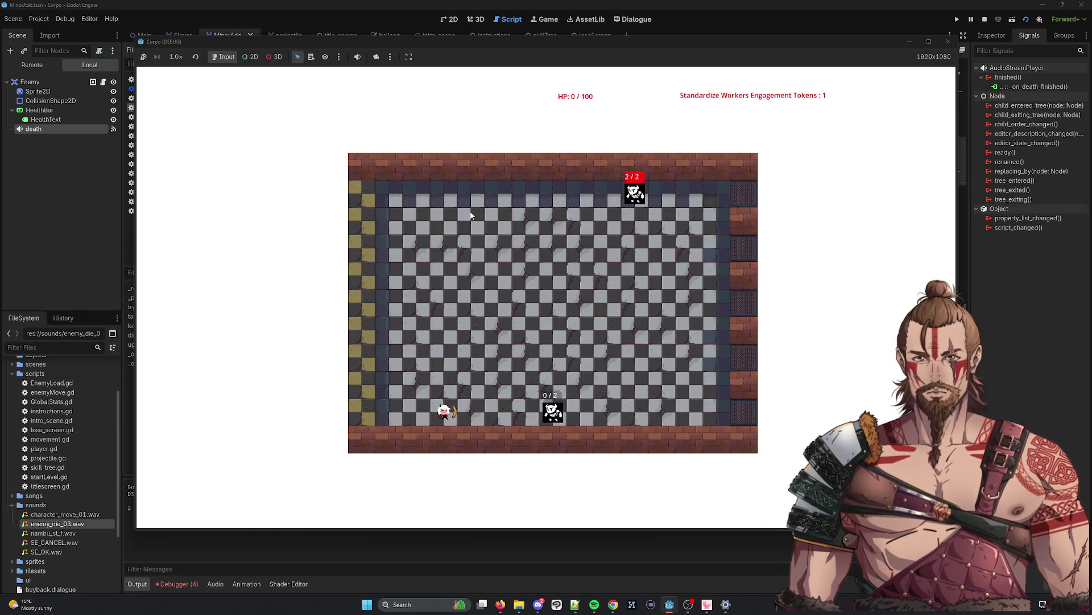
pyautogui.press('Right')
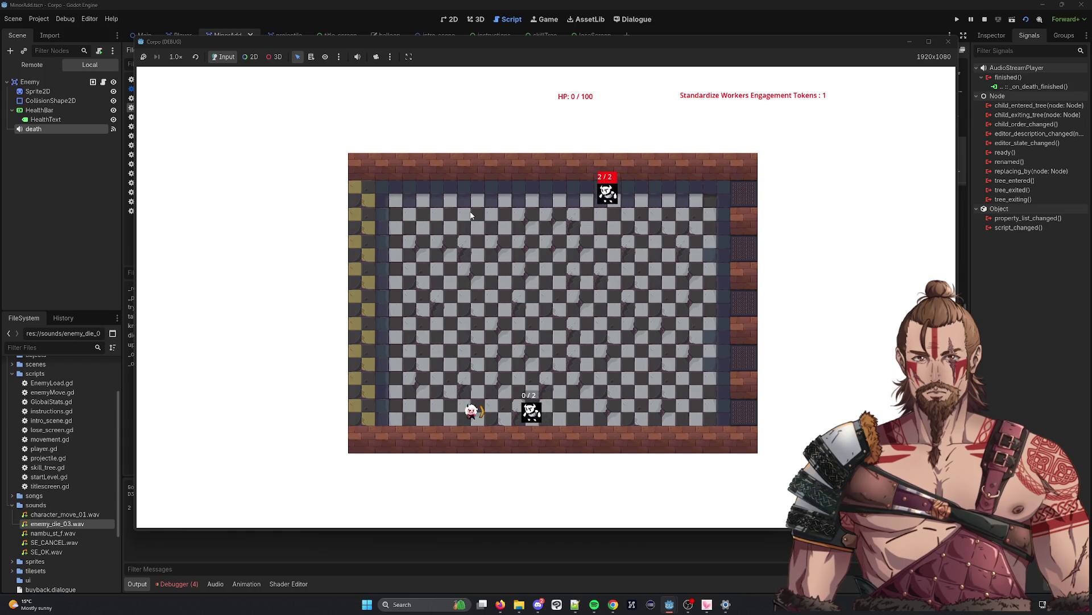
pyautogui.press('Left')
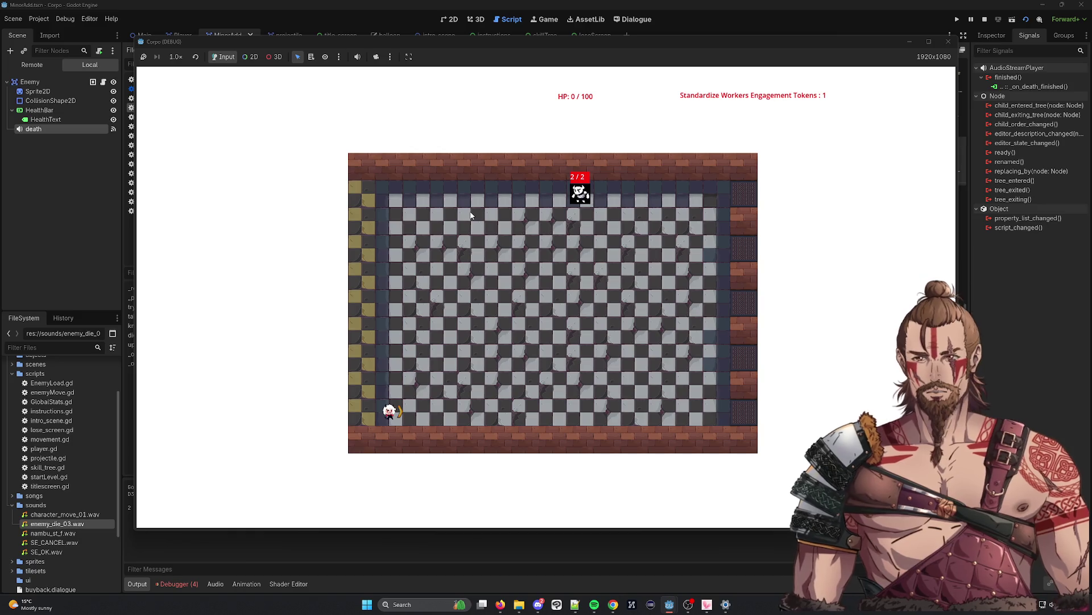
pyautogui.click(948, 42)
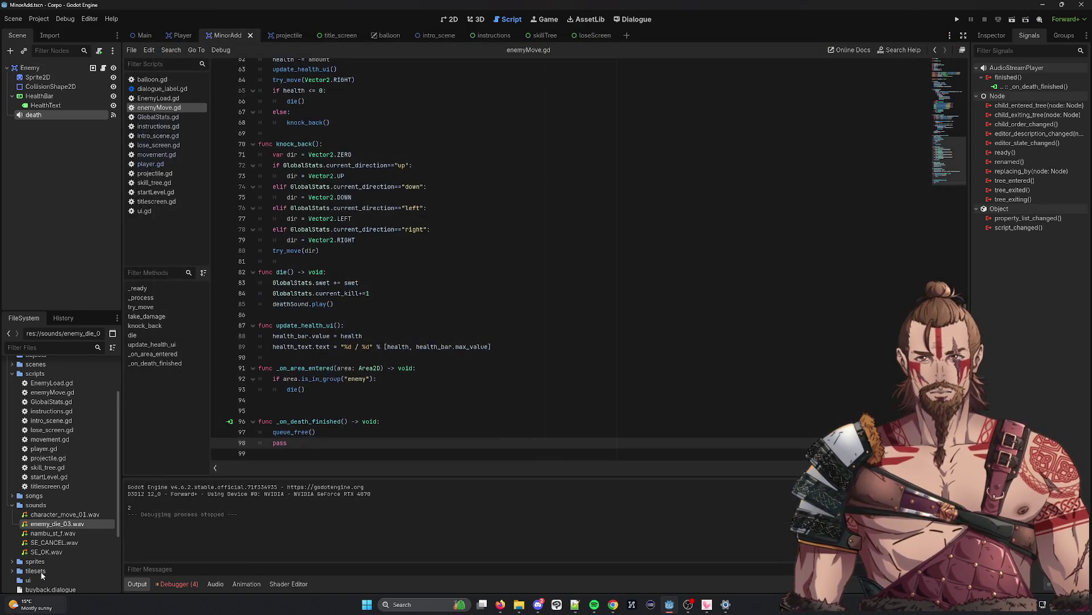
# Inspect the _on_death_finished name and the deathSound.play() call on line 85
pyautogui.doubleClick(306, 419)
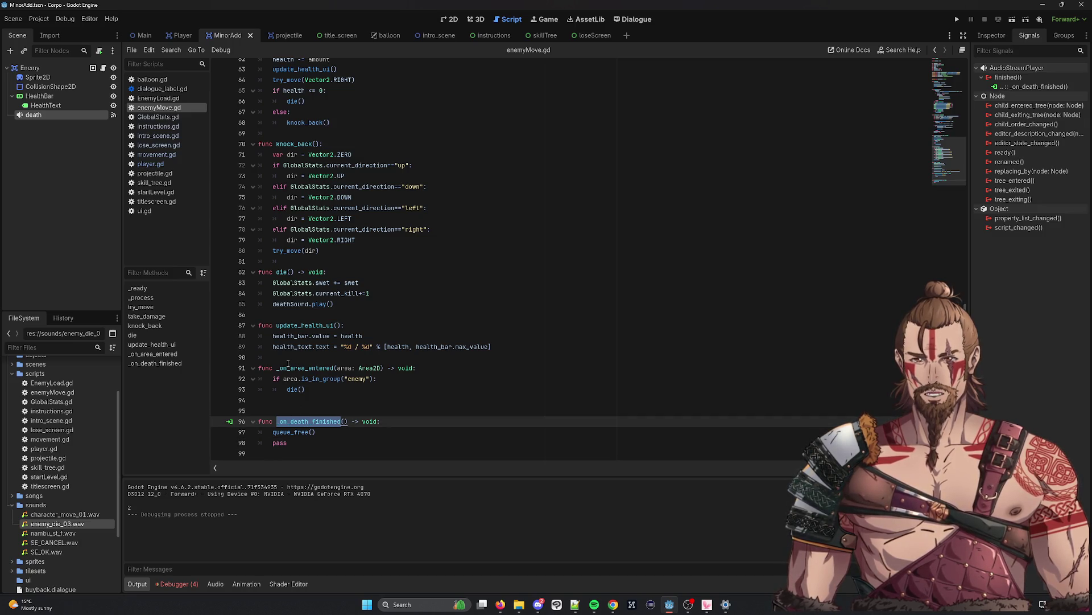
pyautogui.doubleClick(291, 304)
pyautogui.doubleClick(320, 303)
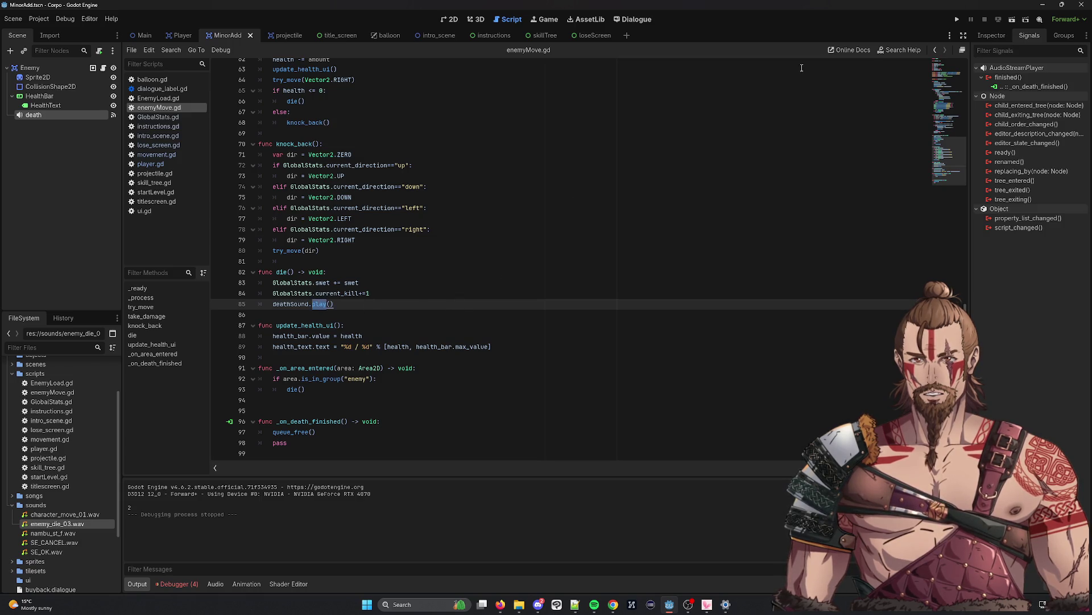
# Run a chosen scene and play, restarting the level after losing
pyautogui.click(1026, 21)
pyautogui.doubleClick(524, 205)
pyautogui.press('Up')
pyautogui.press('Up')
pyautogui.press('Up')
pyautogui.press('Right')
pyautogui.press('Left')
pyautogui.press('Left')
pyautogui.press('Left')
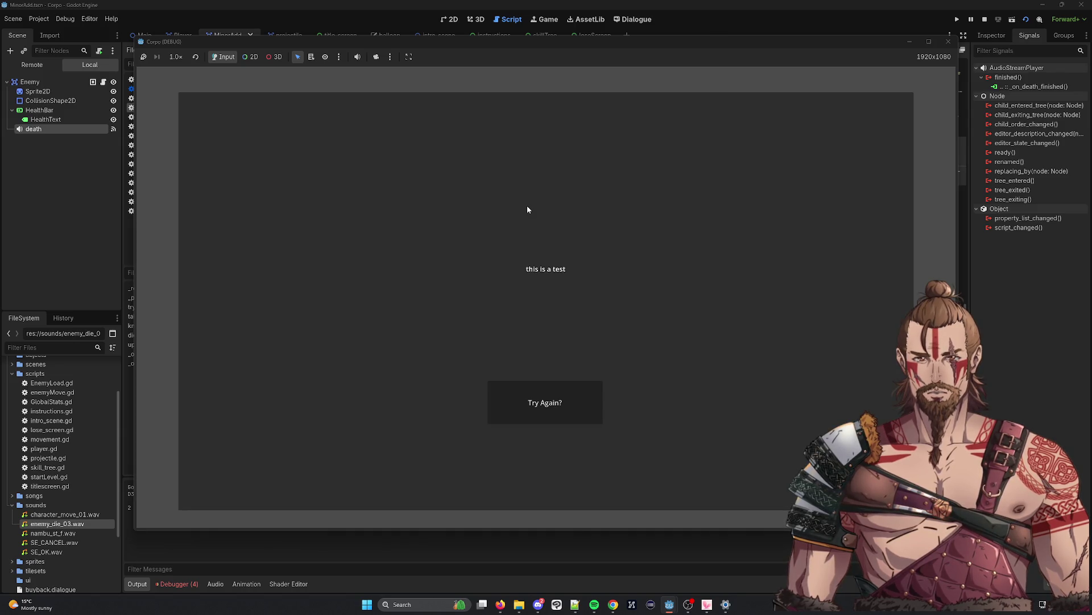
pyautogui.click(541, 387)
# Defeat the damaged enemy to test its death, then stop the running game
pyautogui.press('Down')
pyautogui.press('Down')
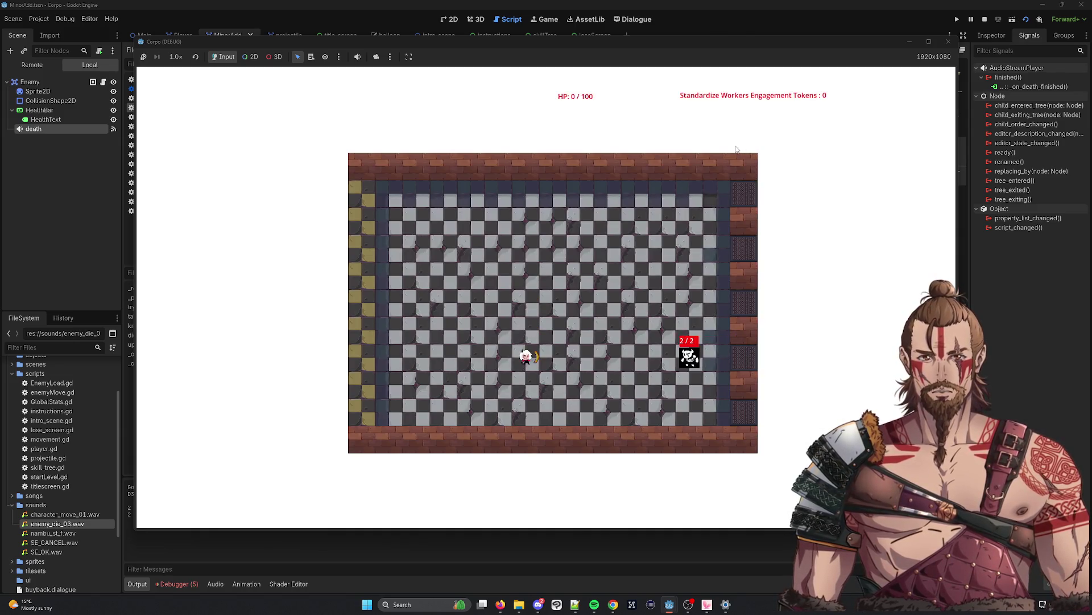
pyautogui.press('Right')
pyautogui.press('Right')
pyautogui.press('Left')
pyautogui.press('Left')
pyautogui.press('Right')
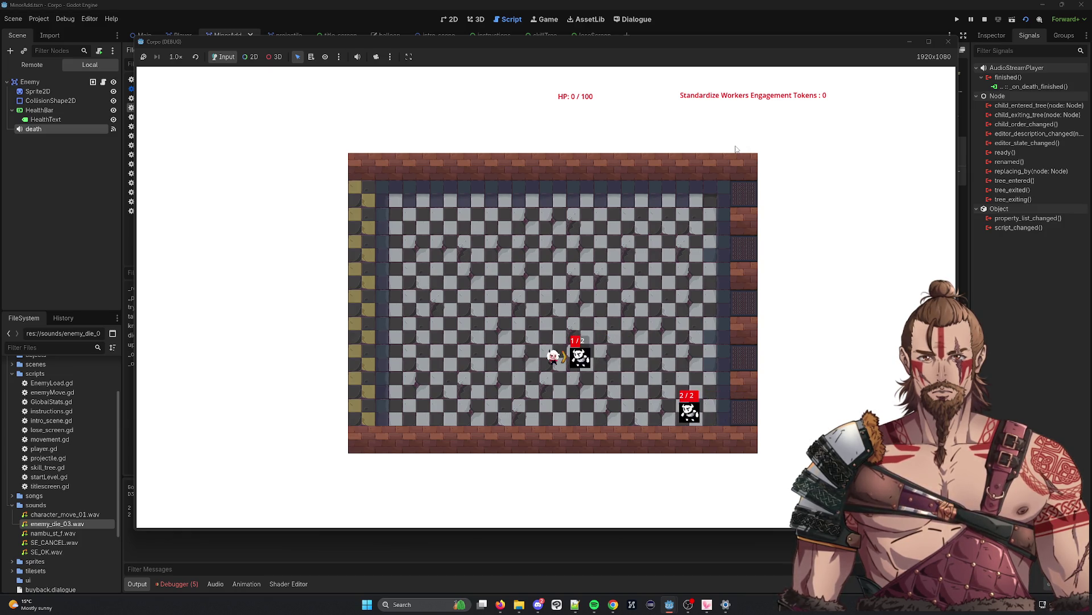
pyautogui.press('Right')
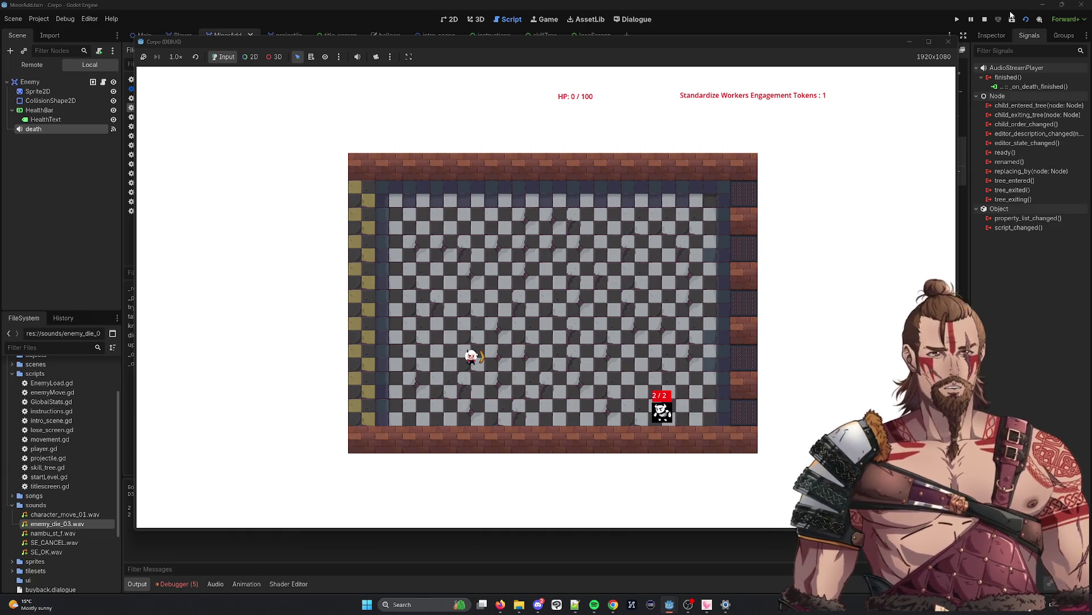
pyautogui.click(948, 43)
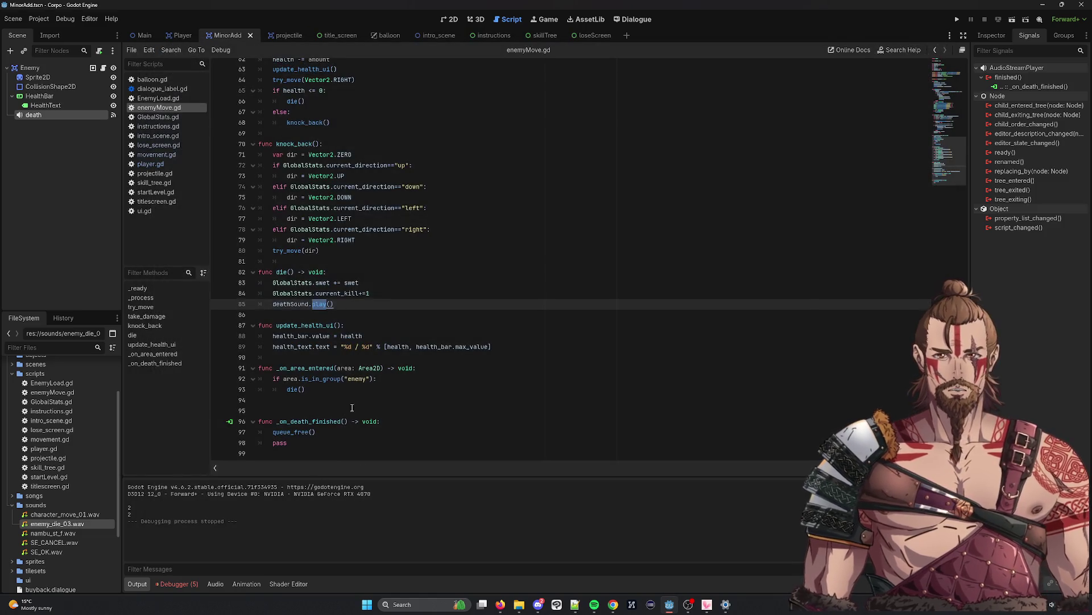
# Scroll through the enemyMove.gd code to review it
pyautogui.click(358, 358)
pyautogui.scroll(7, 341, 376)
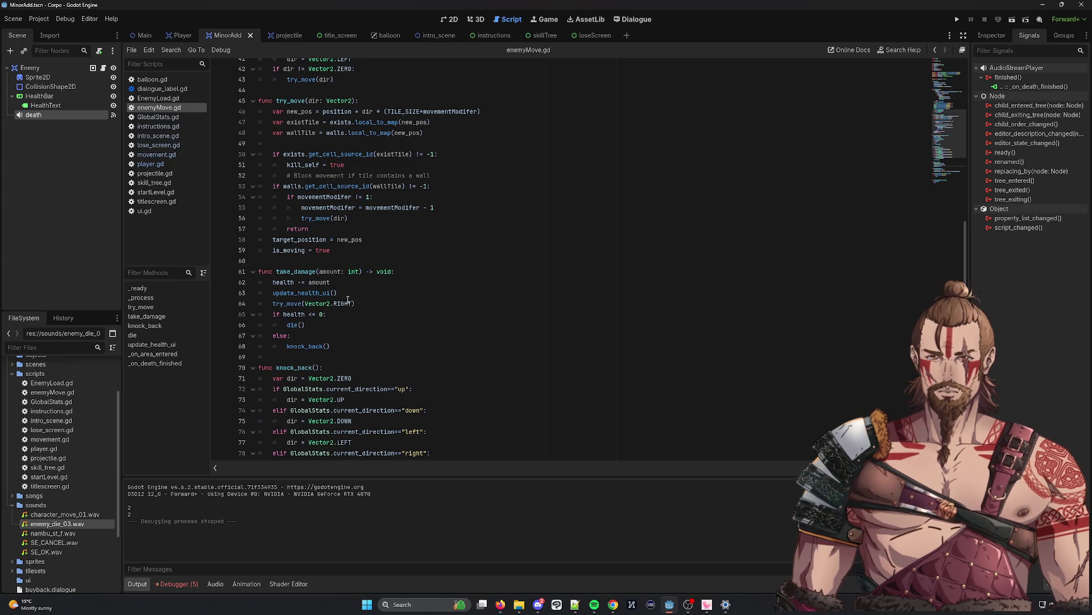
pyautogui.scroll(10, 344, 302)
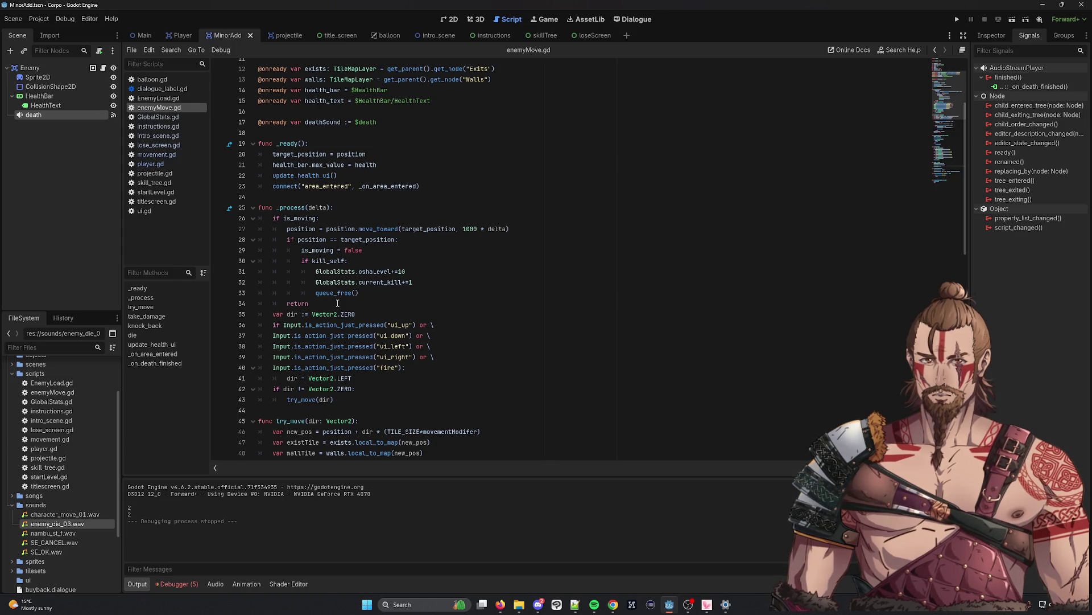
pyautogui.scroll(4, 337, 303)
pyautogui.scroll(-20, 337, 303)
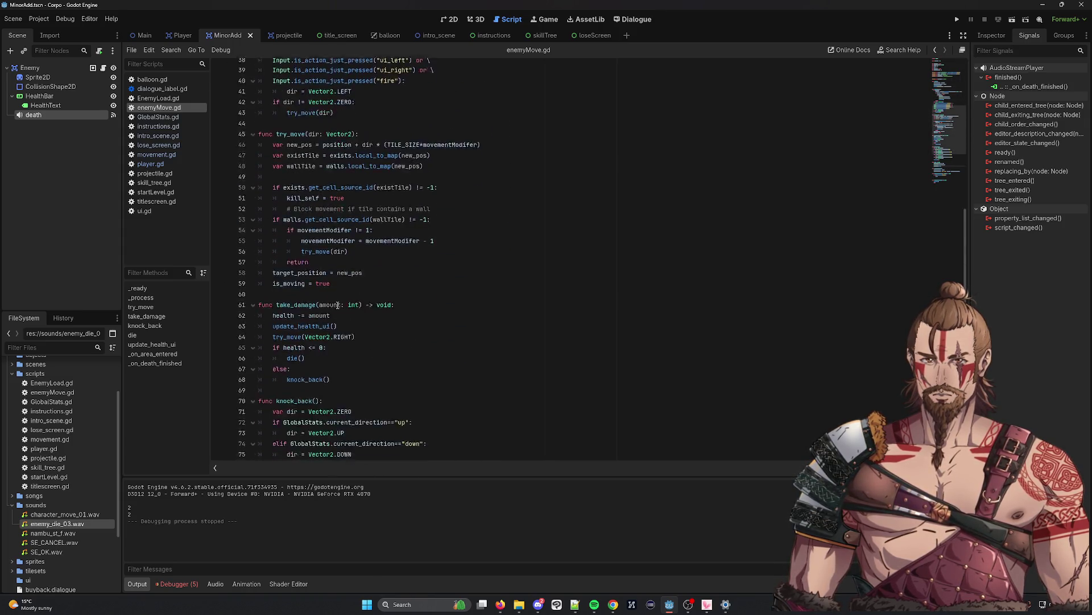
pyautogui.click(338, 305)
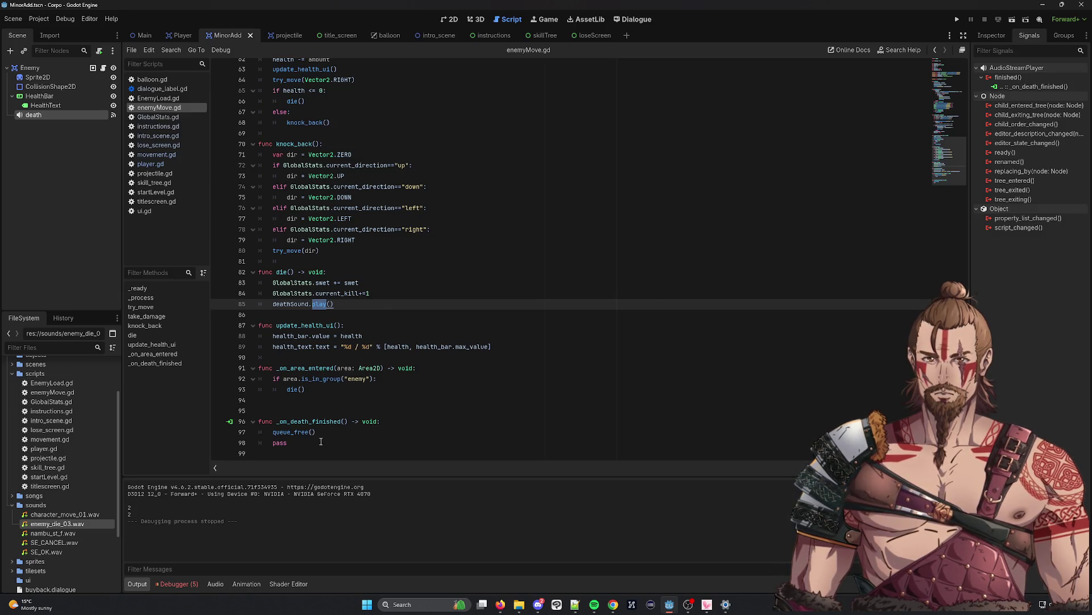
# Disconnect the death node's finished signal from _on_death_finished and select that function's code
pyautogui.rightClick(1008, 79)
pyautogui.rightClick(1002, 87)
pyautogui.click(1024, 114)
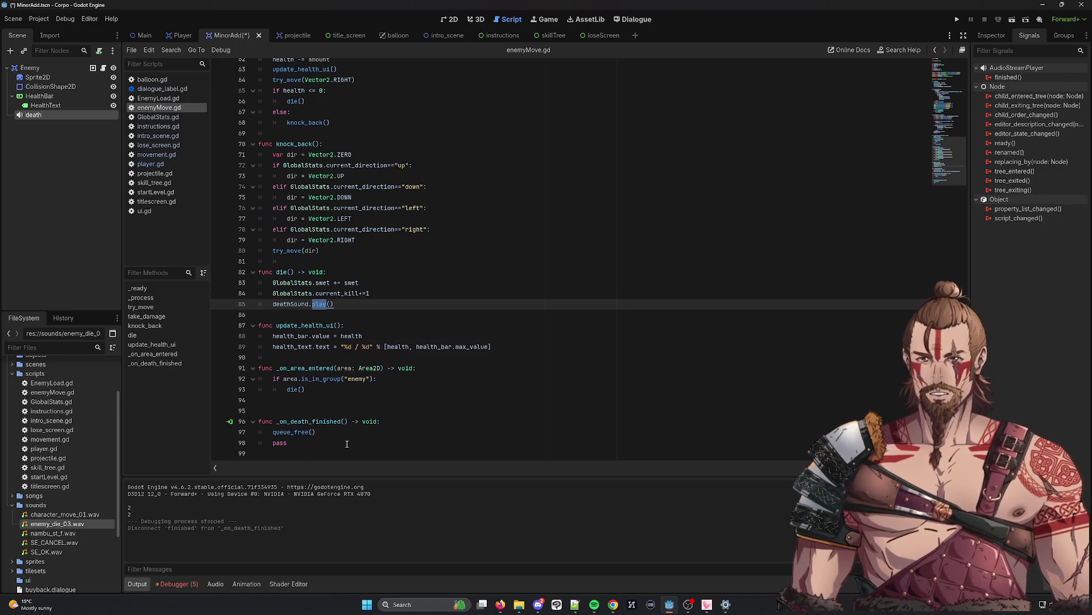
pyautogui.click(319, 441)
pyautogui.moveTo(333, 432)
pyautogui.mouseDown()
pyautogui.moveTo(273, 432)
pyautogui.moveTo(259, 421)
pyautogui.mouseUp()
pyautogui.hotkey('ctrl', 'c')
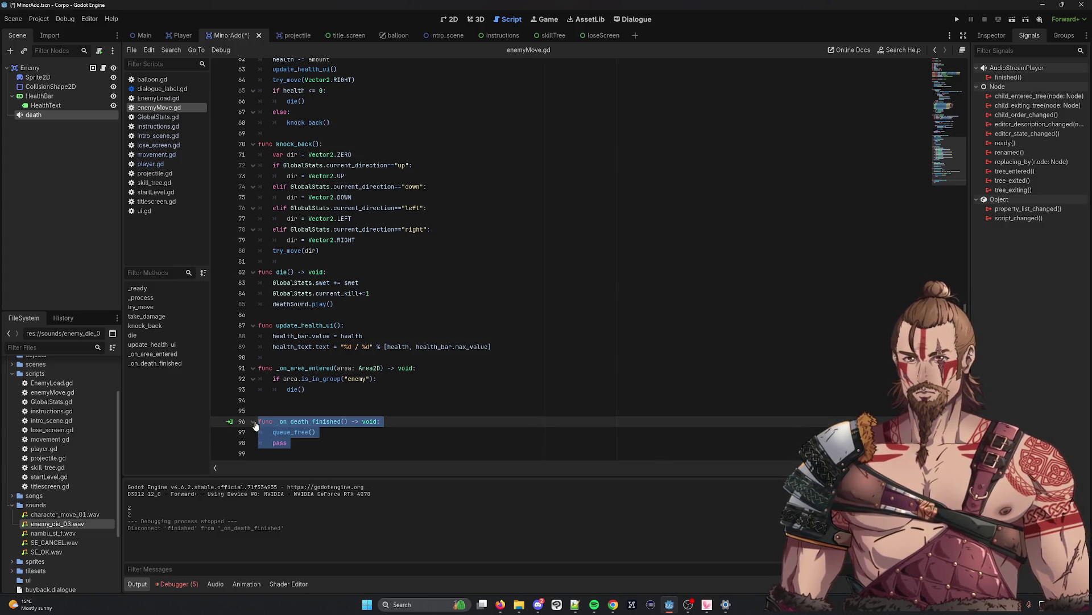
# Delete _on_death_finished, paste queue_free() below deathSound.play() in die(), and save
pyautogui.press('BackSpace')
pyautogui.press('BackSpace')
pyautogui.click(344, 302)
pyautogui.press('Return')
pyautogui.hotkey('ctrl', 'v')
pyautogui.hotkey('ctrl', 's')
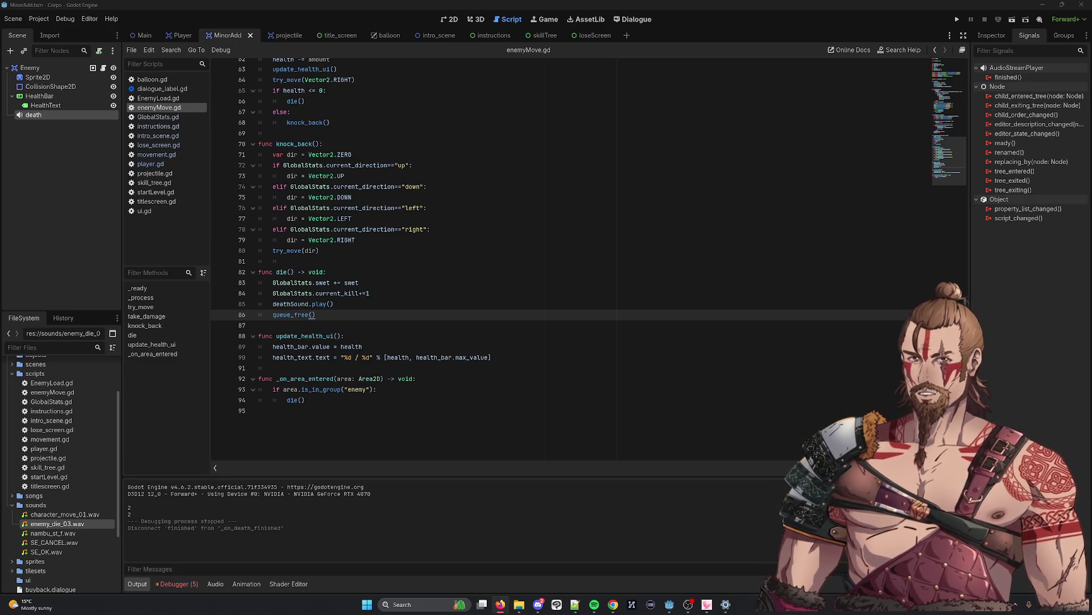
# Check where kill_self is used in enemyMove.gd
pyautogui.scroll(7, 357, 246)
pyautogui.doubleClick(310, 177)
pyautogui.scroll(2, 310, 177)
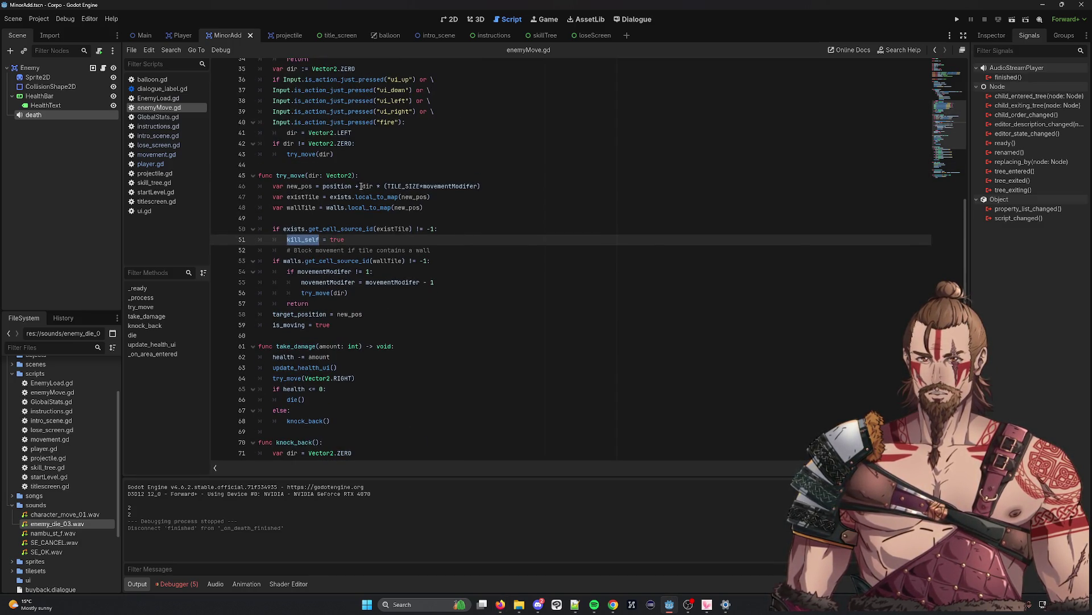
pyautogui.scroll(7, 307, 180)
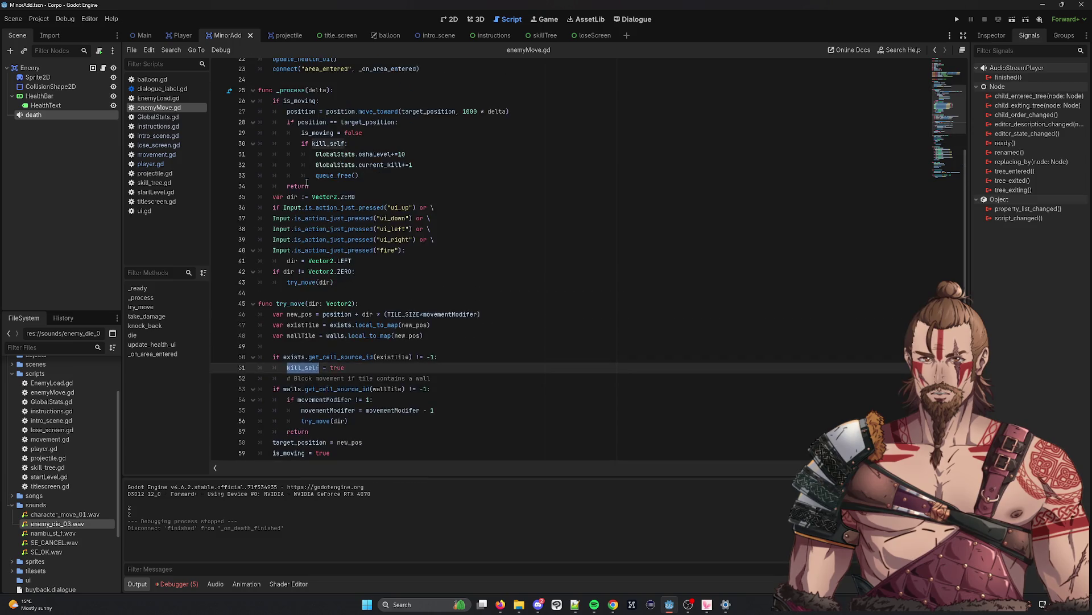
pyautogui.click(533, 136)
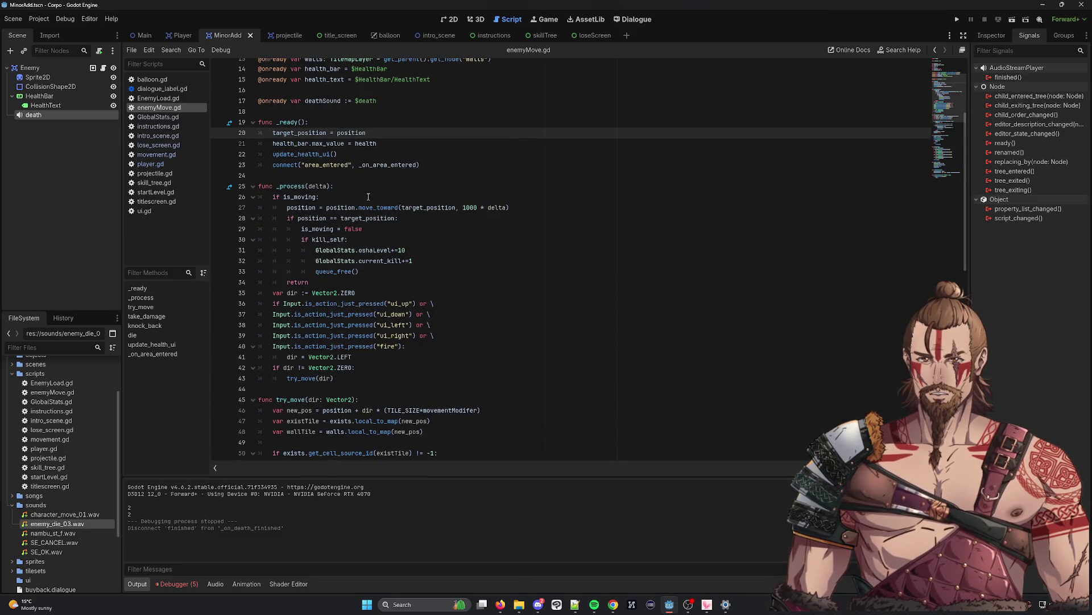
pyautogui.scroll(-9, 368, 196)
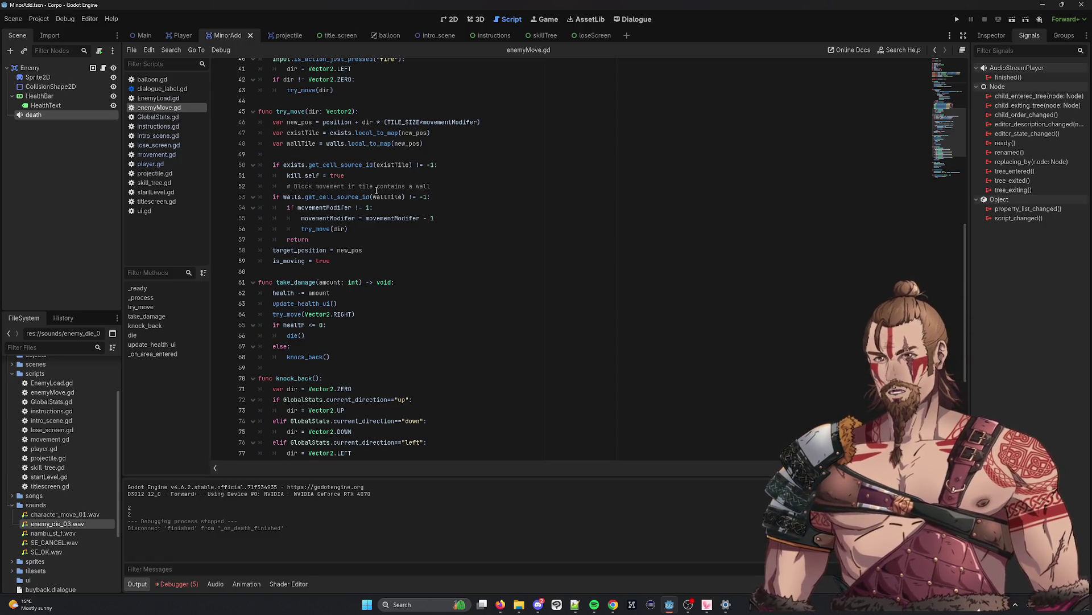
pyautogui.scroll(2, 465, 158)
pyautogui.doubleClick(291, 175)
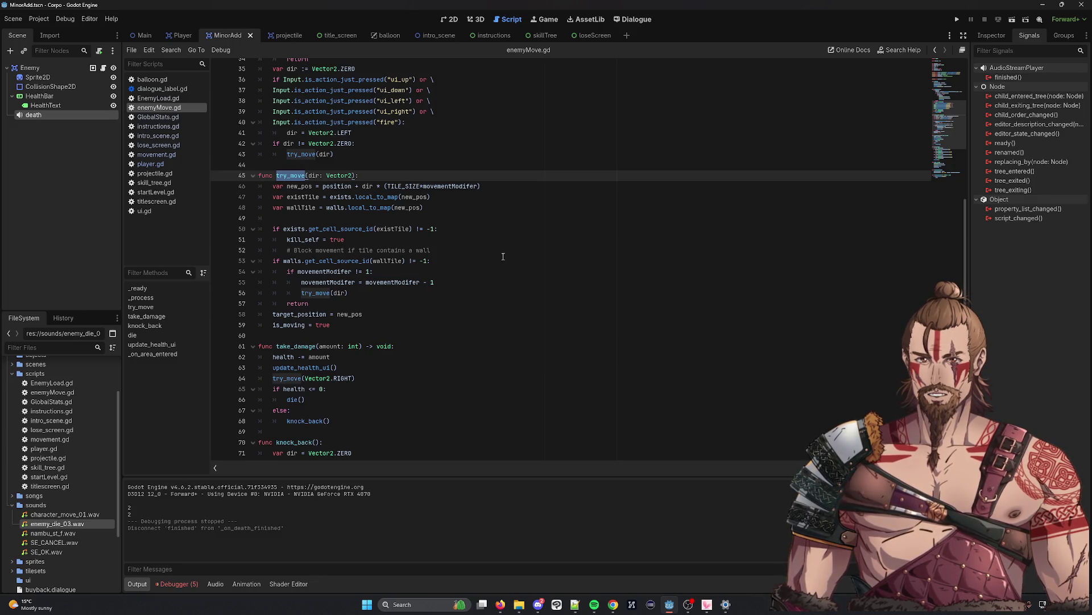
pyautogui.scroll(10, 503, 256)
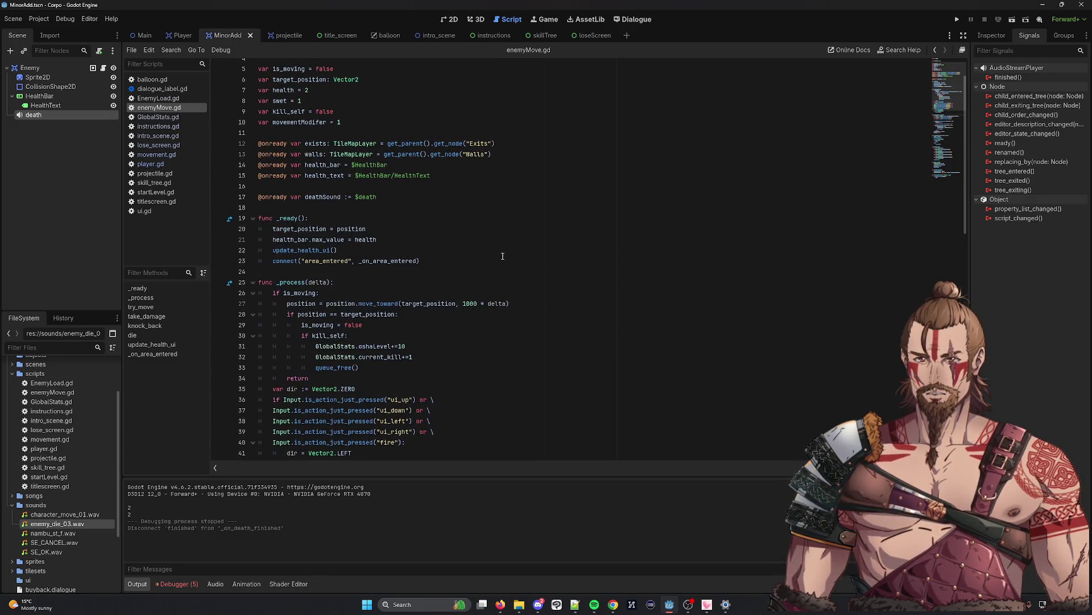
# Append 'and not is_dead' to the is_moving condition on line 26
pyautogui.doubleClick(294, 282)
pyautogui.doubleClick(294, 293)
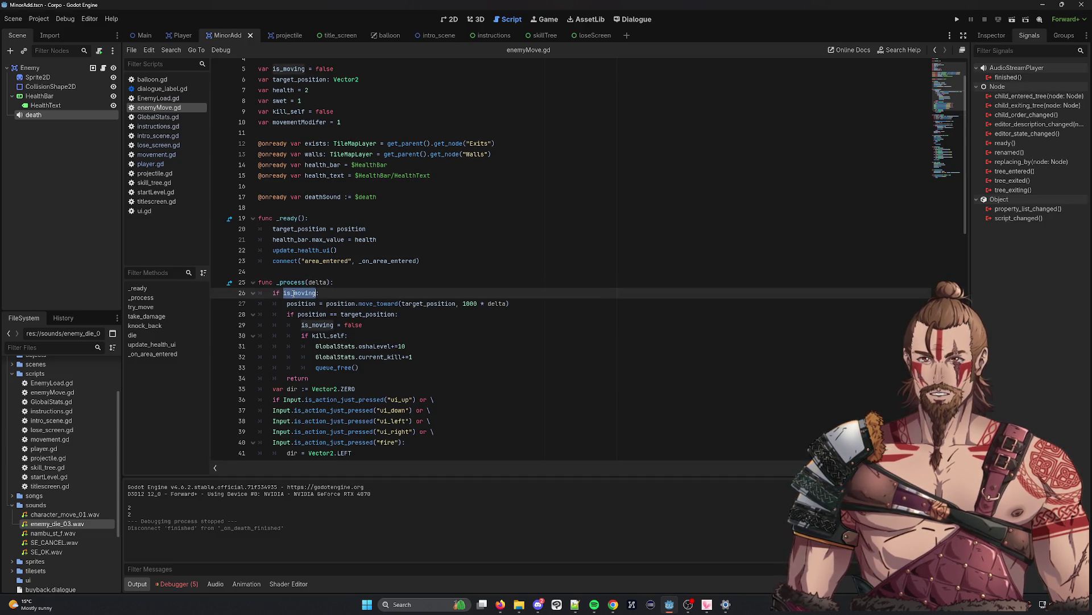
pyautogui.click(371, 295)
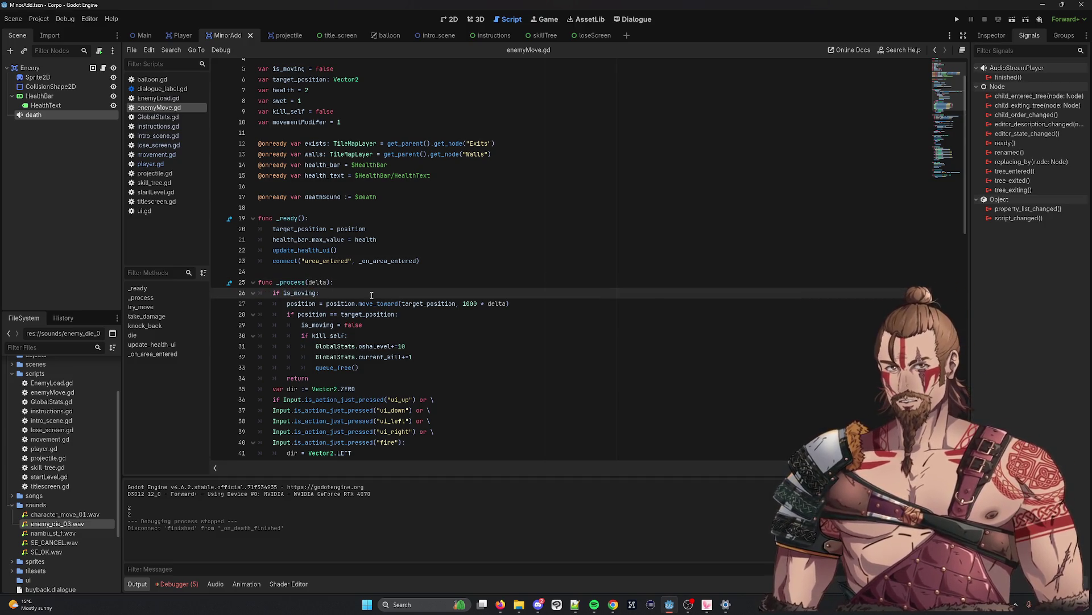
pyautogui.write('and not is')
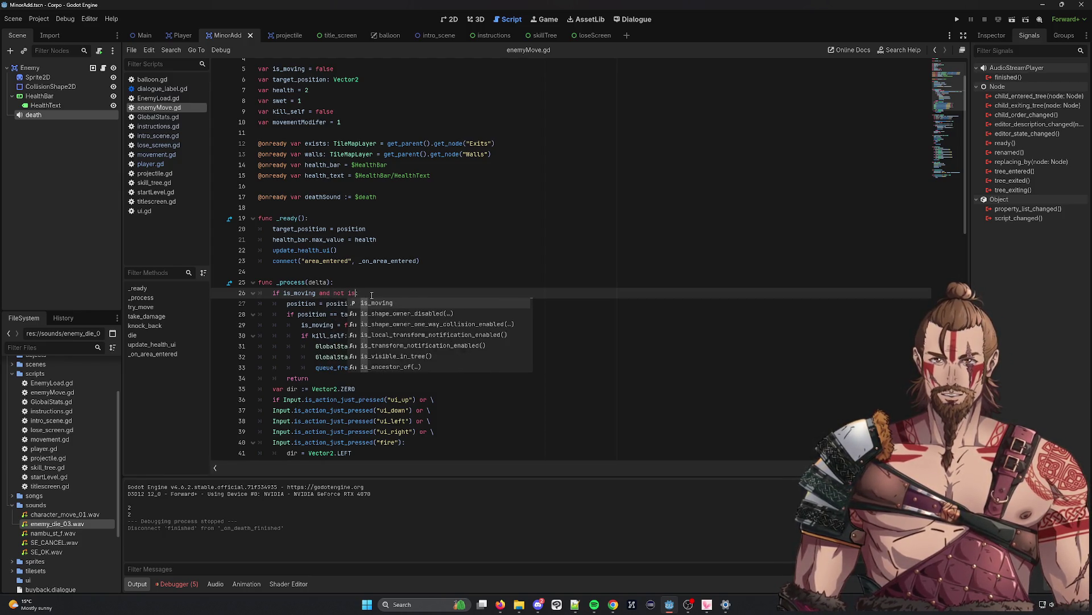
pyautogui.write('_dead')
pyautogui.doubleClick(361, 293)
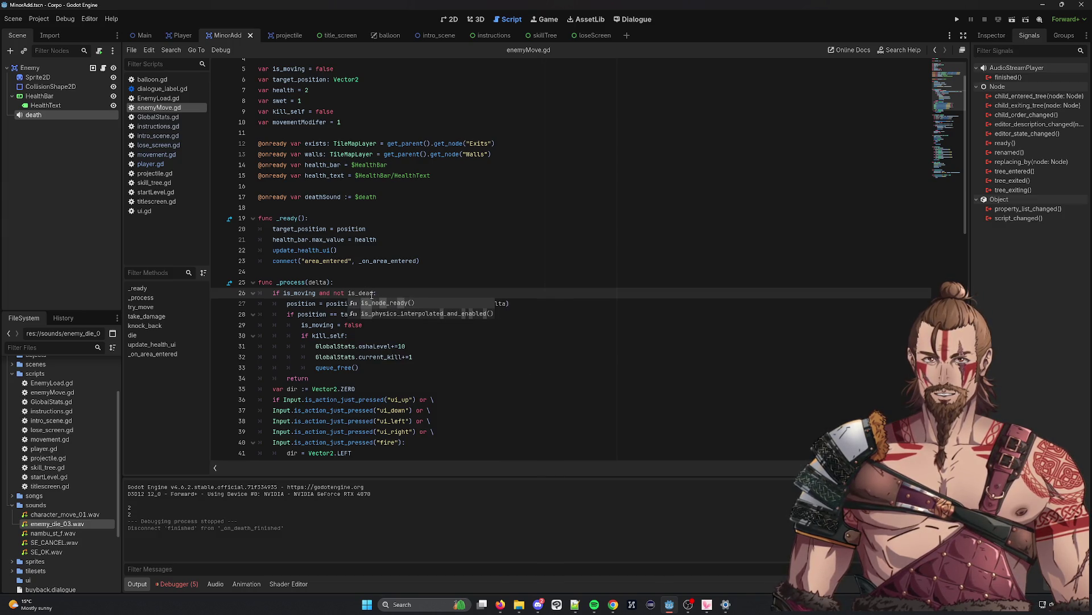
# Declare 'var is_dead = false' after kill_self and save enemyMove.gd
pyautogui.scroll(1, 291, 66)
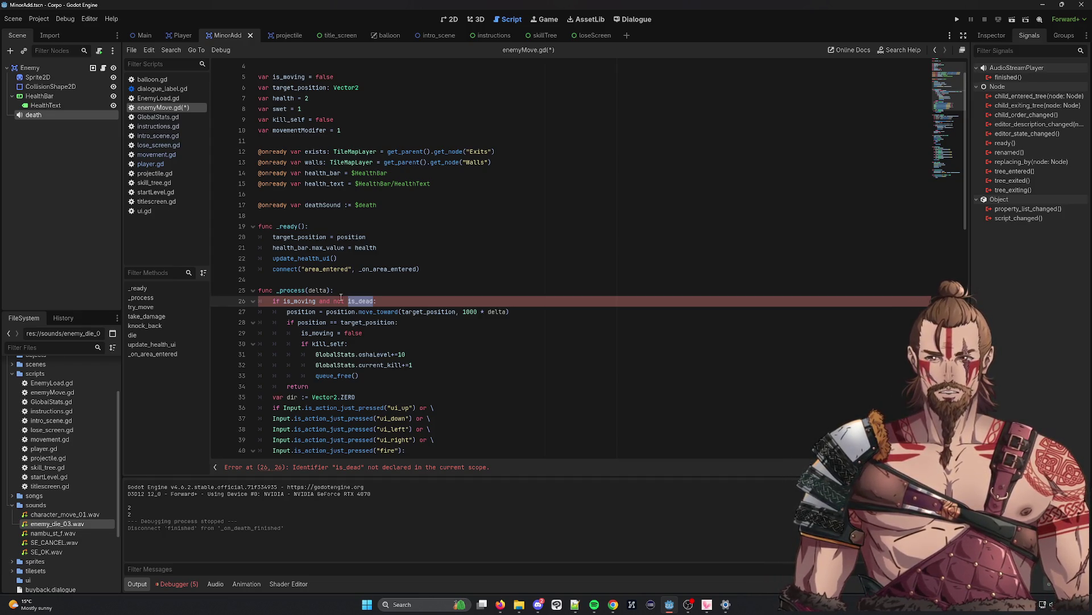
pyautogui.scroll(1, 349, 107)
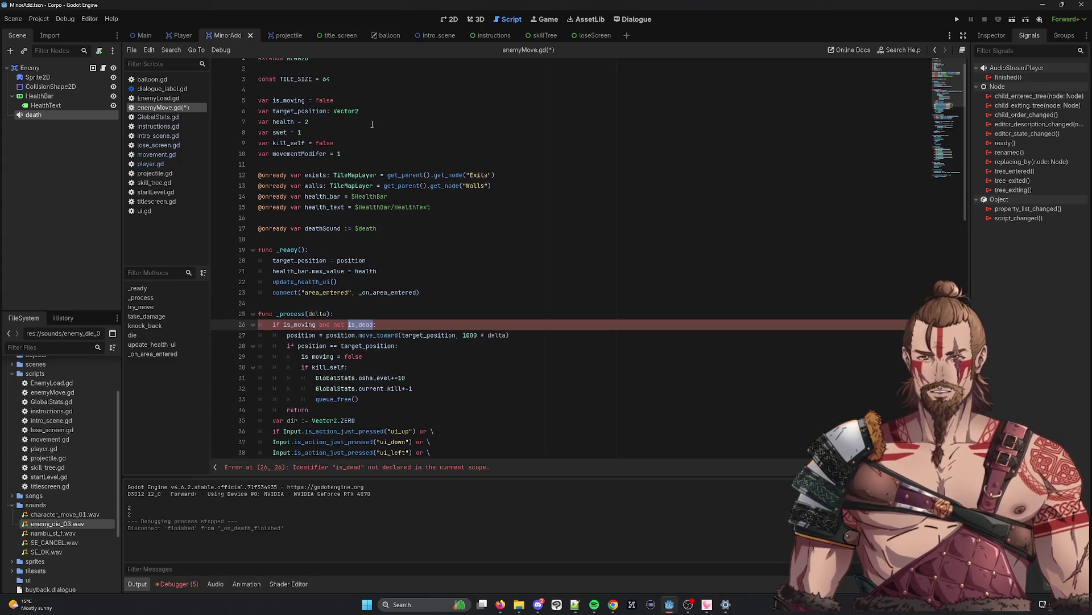
pyautogui.click(371, 153)
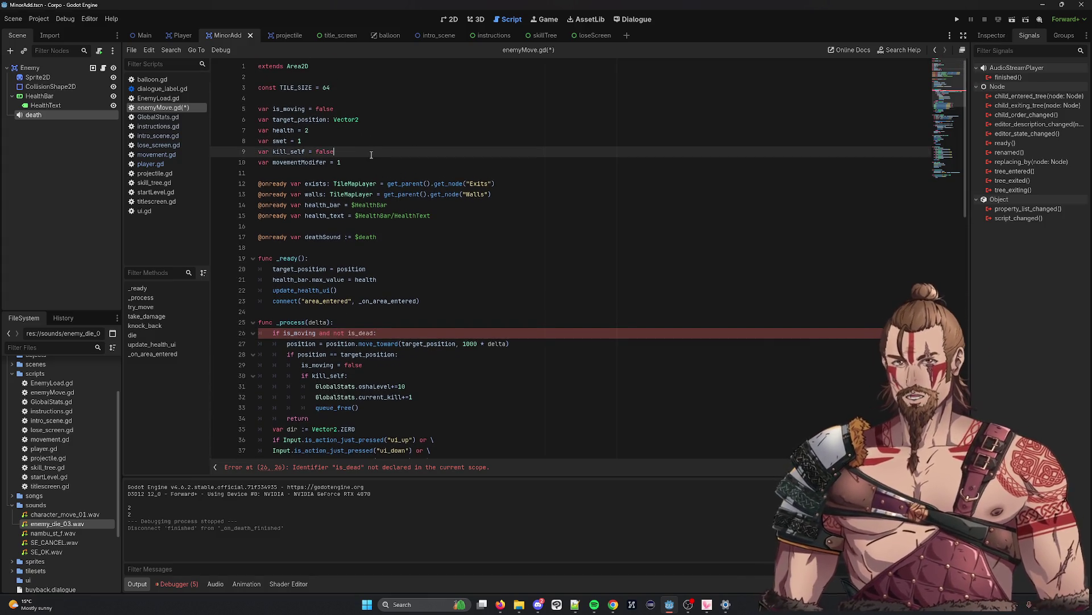
pyautogui.press('Return')
pyautogui.write('var is_dead = false')
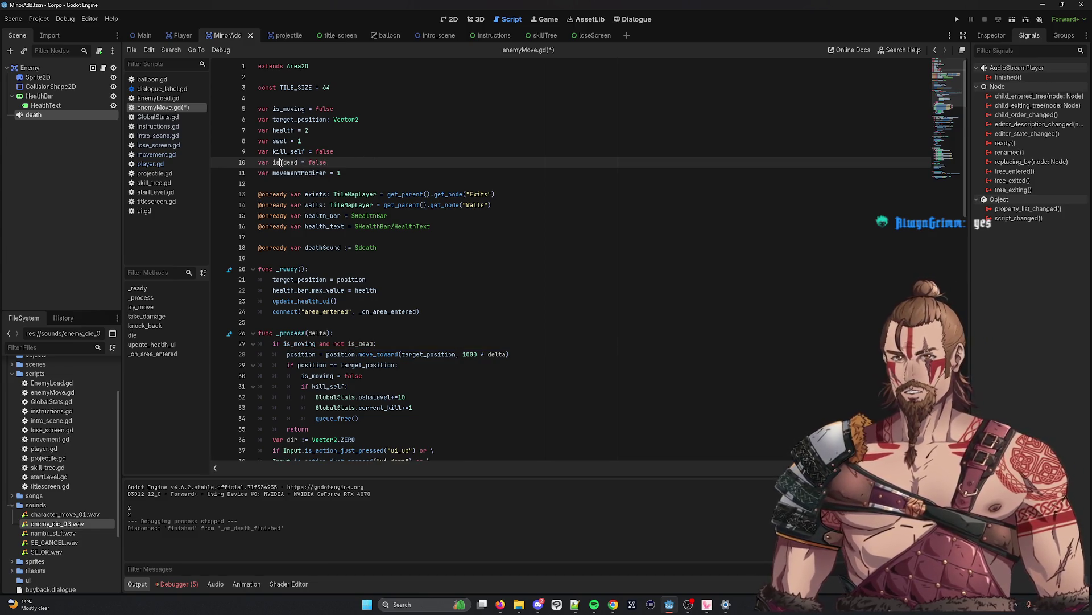
pyautogui.doubleClick(280, 163)
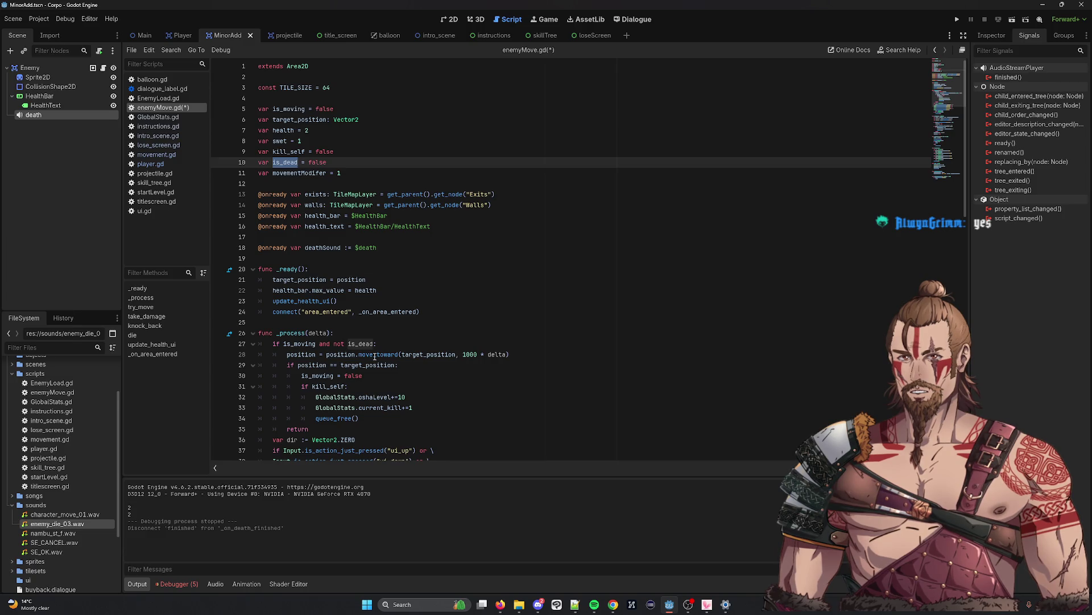
pyautogui.hotkey('ctrl', 's')
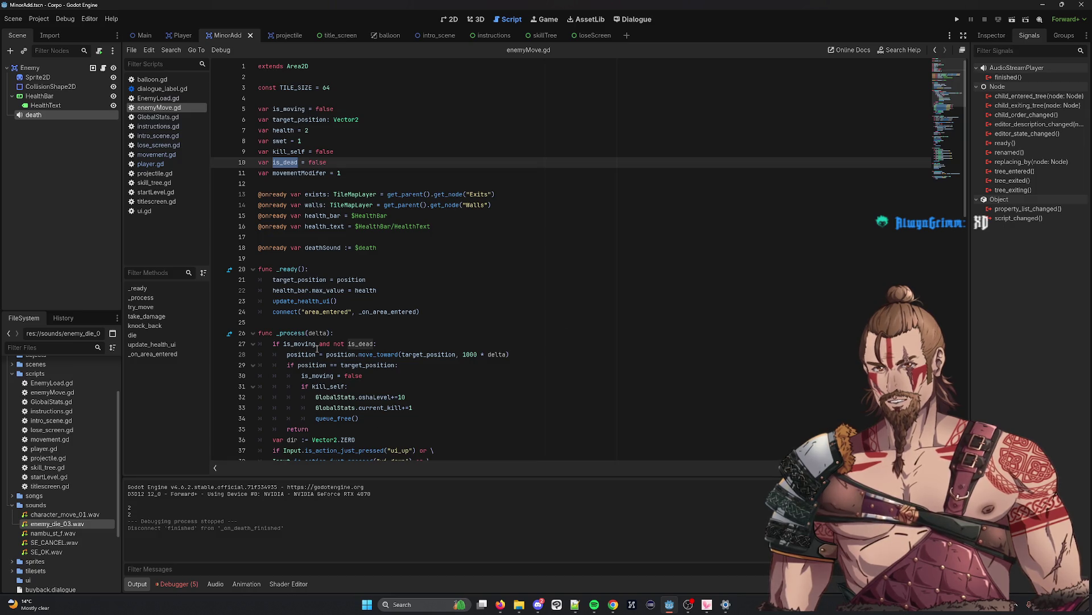
# Add 'is_dead = true' on a new line after current_kill+=1 in die()
pyautogui.scroll(-13, 347, 205)
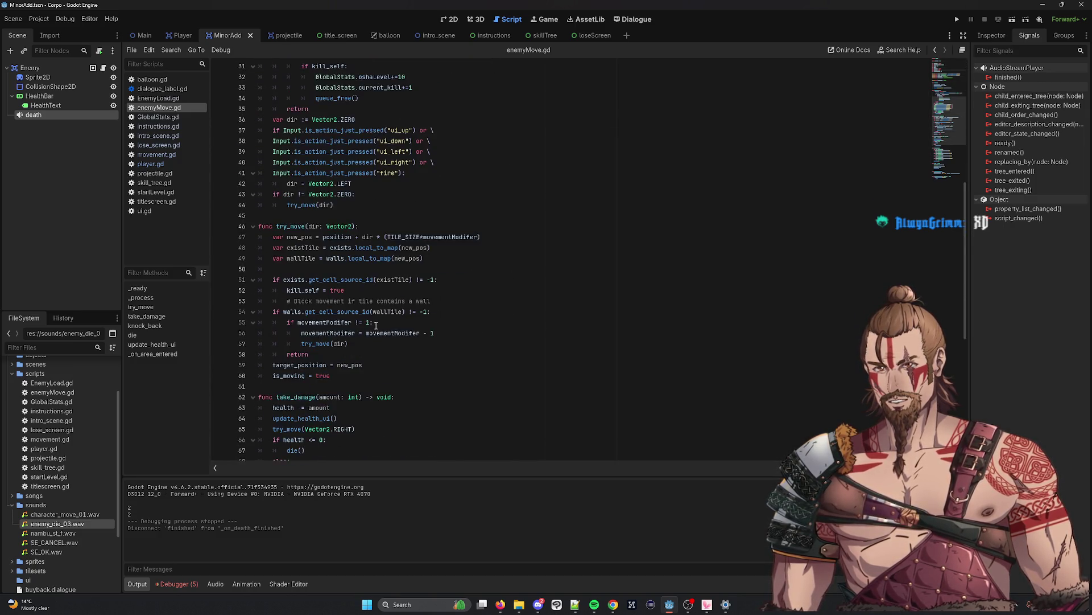
pyautogui.scroll(-6, 336, 356)
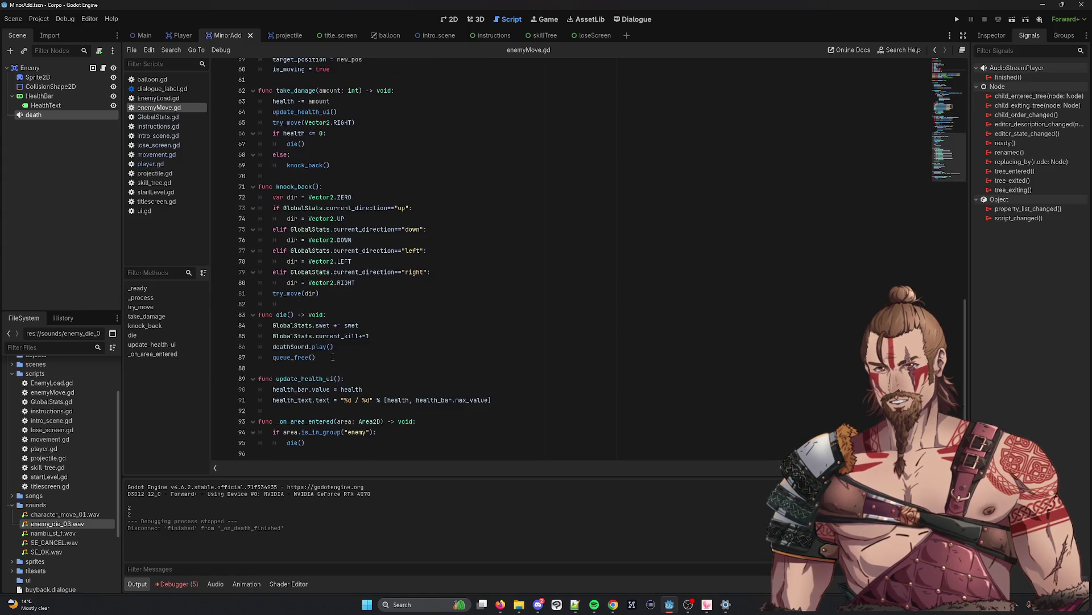
pyautogui.click(340, 345)
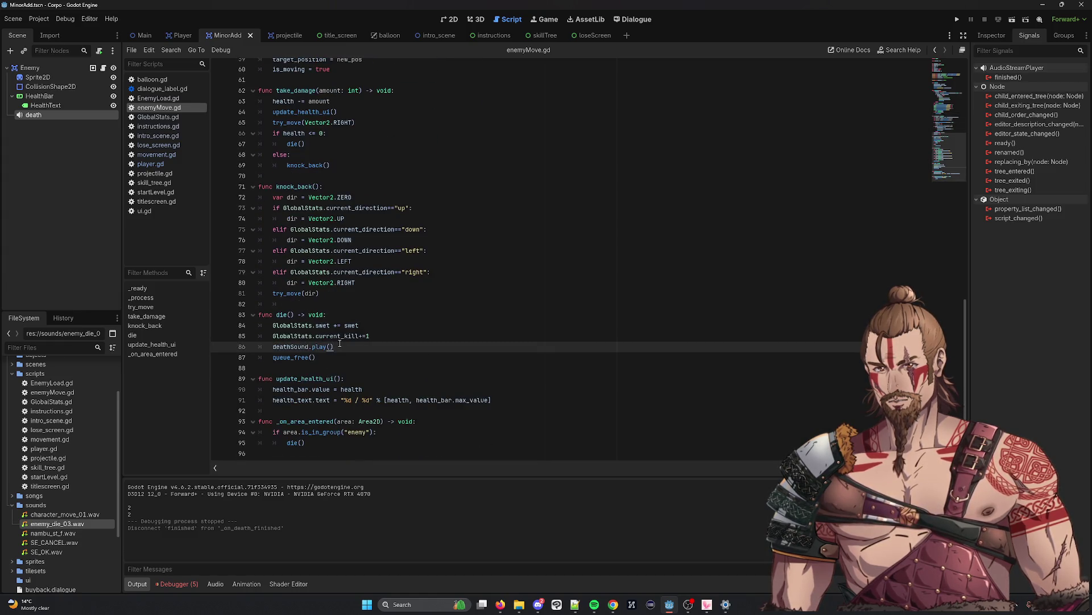
pyautogui.click(405, 338)
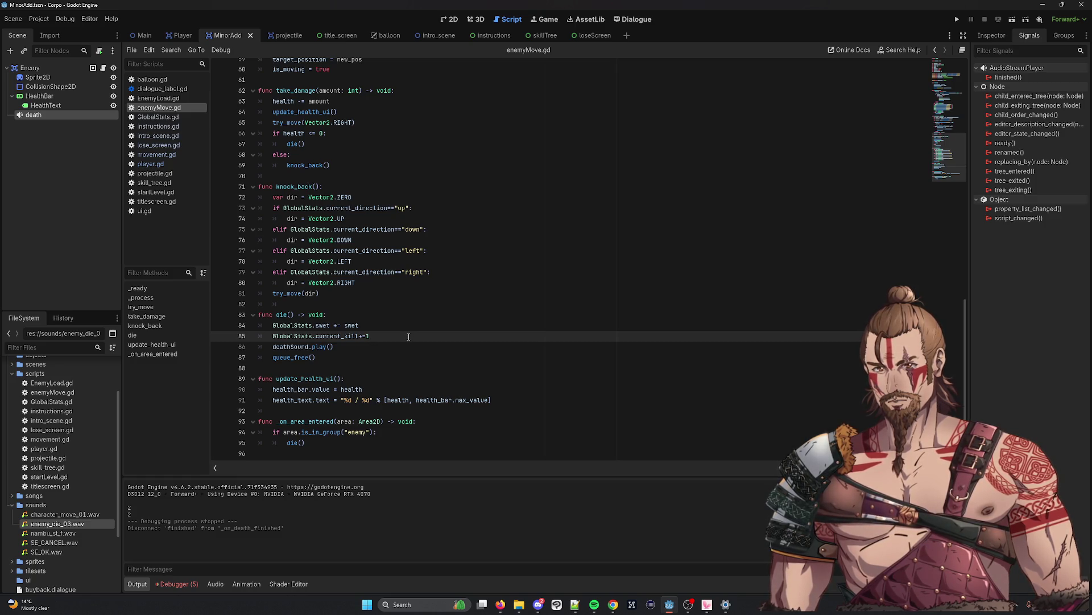
pyautogui.press('Return')
pyautogui.write('is_dead = true')
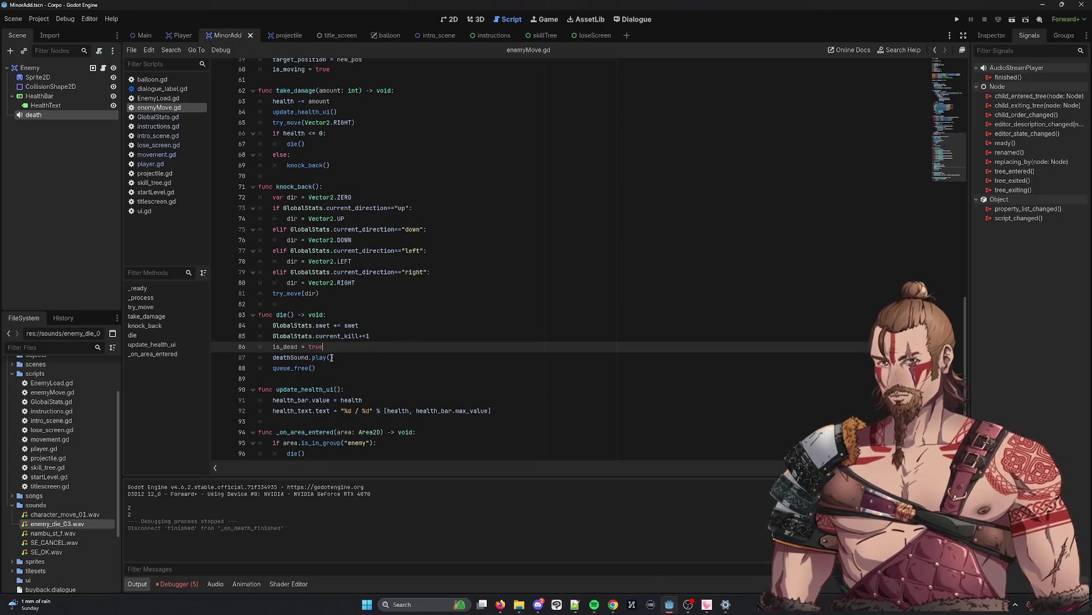
pyautogui.scroll(15, 321, 367)
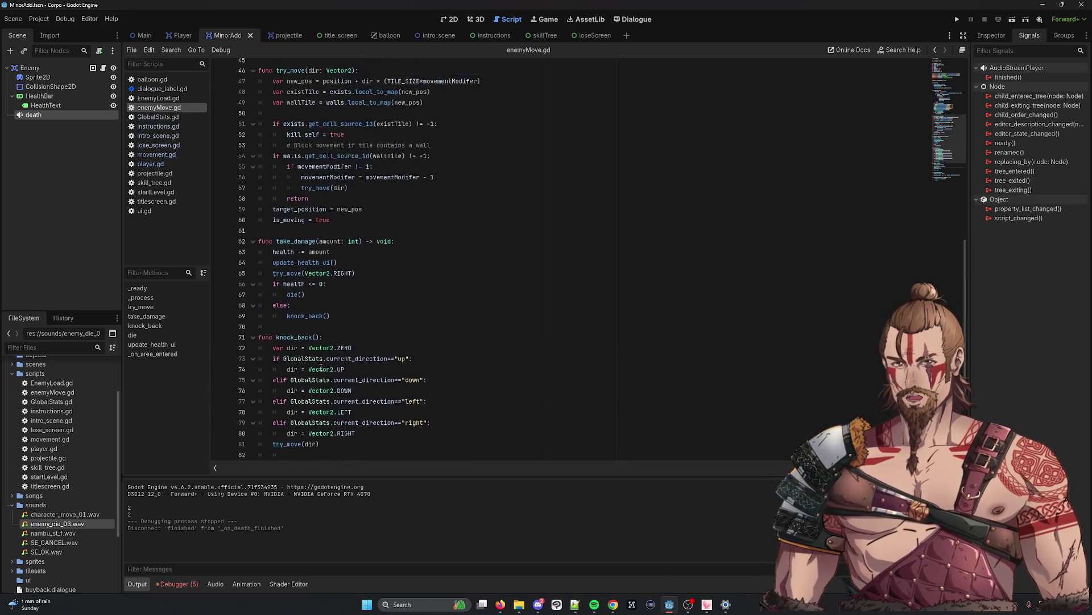
pyautogui.scroll(-15, 320, 358)
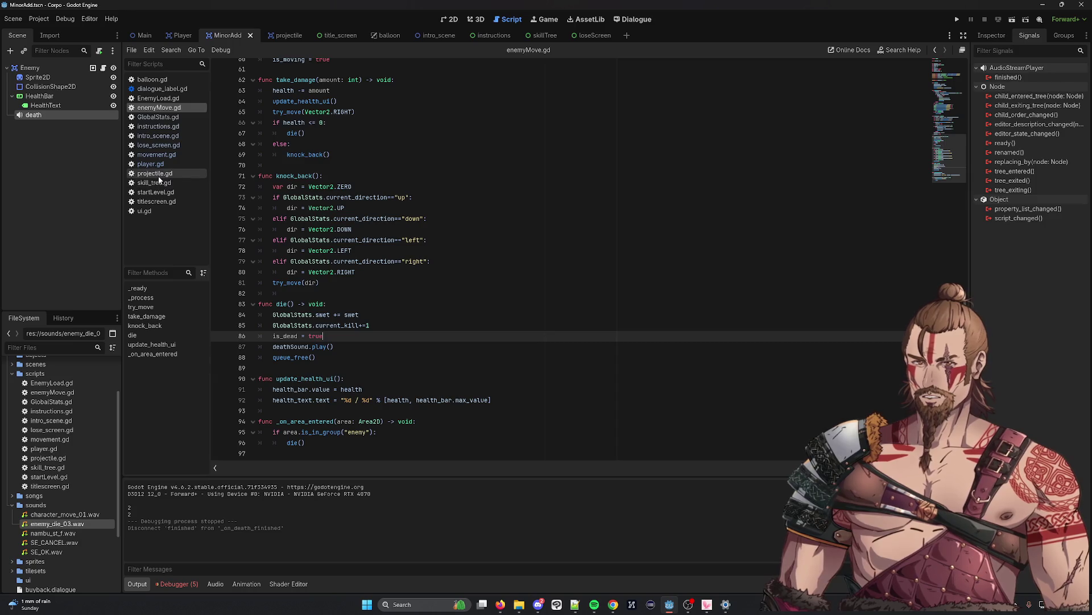
# Copy the timer wait and queue_free lines from projectile.gd, then return to enemyMove.gd
pyautogui.click(153, 173)
pyautogui.click(401, 152)
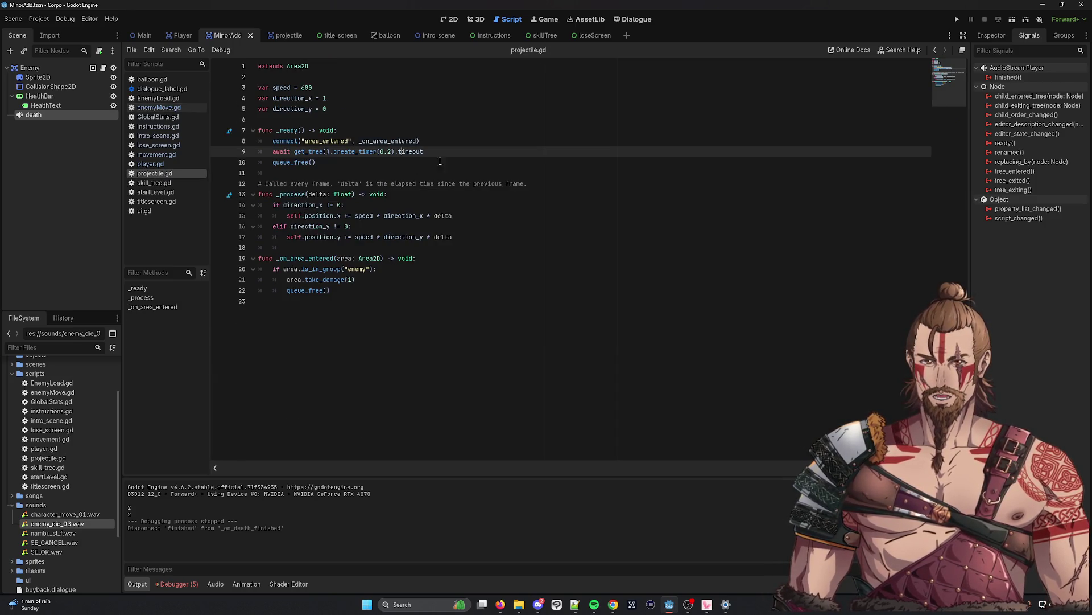
pyautogui.moveTo(323, 162); pyautogui.dragTo(267, 154)
pyautogui.hotkey('ctrl', 'c')
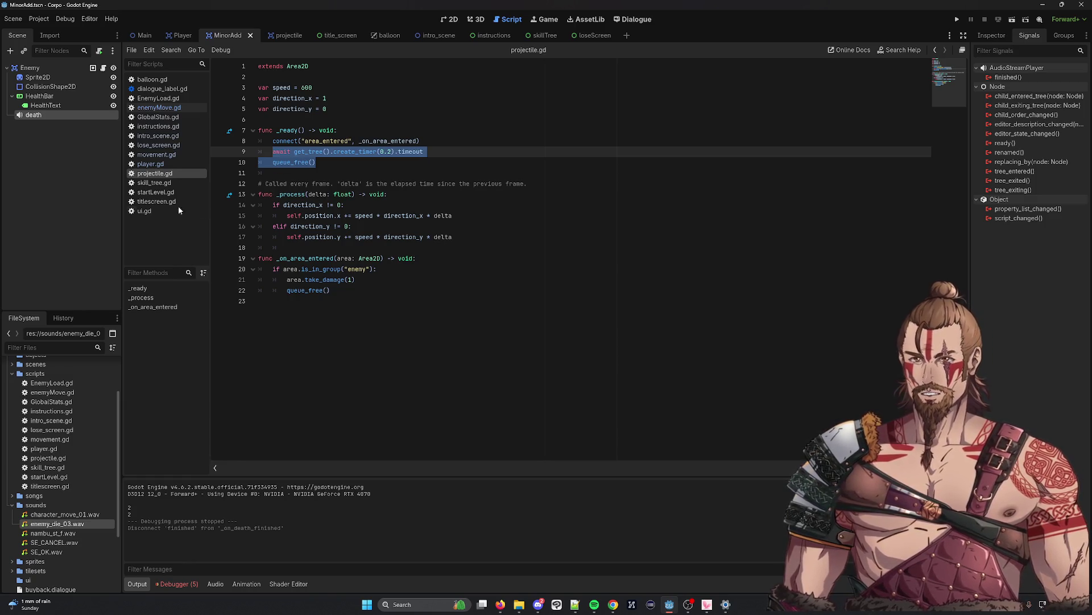
pyautogui.click(165, 159)
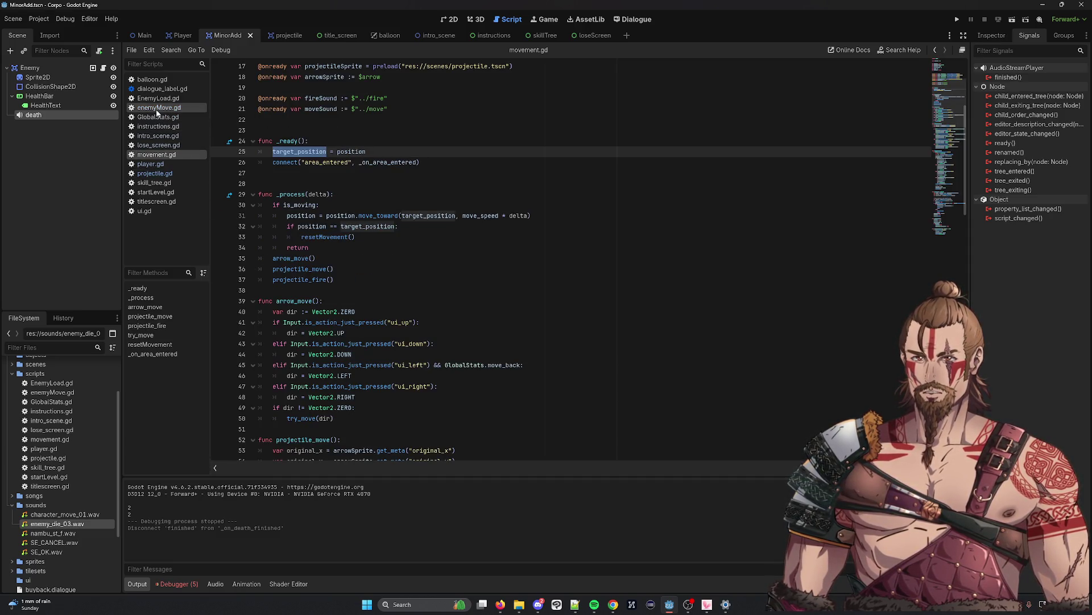
pyautogui.click(159, 109)
pyautogui.scroll(-1, 431, 327)
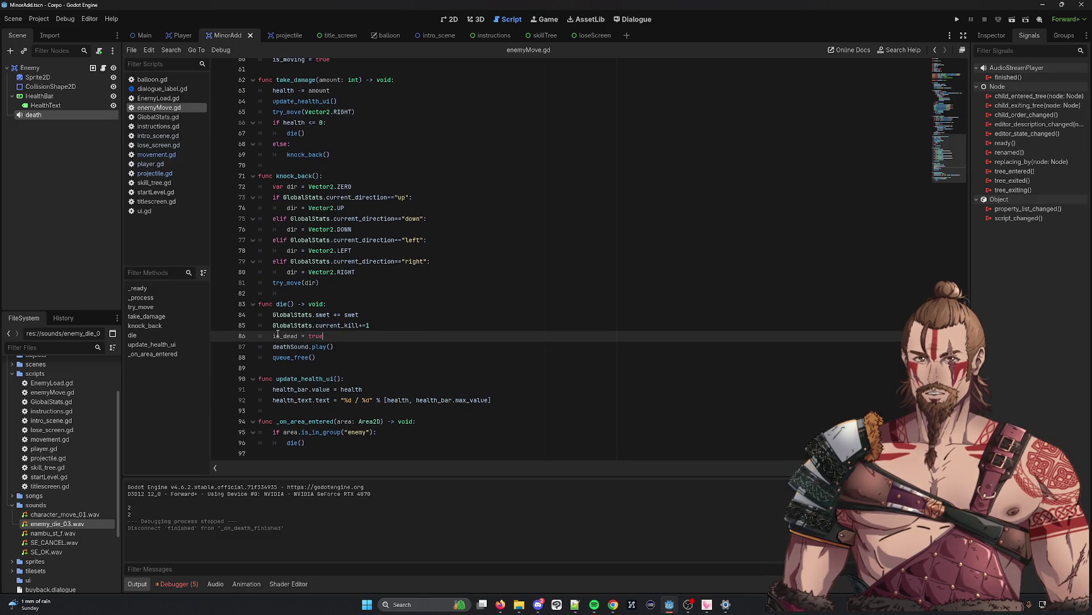
# Paste the timer wait after deathSound.play() in die(), remove the duplicate queue_free(), and save
pyautogui.hotkey('ctrl', 'shift', 'Left')
pyautogui.hotkey('ctrl', 'shift', 'Left')
pyautogui.hotkey('ctrl', 'shift', 'Left')
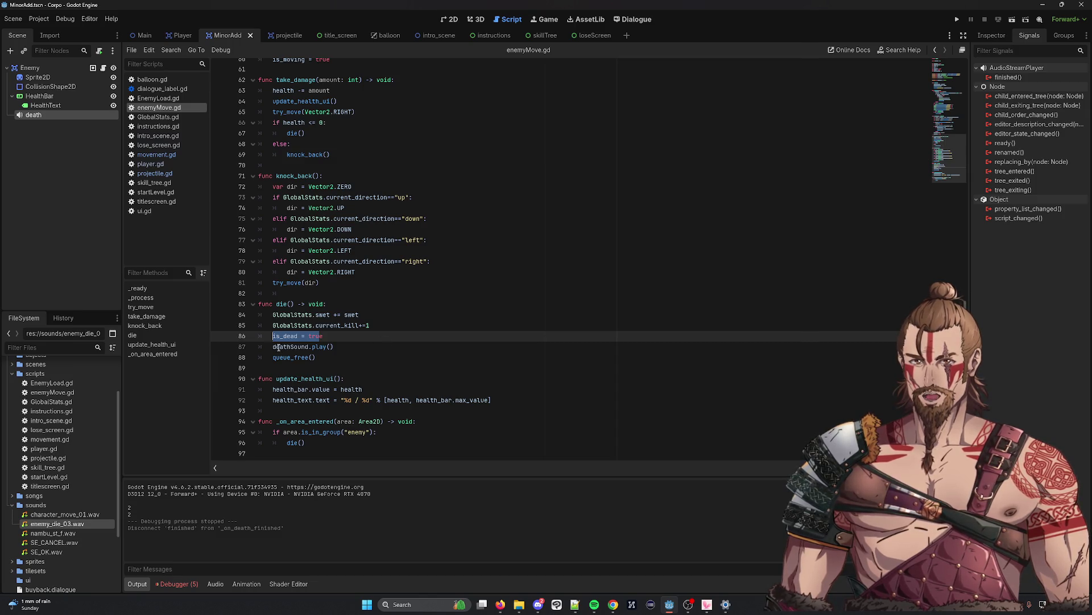
pyautogui.click(334, 348)
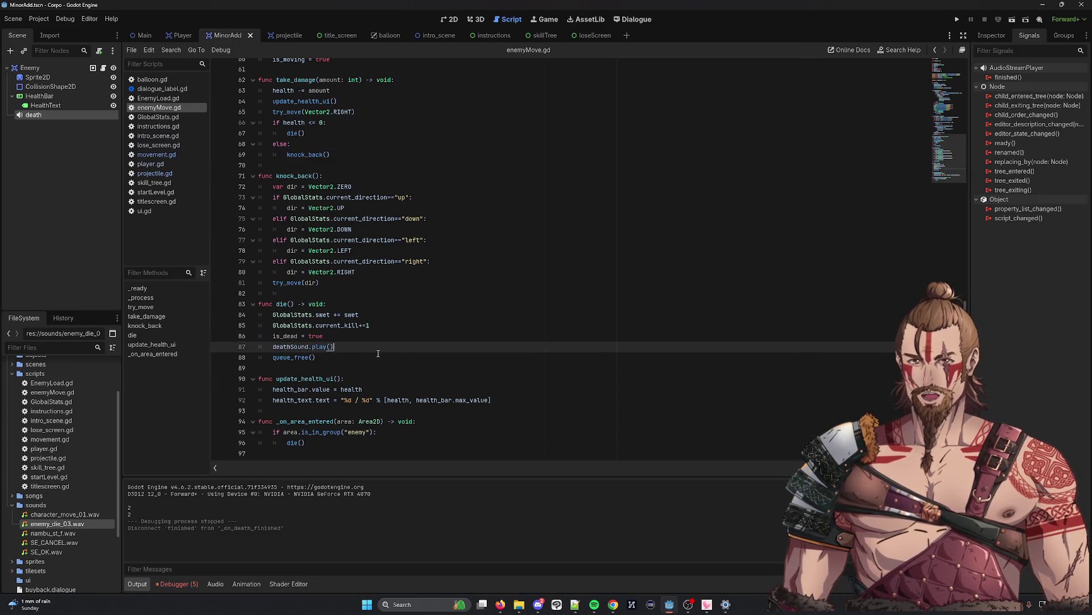
pyautogui.click(340, 341)
pyautogui.press('Return')
pyautogui.press('BackSpace')
pyautogui.press('Down')
pyautogui.press('Return')
pyautogui.hotkey('ctrl', 'v')
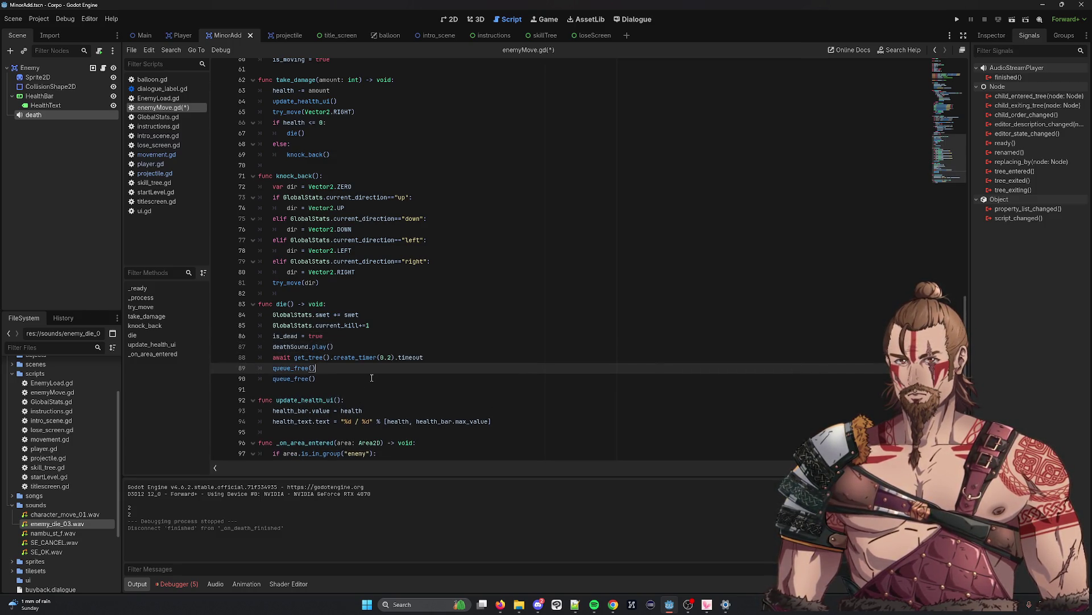
pyautogui.press('BackSpace')
pyautogui.press('BackSpace')
pyautogui.press('BackSpace')
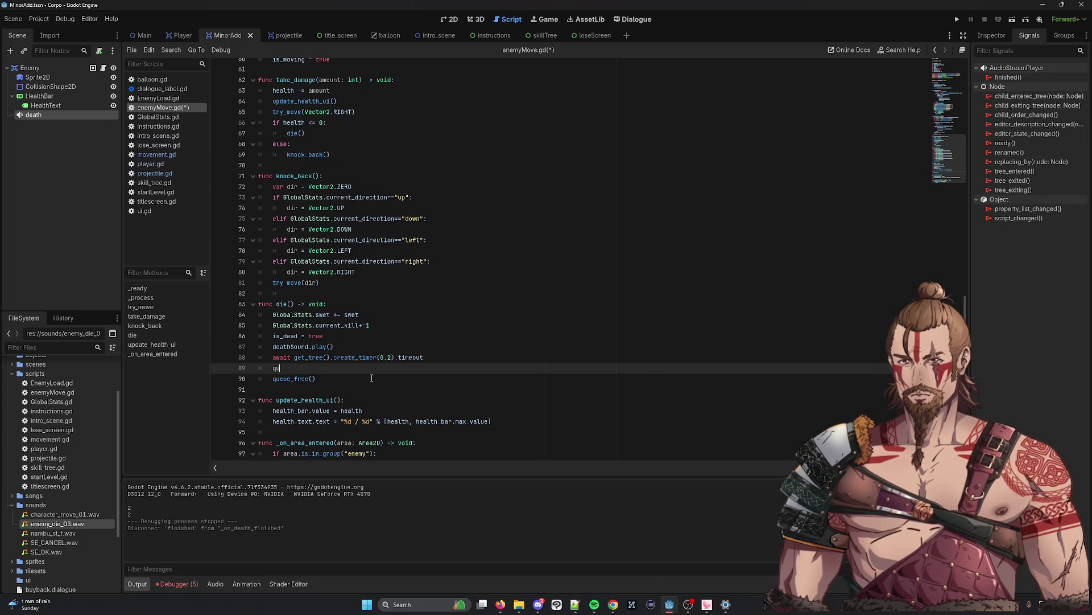
pyautogui.hotkey('ctrl', 's')
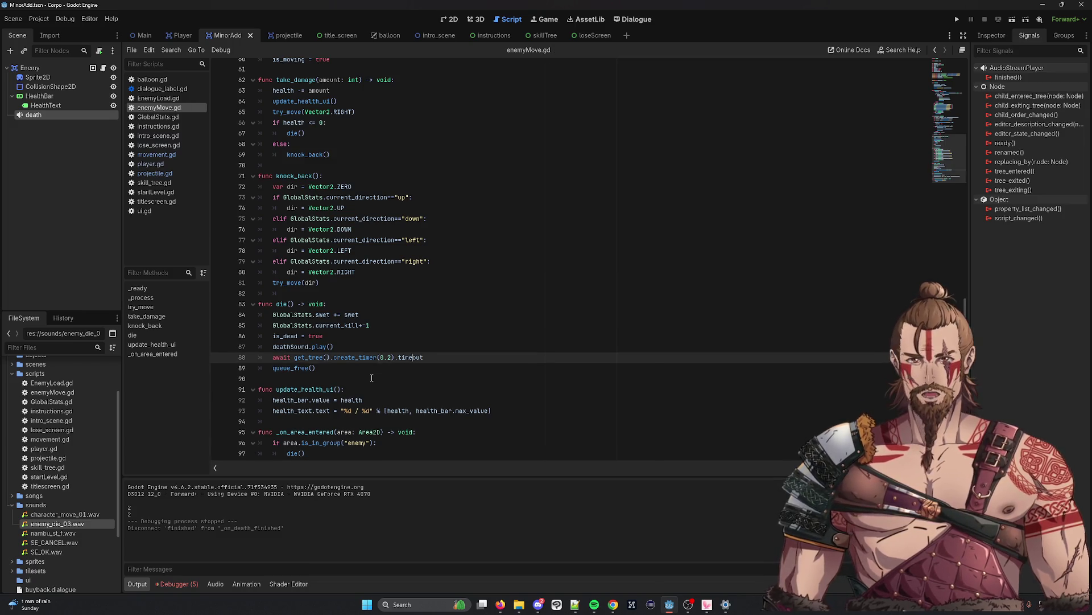
# Change the timer delay from 0.2 to 0.5 seconds
pyautogui.press('BackSpace')
pyautogui.write('5')
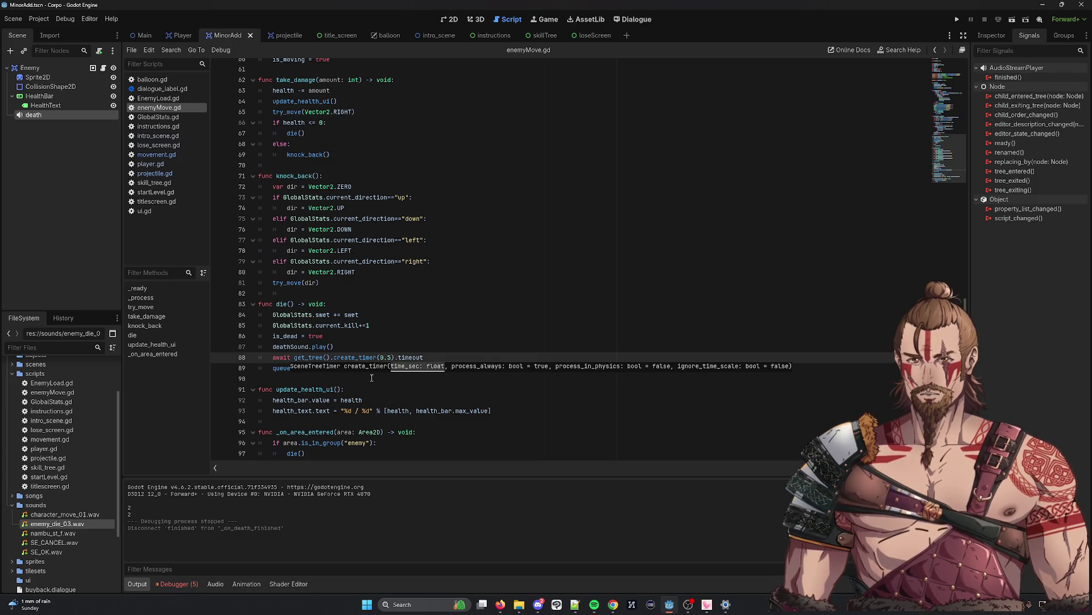
pyautogui.click(1026, 19)
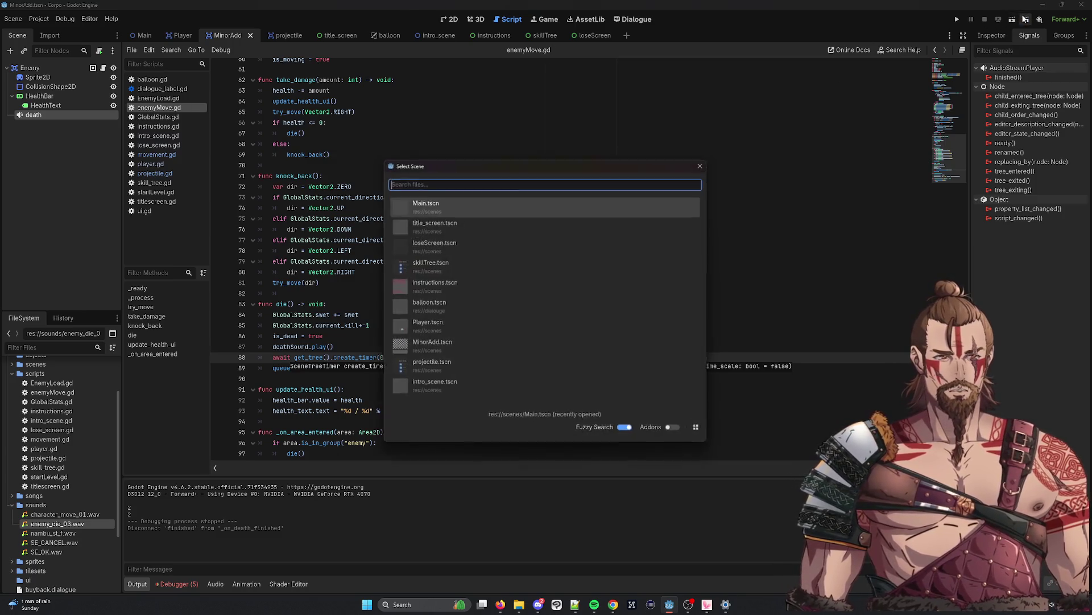
# Test the 0.5-second death delay by running the scene and shooting an enemy
pyautogui.click(488, 209)
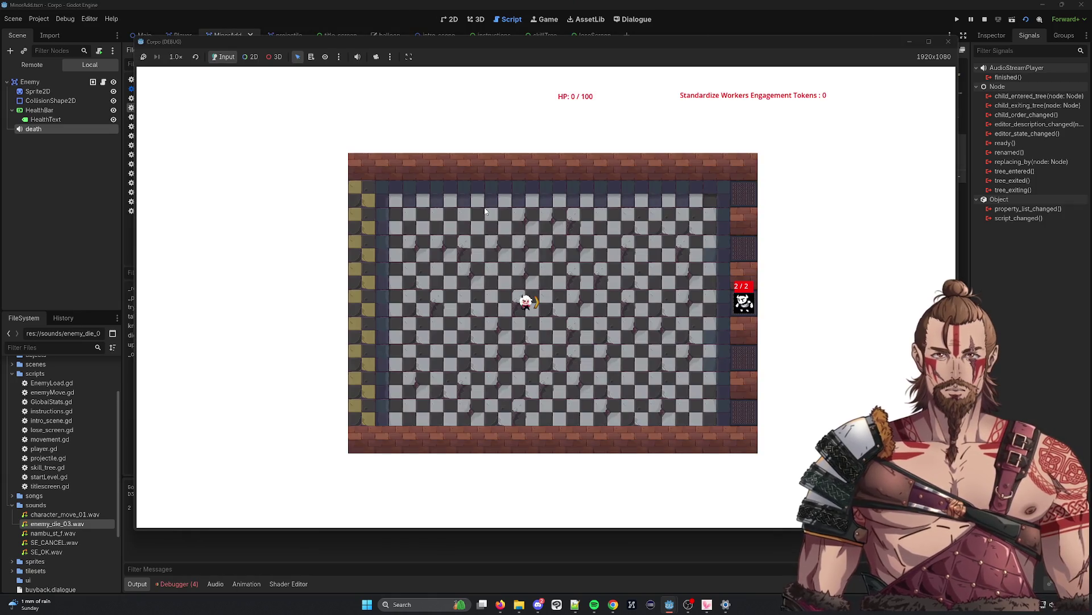
pyautogui.press('Left')
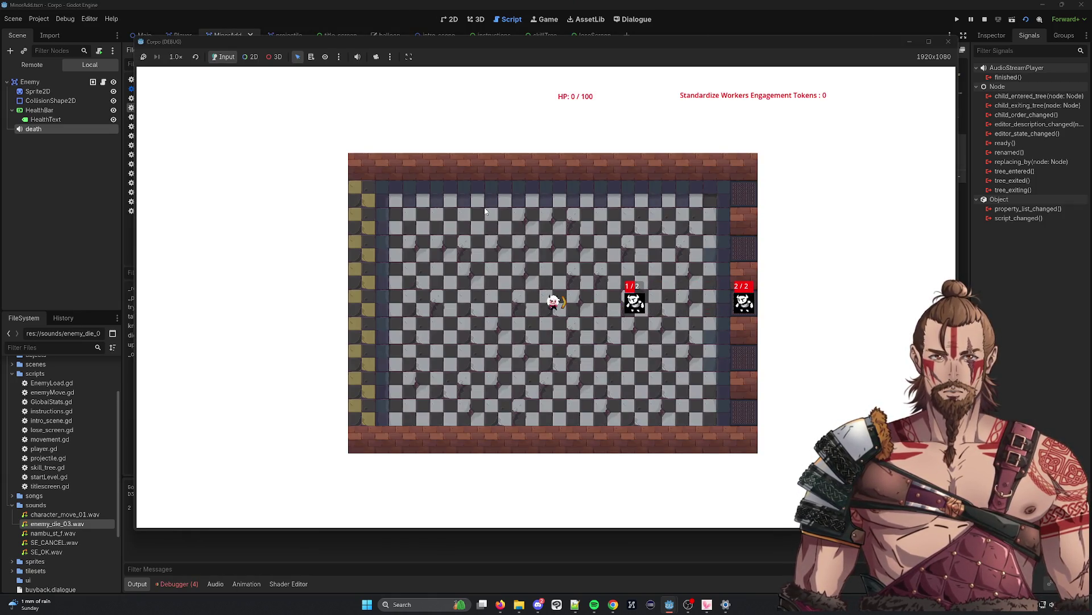
pyautogui.press('Left')
pyautogui.press('Left')
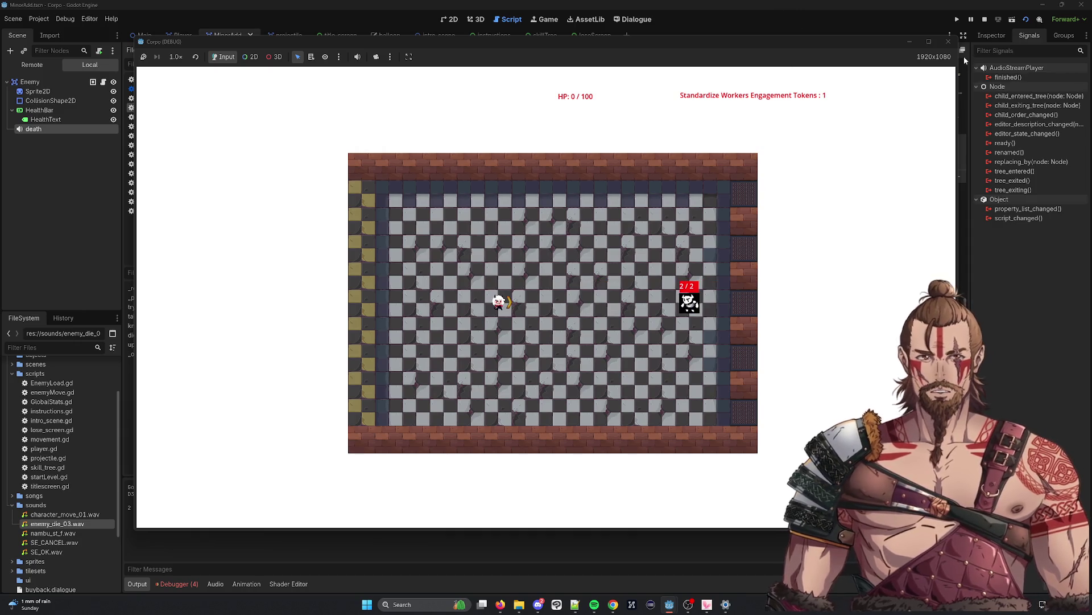
pyautogui.click(948, 42)
# Change the delay to 0.1 and rerun the Main scene to test it
pyautogui.press('BackSpace')
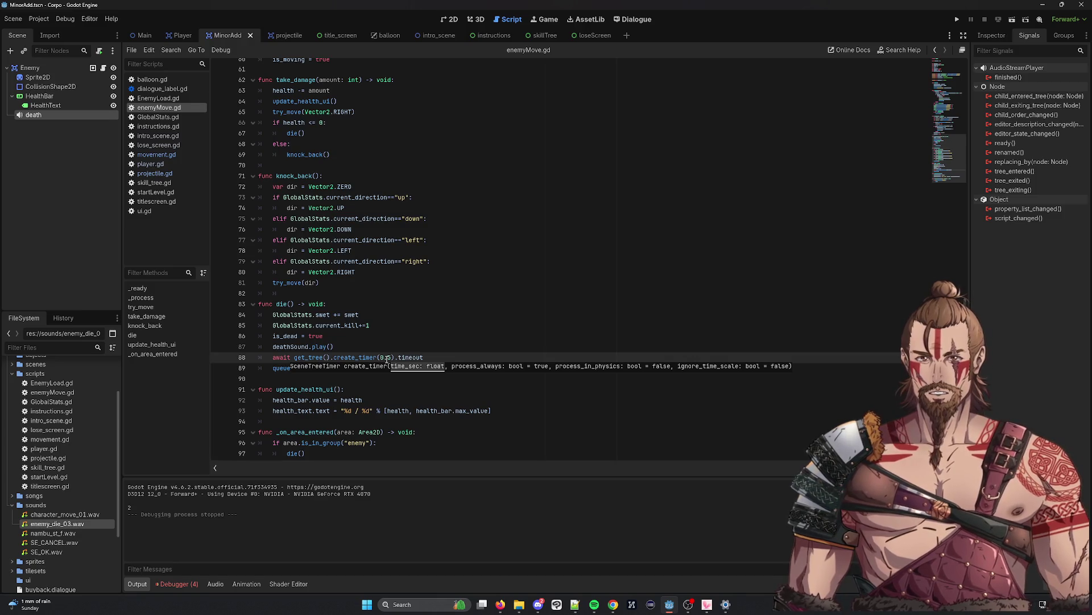
pyautogui.write('1')
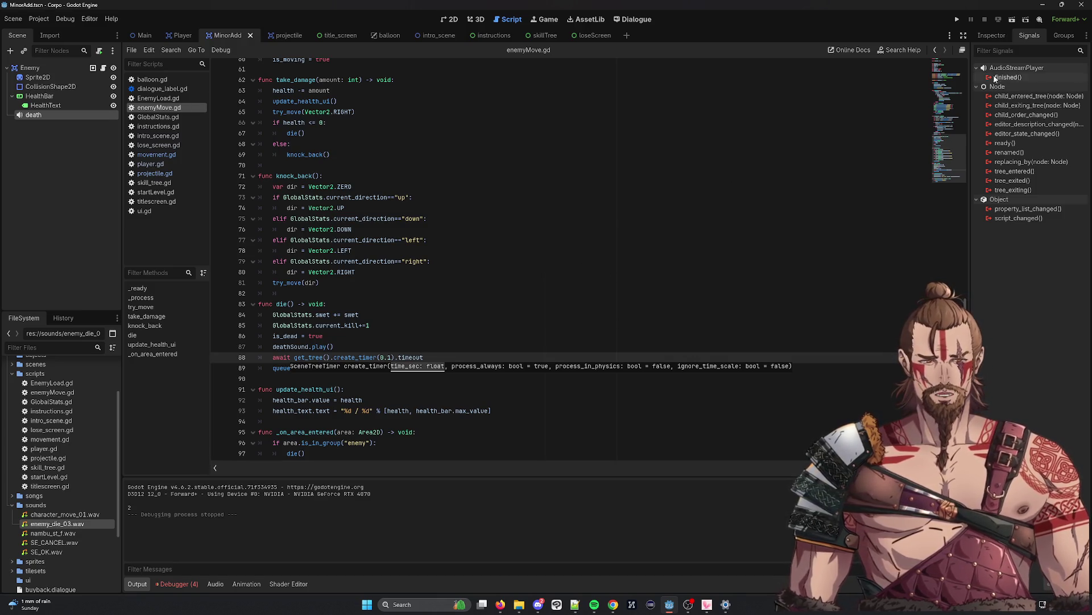
pyautogui.hotkey('ctrl', 'shift', 'o')
pyautogui.click(478, 201)
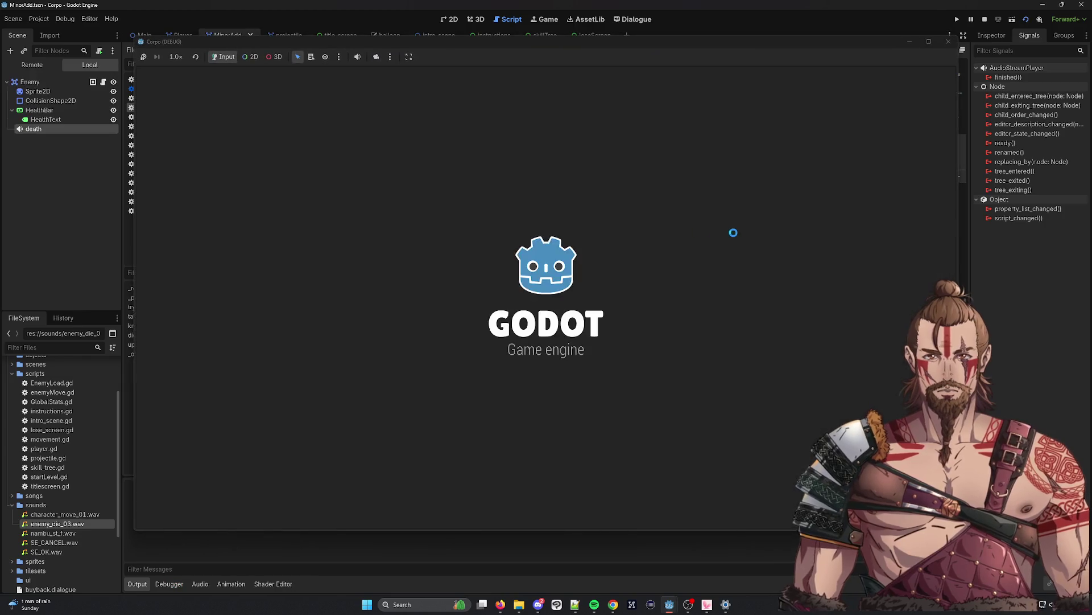
pyautogui.press('Left')
pyautogui.press('Left')
pyautogui.press('Left')
pyautogui.press('Right')
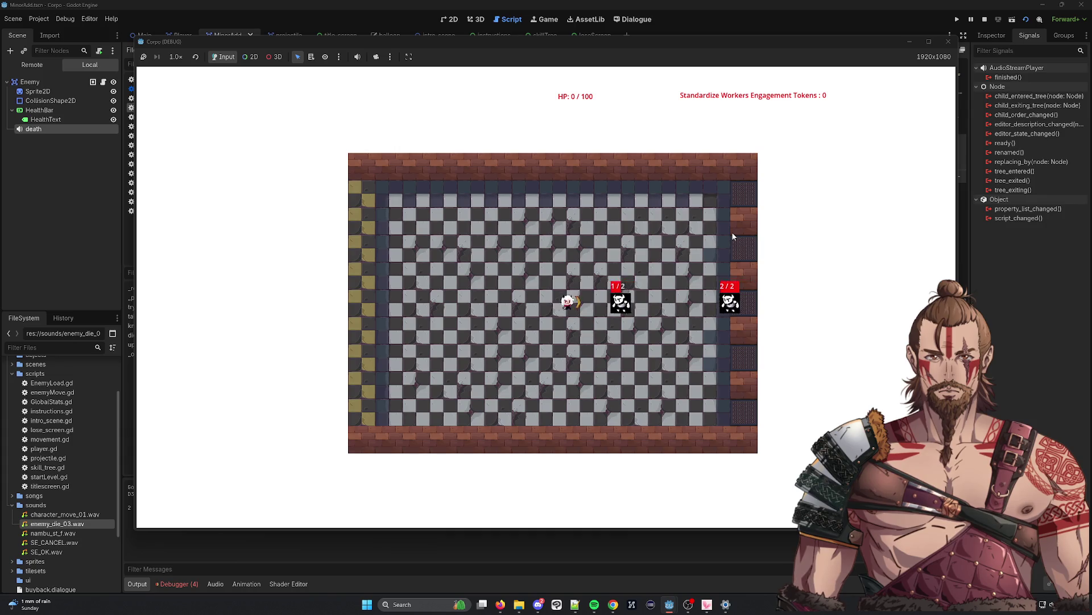
pyautogui.press('Left')
pyautogui.press('Left')
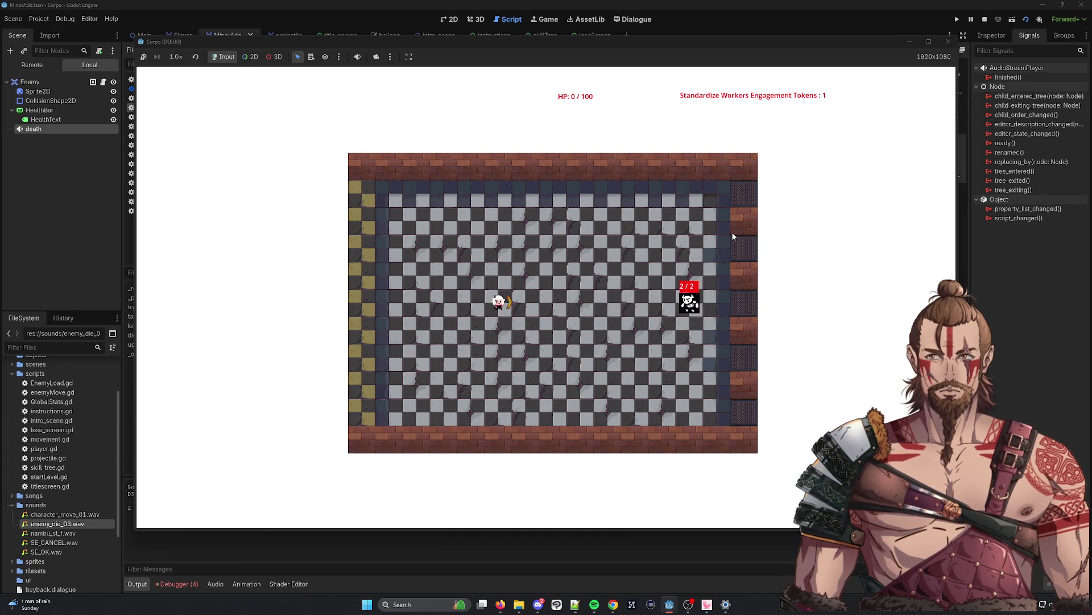
pyautogui.click(948, 41)
# Change the delay to 0.2 and rerun the scene, shooting the nearby enemy
pyautogui.press('BackSpace')
pyautogui.write('2')
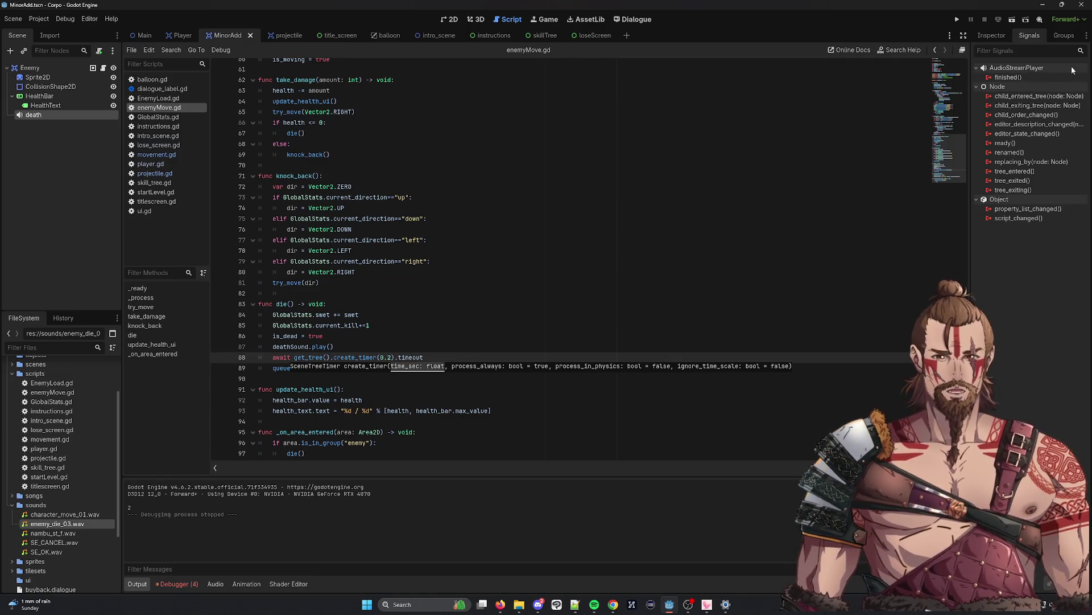
pyautogui.click(1026, 19)
pyautogui.doubleClick(519, 244)
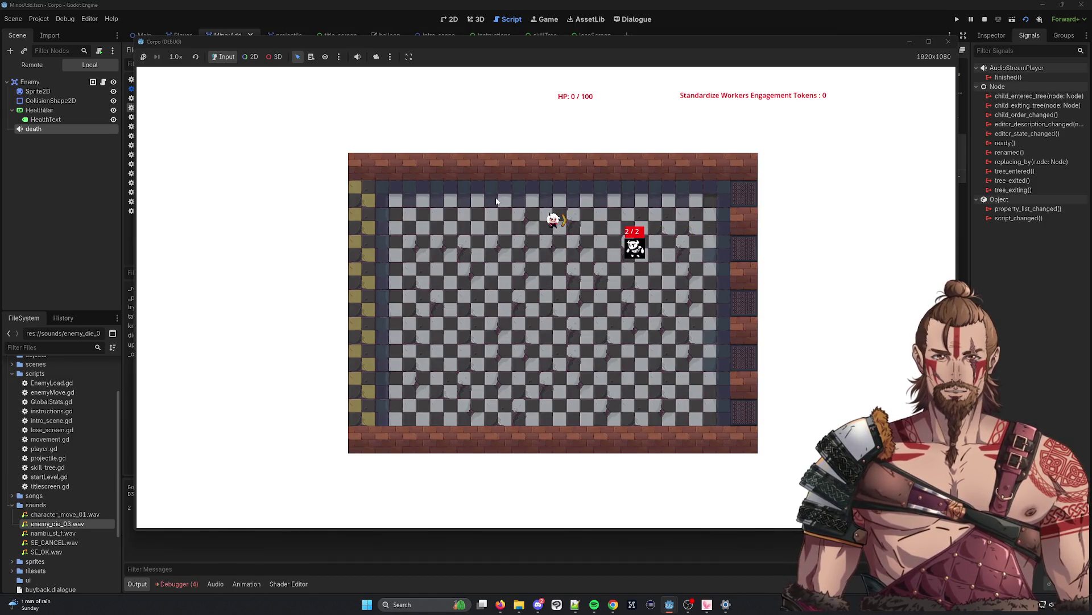
pyautogui.press('a')
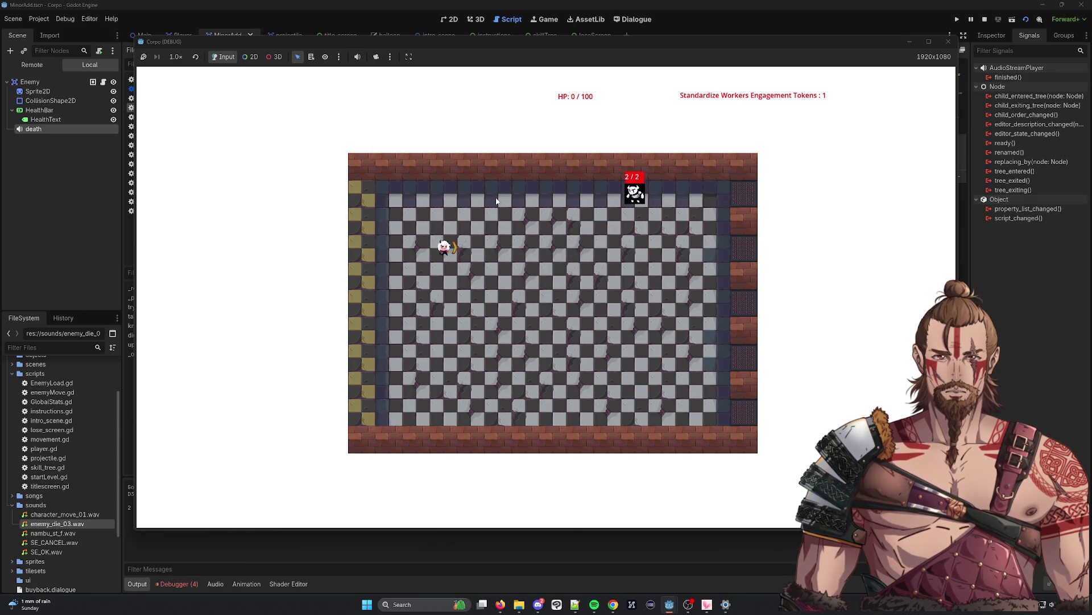
pyautogui.click(948, 42)
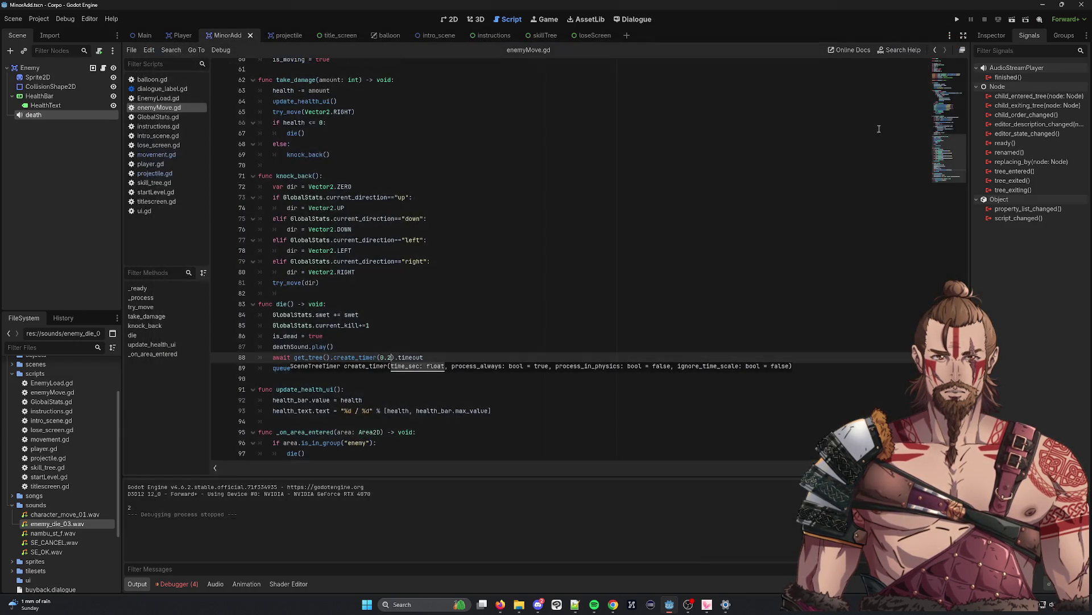
# Change the delay to 0.3 and rerun the scene, shooting the top enemy
pyautogui.press('BackSpace')
pyautogui.write('3')
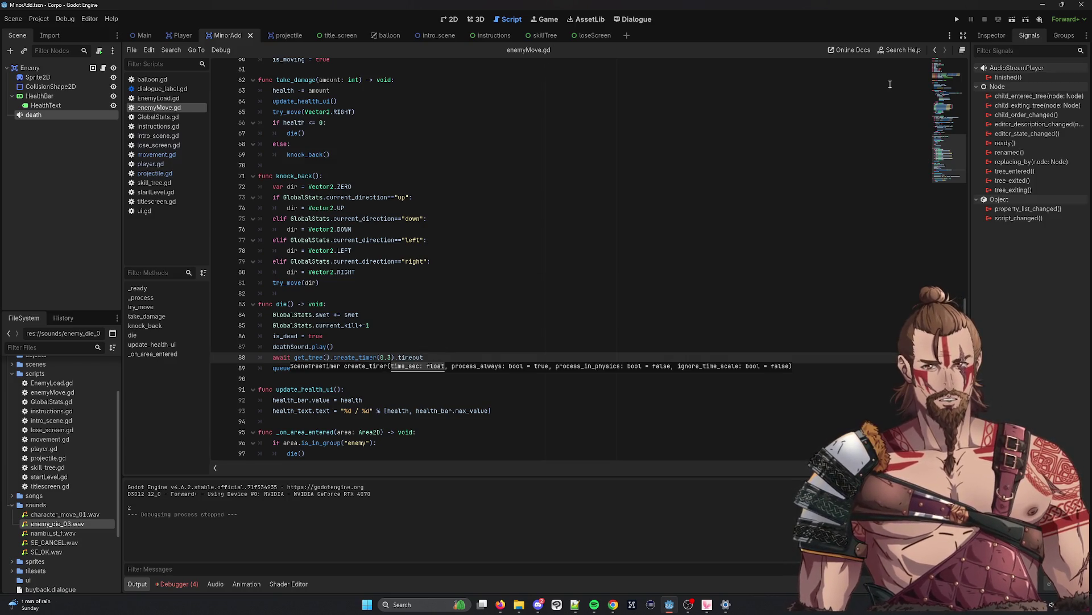
pyautogui.click(1026, 19)
pyautogui.doubleClick(520, 193)
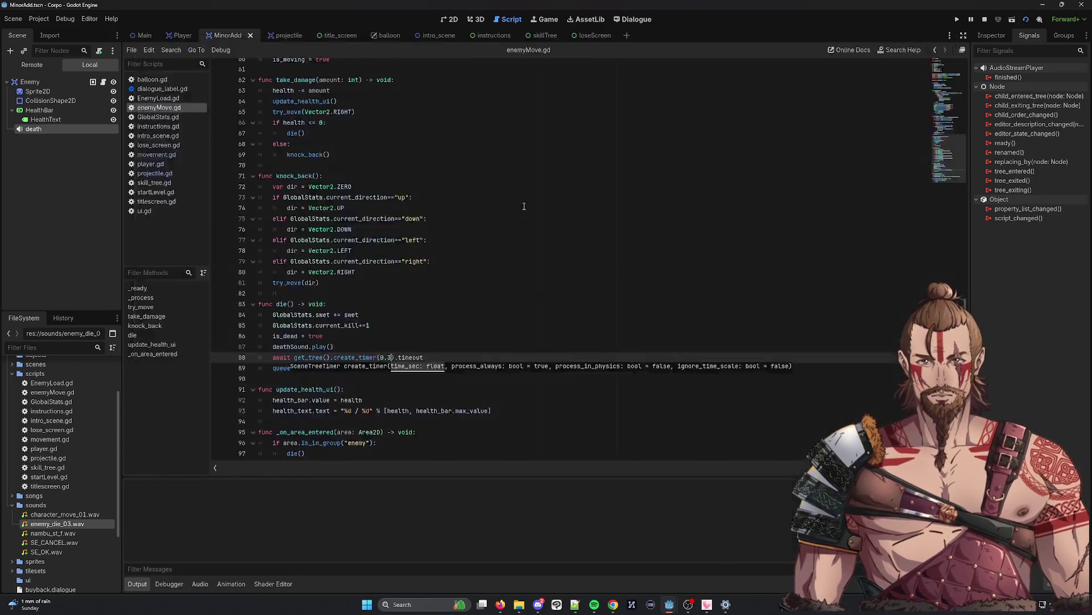
pyautogui.press('Right')
pyautogui.press('Up')
pyautogui.press('Up')
pyautogui.press('Up')
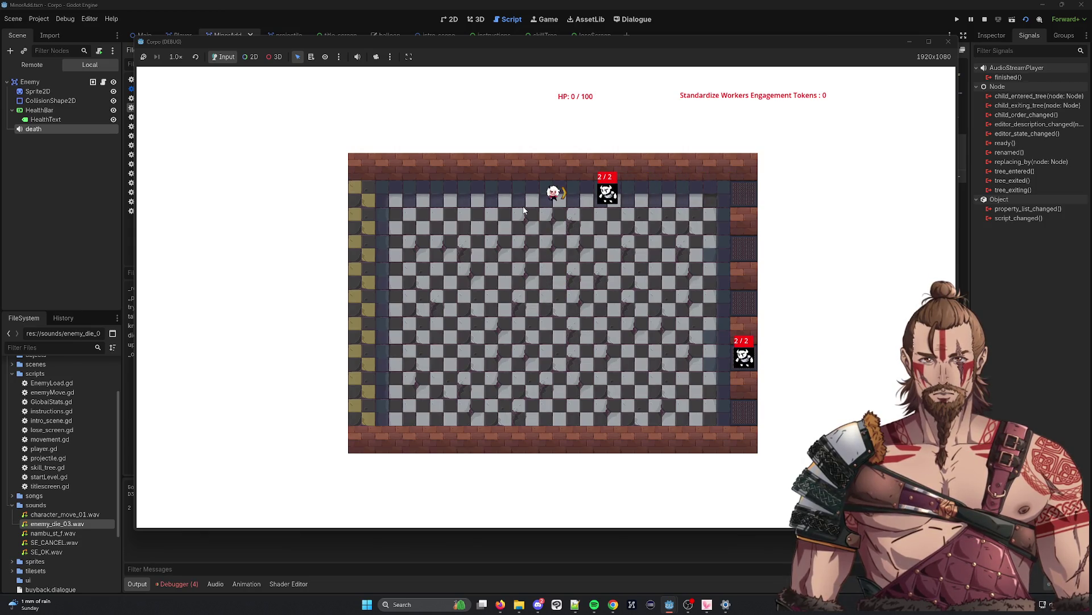
pyautogui.press('Left')
pyautogui.press('Left')
pyautogui.press('Left')
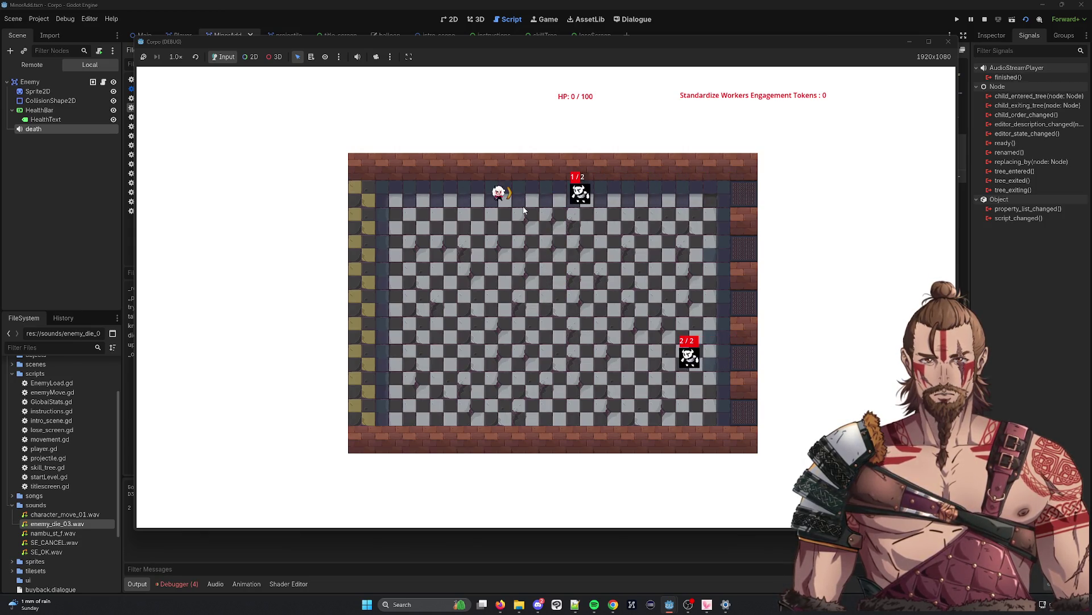
pyautogui.press('Down')
pyautogui.press('Down')
pyautogui.press('Down')
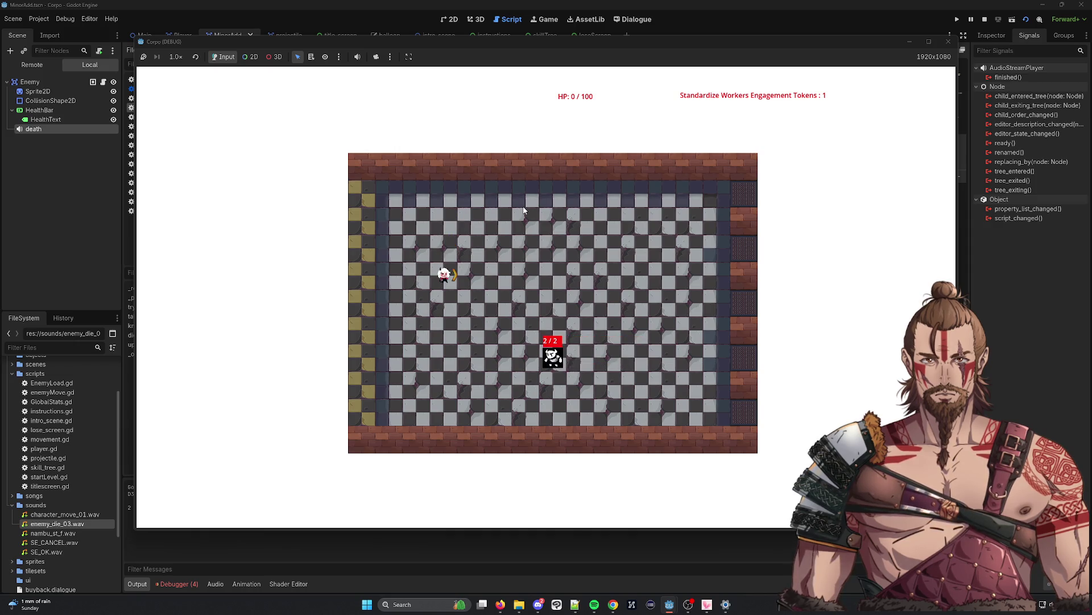
pyautogui.click(948, 42)
pyautogui.click(624, 228)
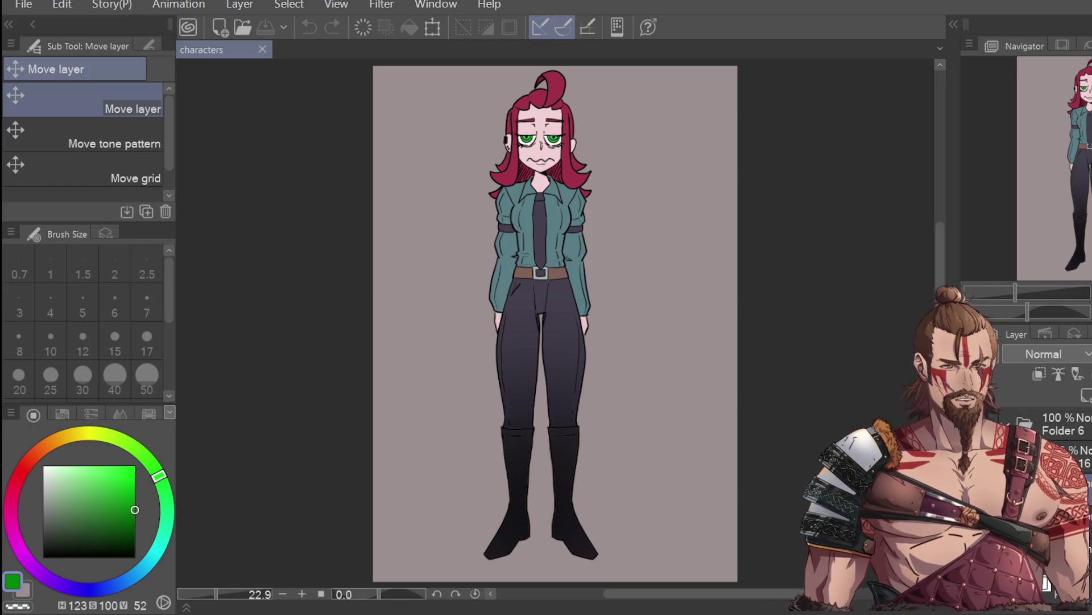
# Delete the grey background, shift the character right and down, and save the characters file
pyautogui.press('m')
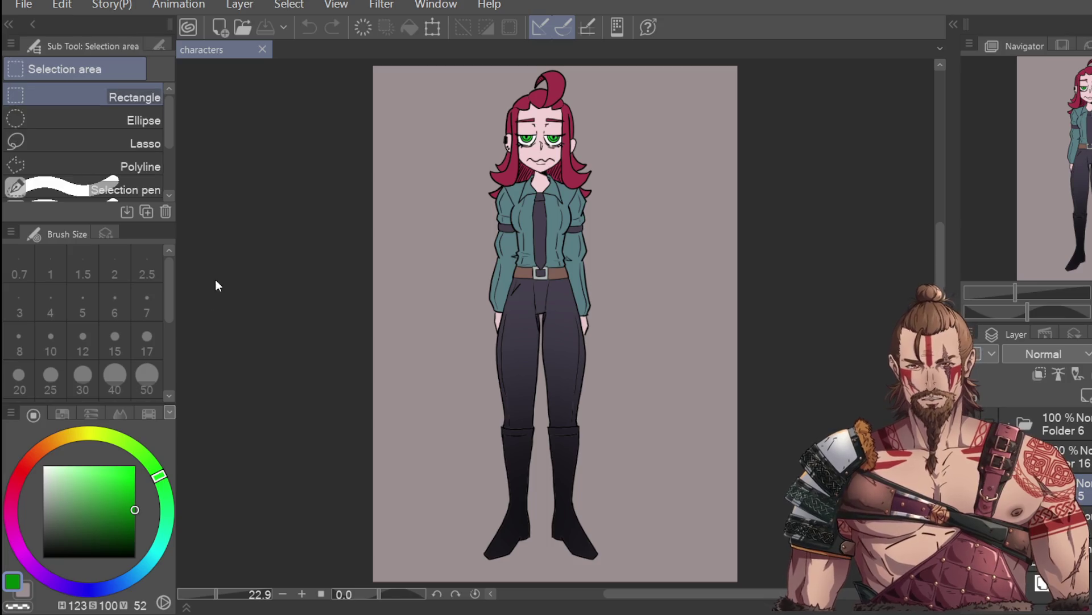
pyautogui.press('Delete')
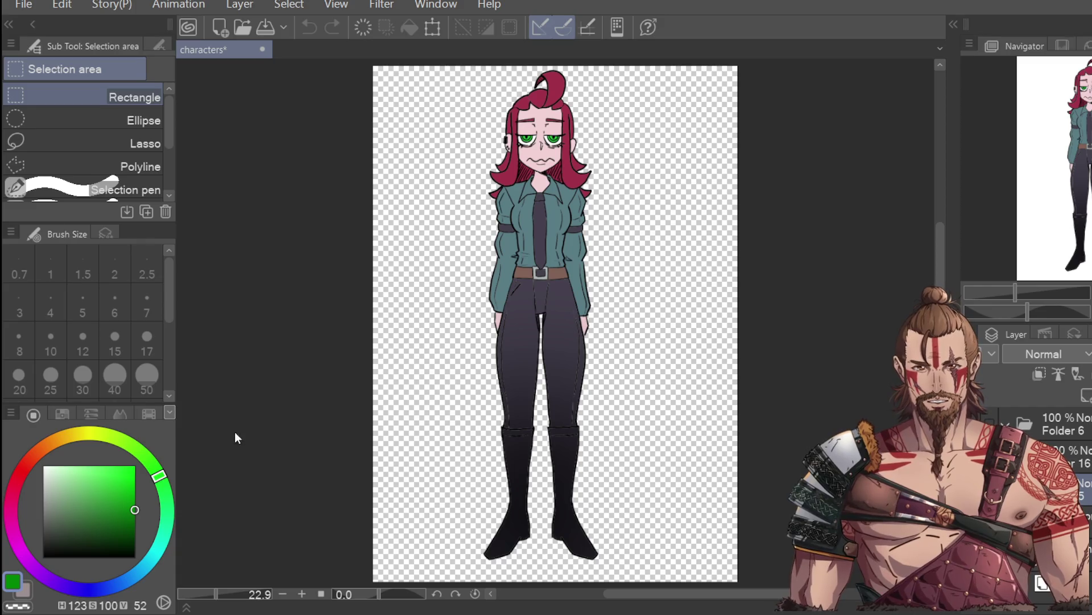
pyautogui.press('k')
pyautogui.moveTo(646, 425); pyautogui.dragTo(680, 447)
pyautogui.hotkey('ctrl', 's')
pyautogui.scroll(3, 535, 438)
pyautogui.scroll(2, 540, 422)
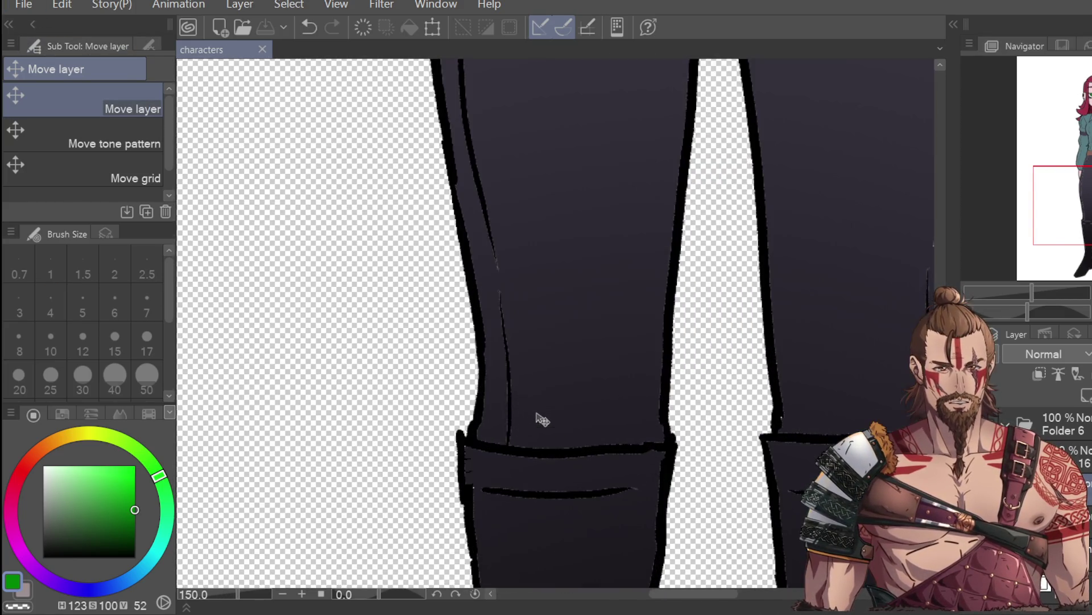
pyautogui.scroll(-1, 535, 412)
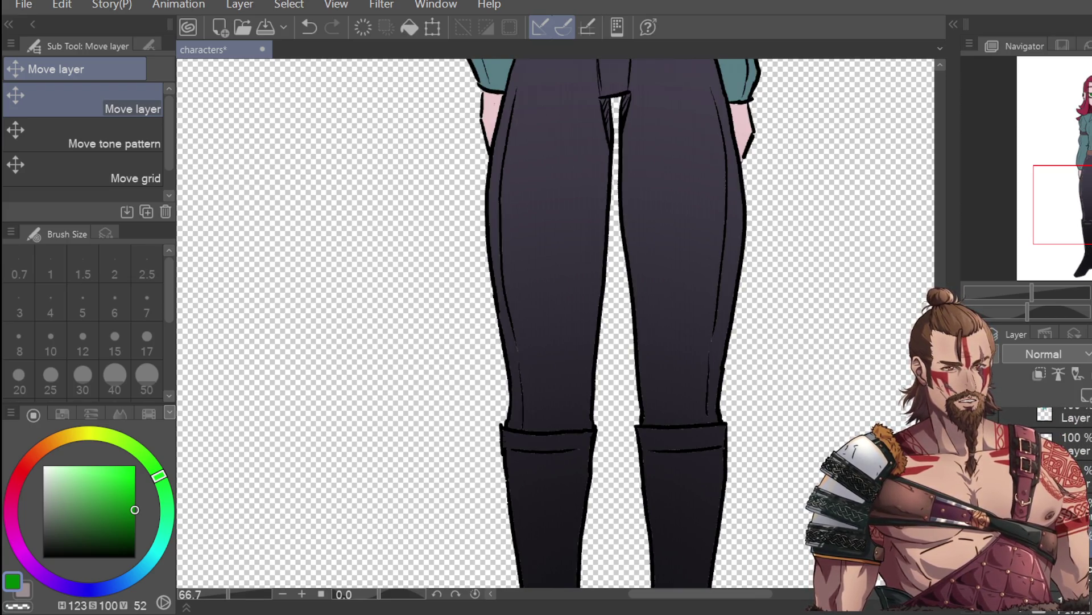
# Sample the dark legging colour and test a stroke along the left leg's inner edge, then undo it
pyautogui.press('i')
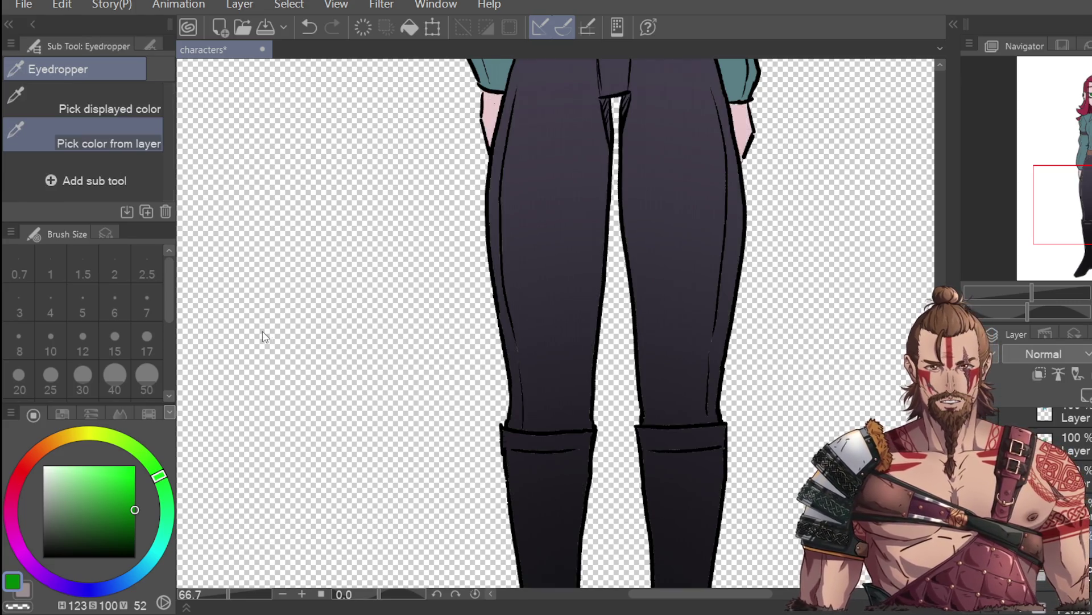
pyautogui.click(549, 258)
pyautogui.press('p')
pyautogui.moveTo(514, 310); pyautogui.dragTo(507, 373)
pyautogui.hotkey('ctrl', 'z')
# Sample the dark purple pants colour, set the pen to size 50 and try a dab on the leggings
pyautogui.press('i')
pyautogui.click(560, 71)
pyautogui.scroll(-1, 671, 450)
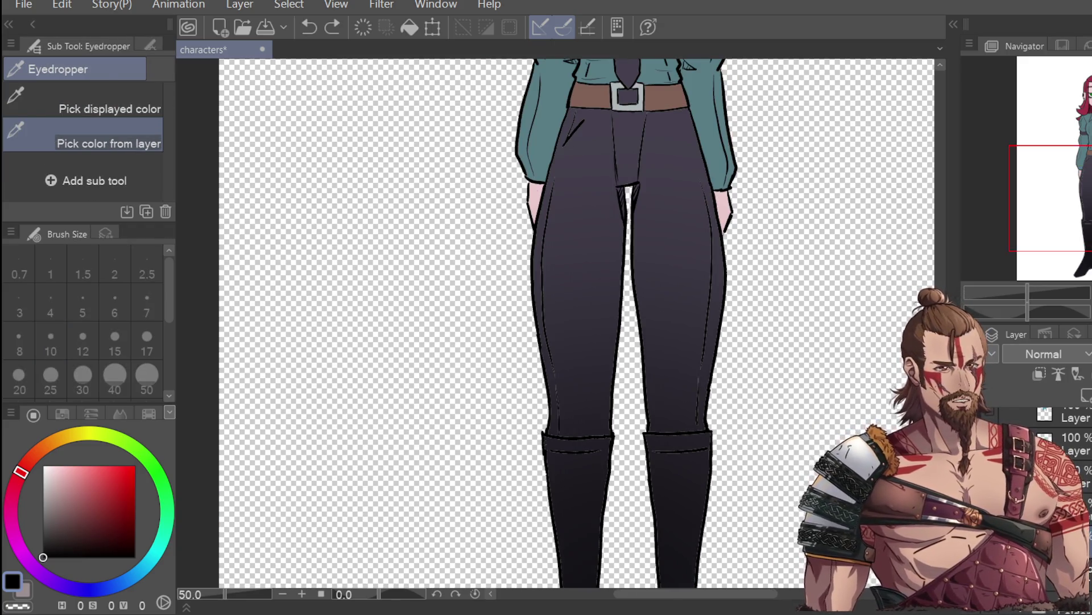
pyautogui.click(678, 117)
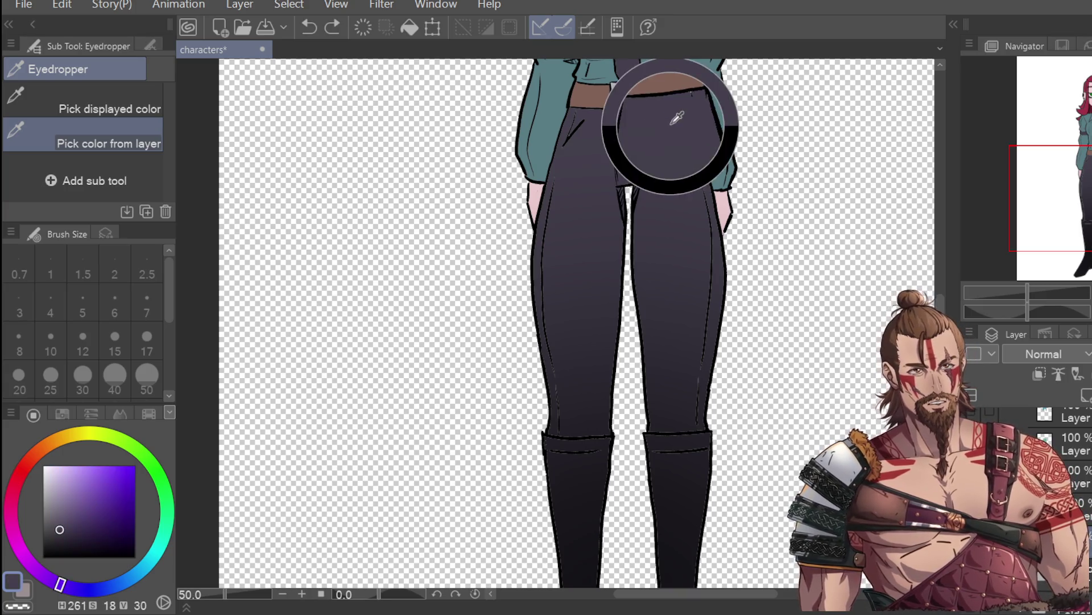
pyautogui.press('p')
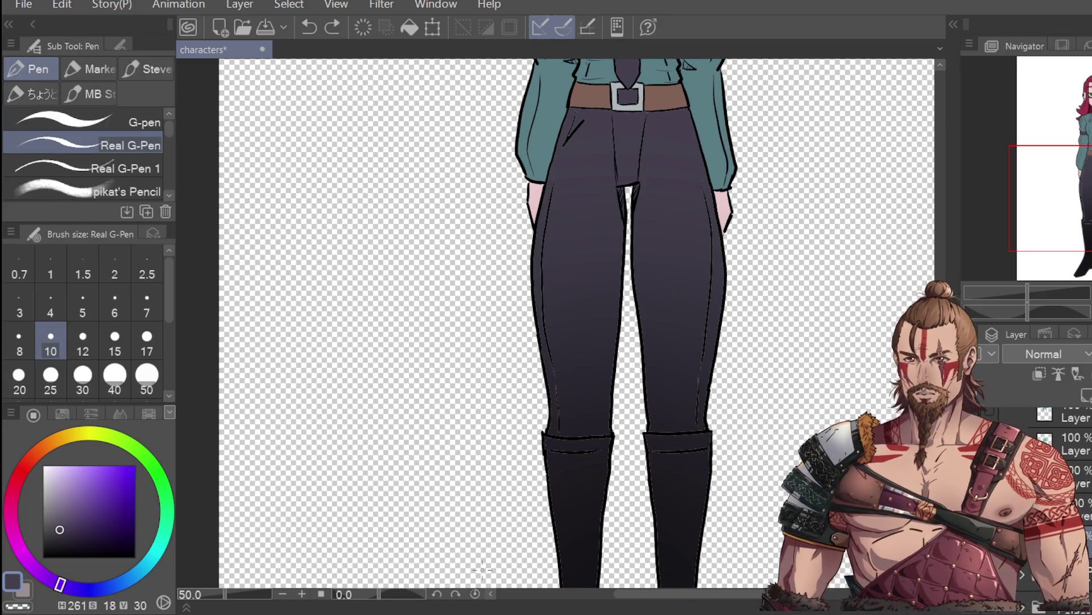
pyautogui.click(146, 375)
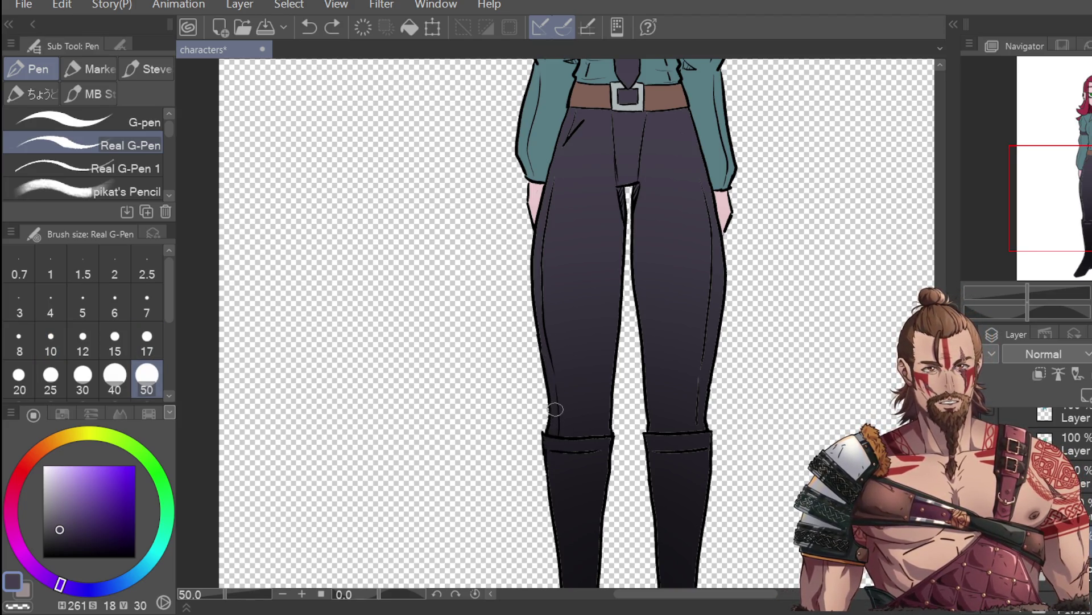
pyautogui.click(603, 441)
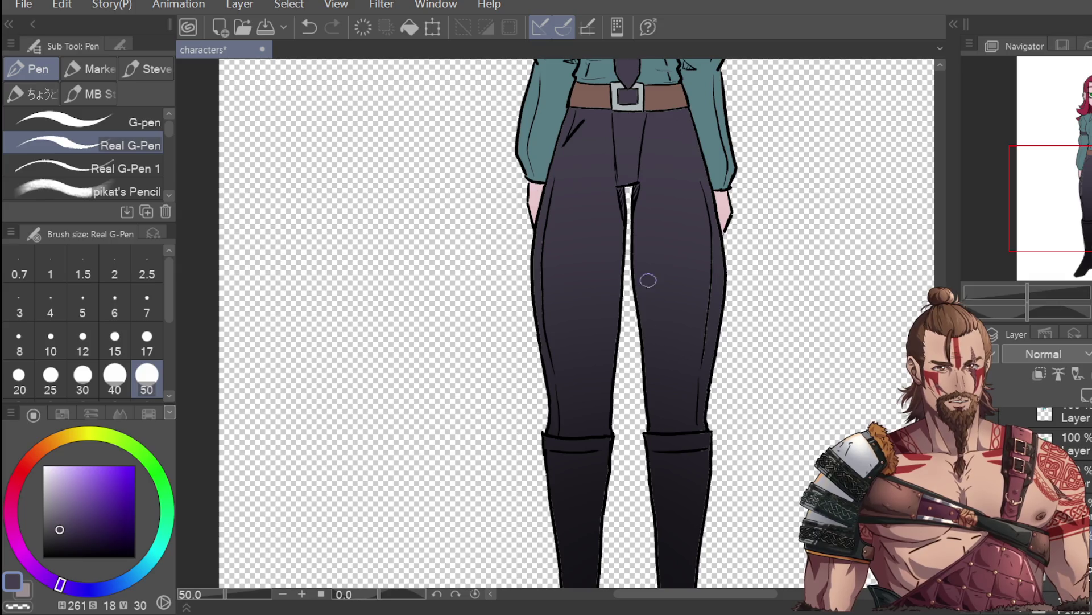
pyautogui.hotkey('ctrl', 'z')
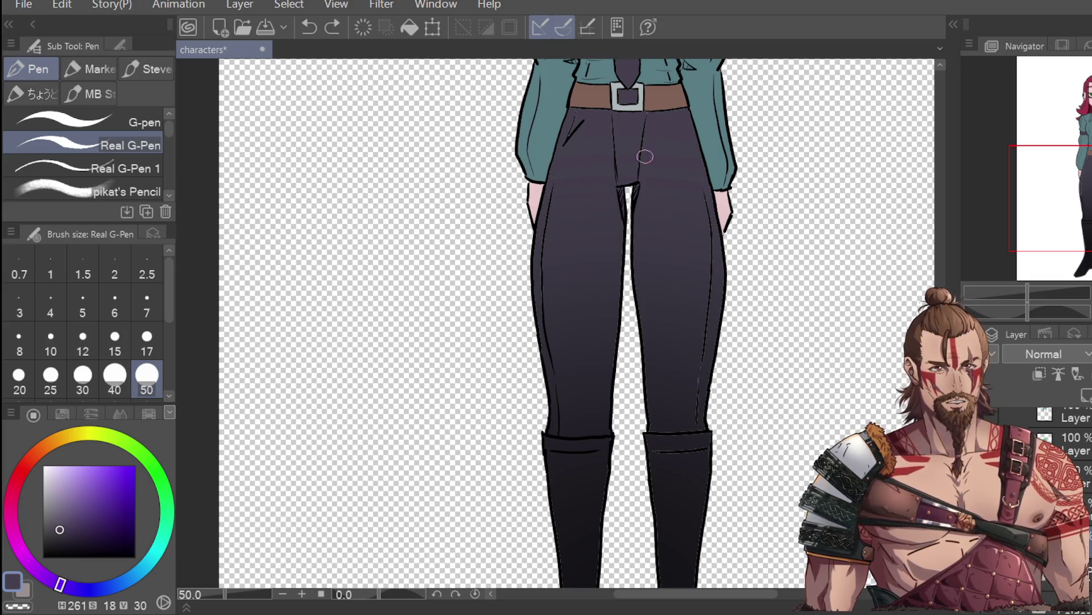
# Paint dark purple shading strokes on the thigh and along the left boot's heel
pyautogui.moveTo(564, 150); pyautogui.dragTo(563, 147)
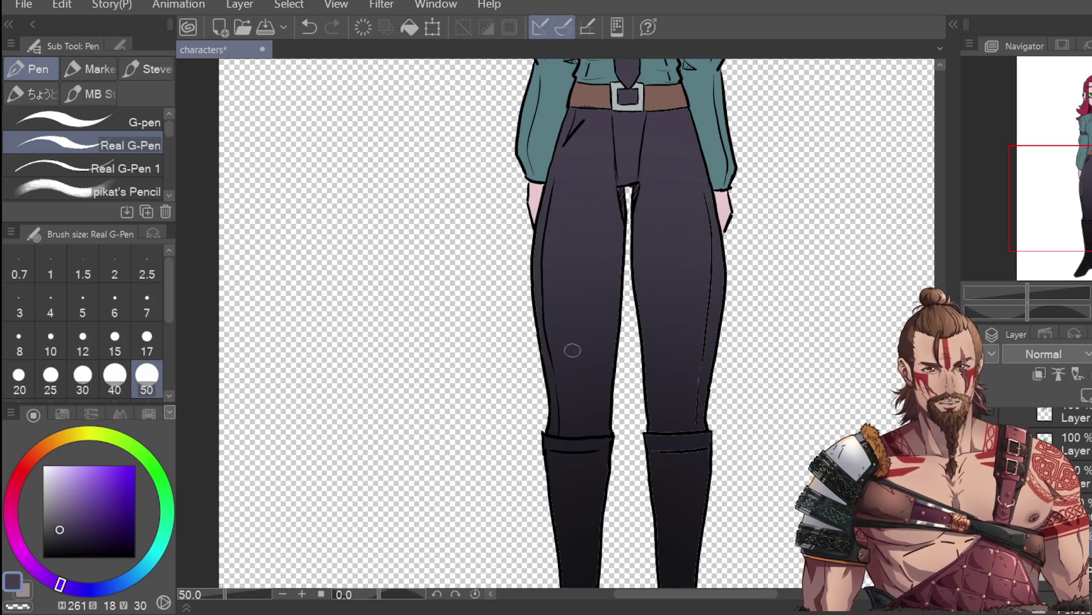
pyautogui.hotkey('ctrl', 'z')
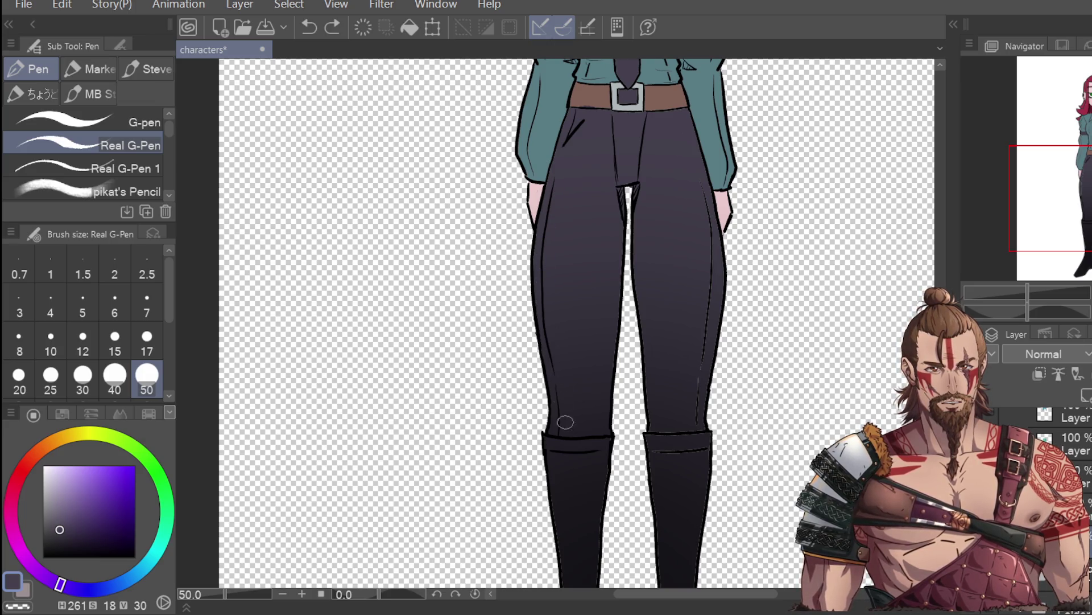
pyautogui.hotkey('ctrl', 'y')
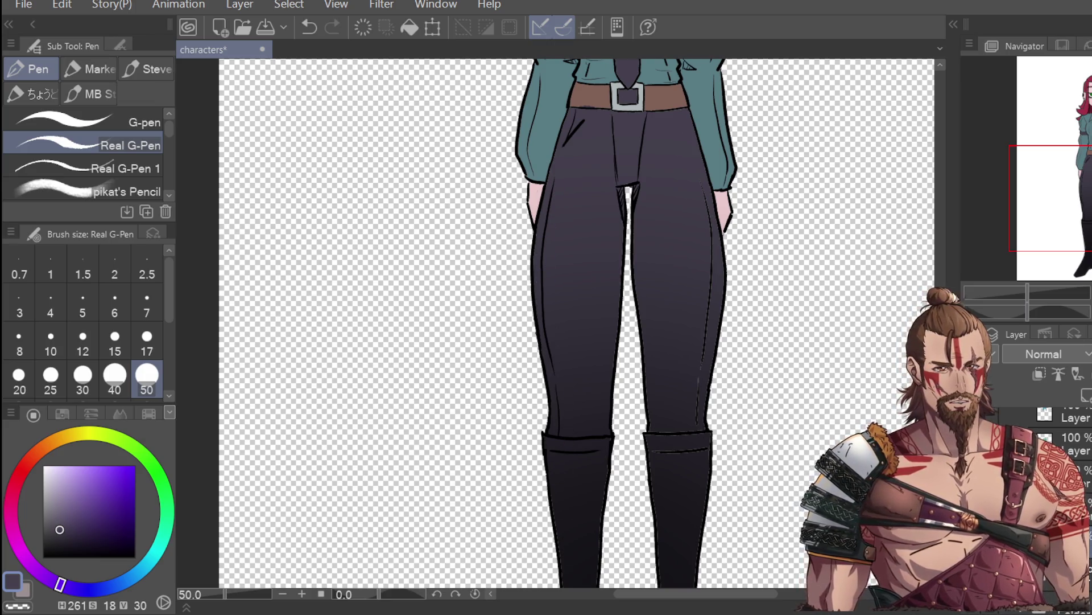
pyautogui.scroll(-5, 577, 289)
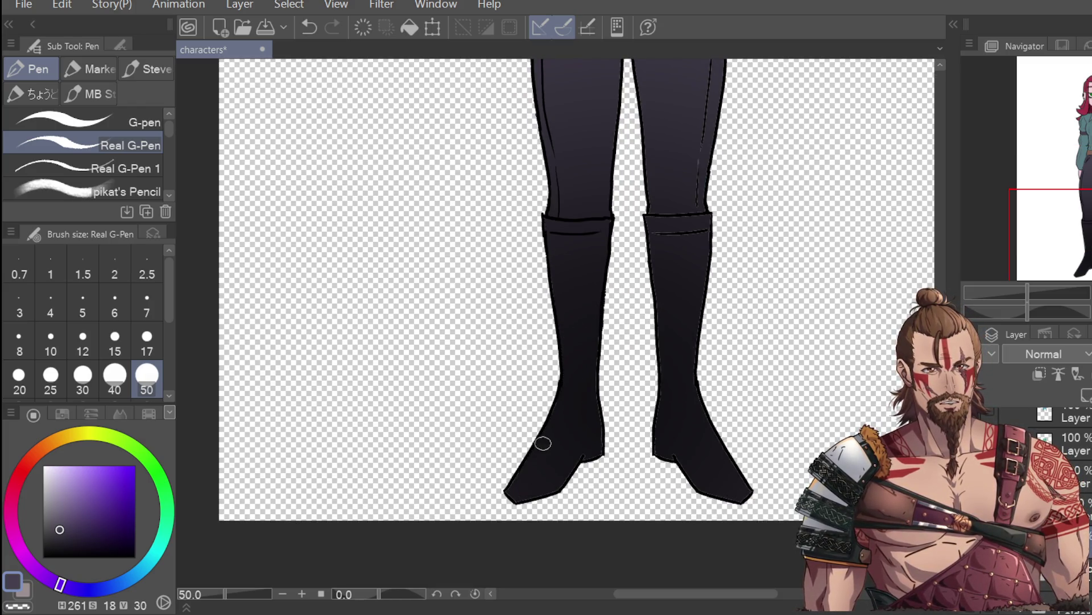
pyautogui.hotkey('ctrl', 'z')
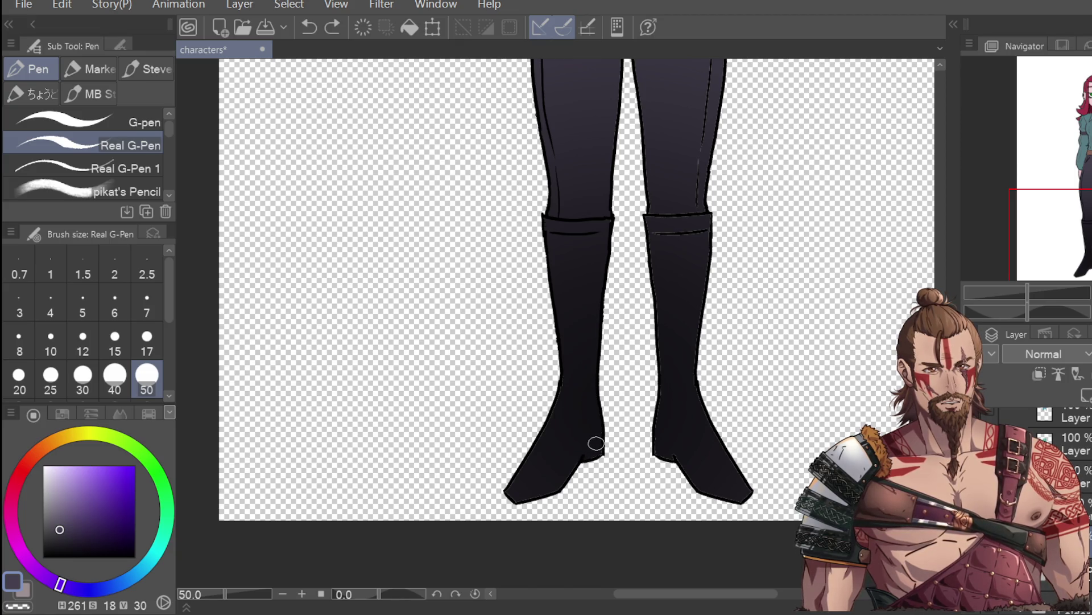
pyautogui.moveTo(582, 417)
pyautogui.mouseDown()
pyautogui.moveTo(595, 450)
pyautogui.moveTo(544, 492)
pyautogui.moveTo(518, 495)
pyautogui.mouseUp()
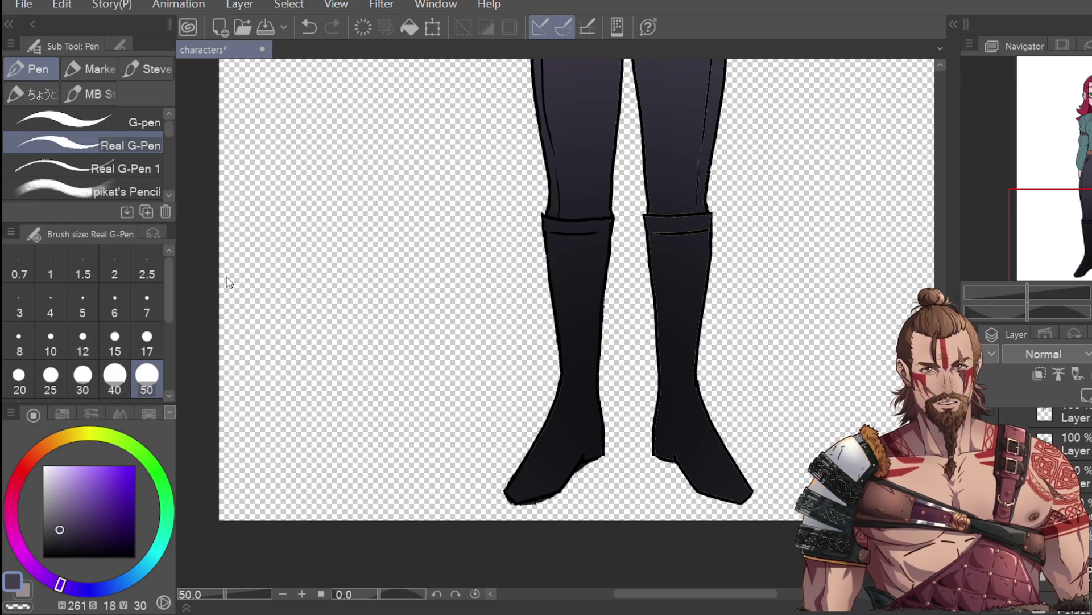
pyautogui.press('g')
pyautogui.press('e')
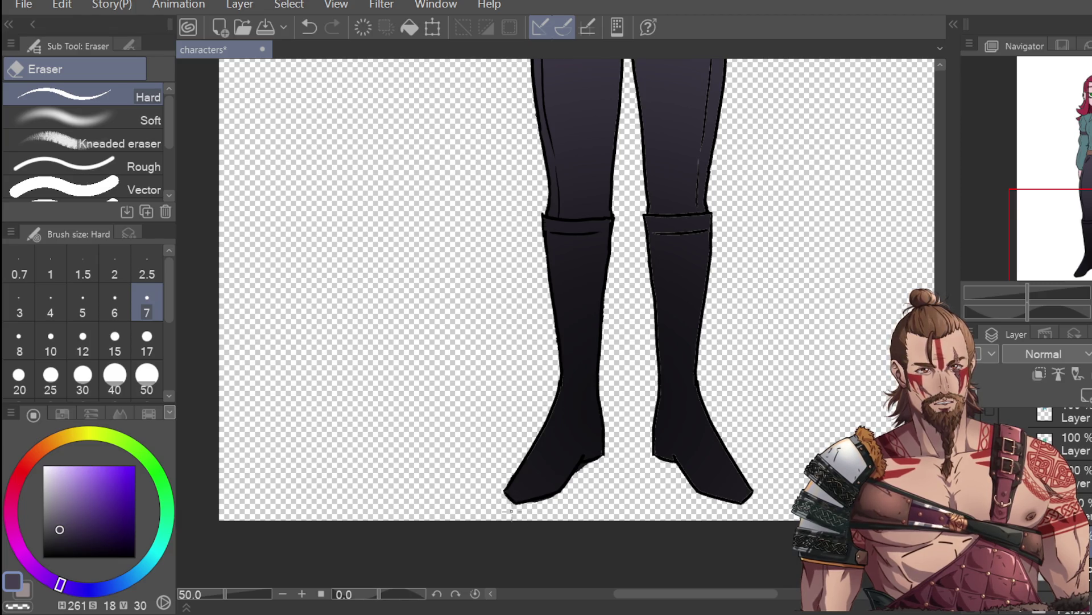
pyautogui.press('p')
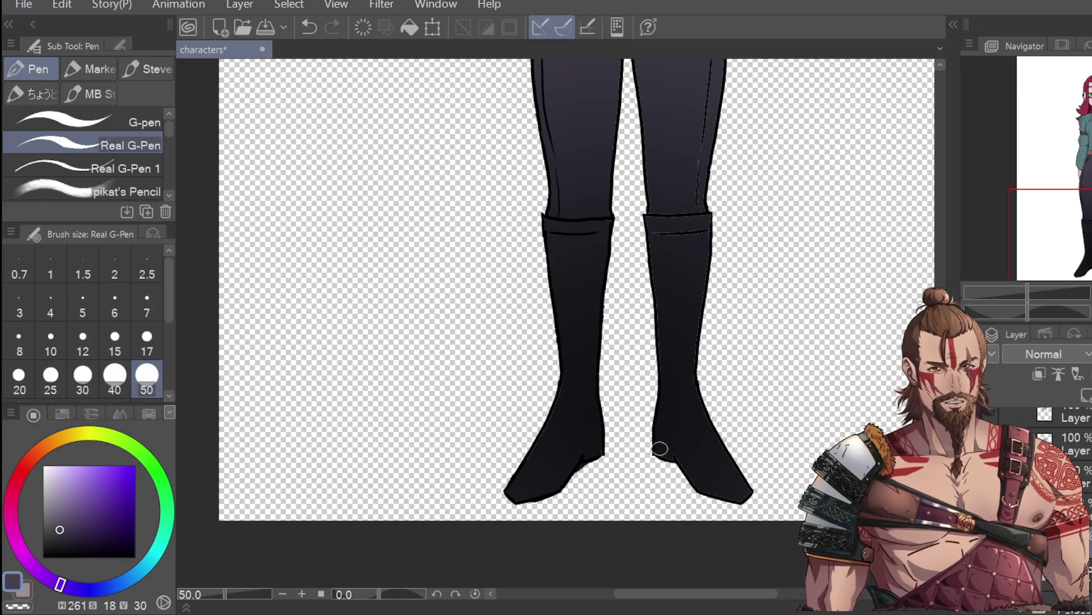
pyautogui.press('g')
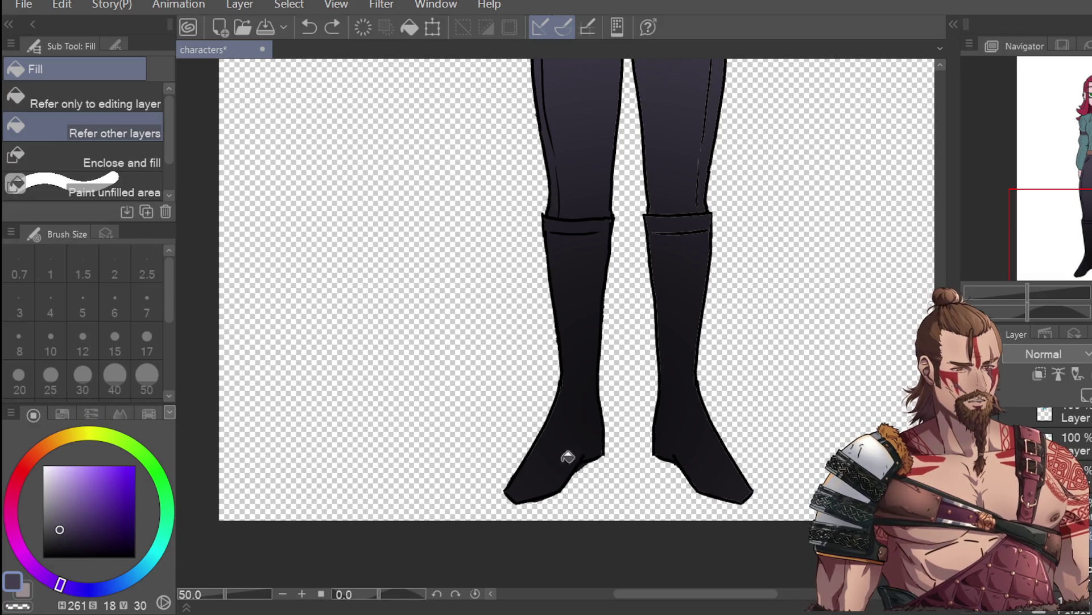
pyautogui.hotkey('ctrl', 'z')
pyautogui.hotkey('ctrl', 'y')
pyautogui.hotkey('ctrl', 'z')
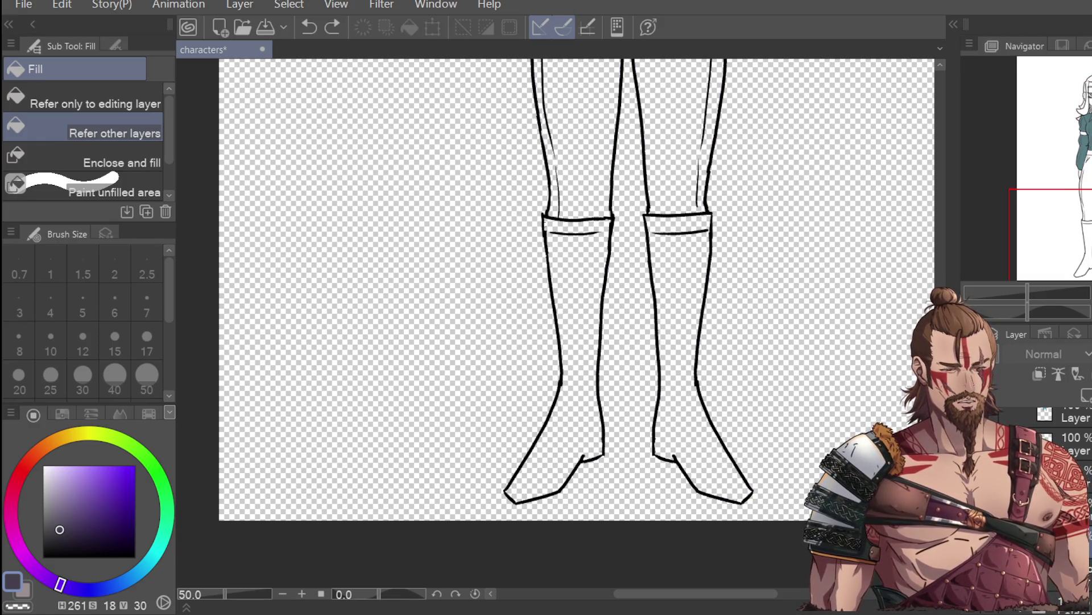
pyautogui.hotkey('ctrl', 'y')
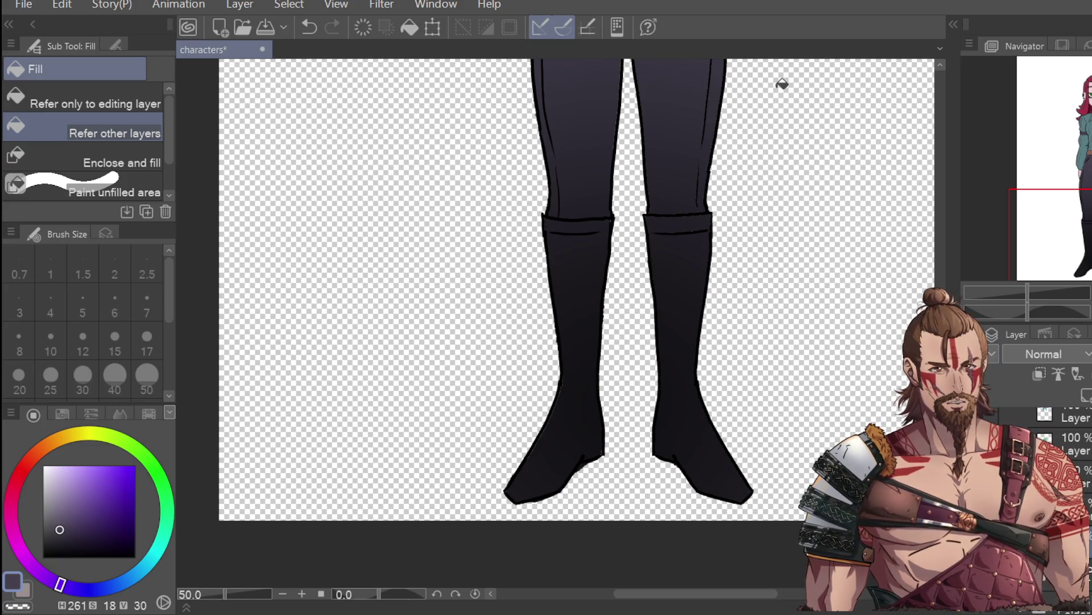
pyautogui.scroll(3, 691, 310)
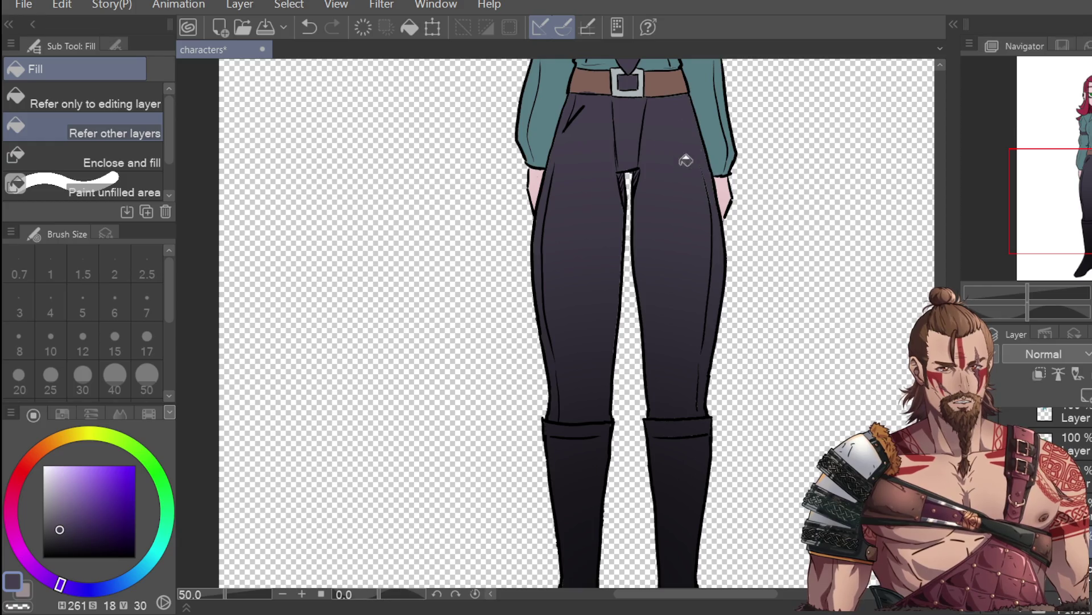
pyautogui.press('p')
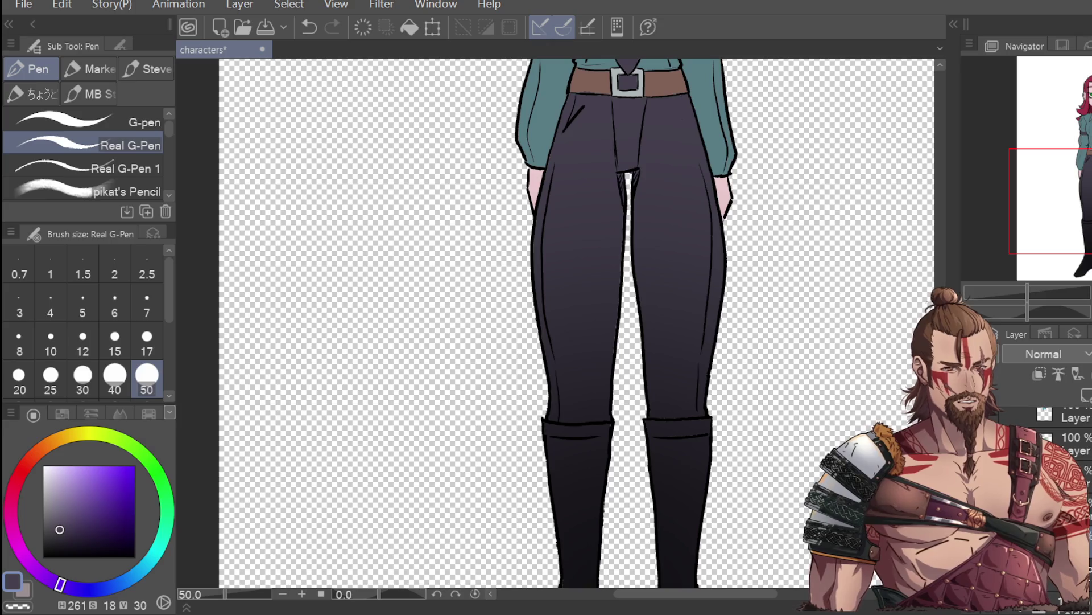
pyautogui.scroll(4, 866, 292)
pyautogui.press('i')
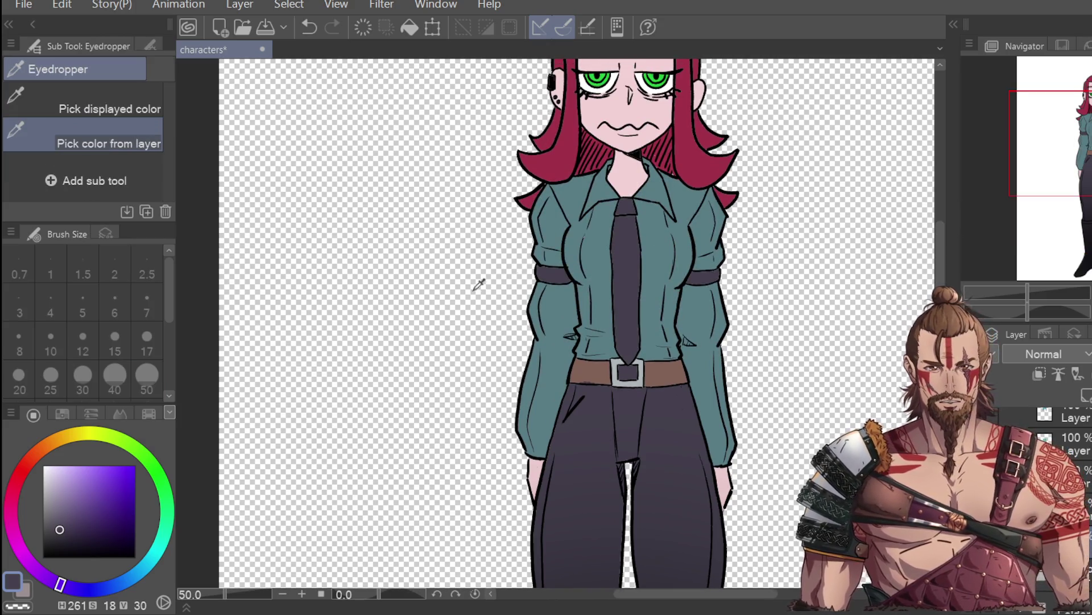
# Fill the tie knot below the collar with the dark purple tie colour
pyautogui.click(594, 268)
pyautogui.press('g')
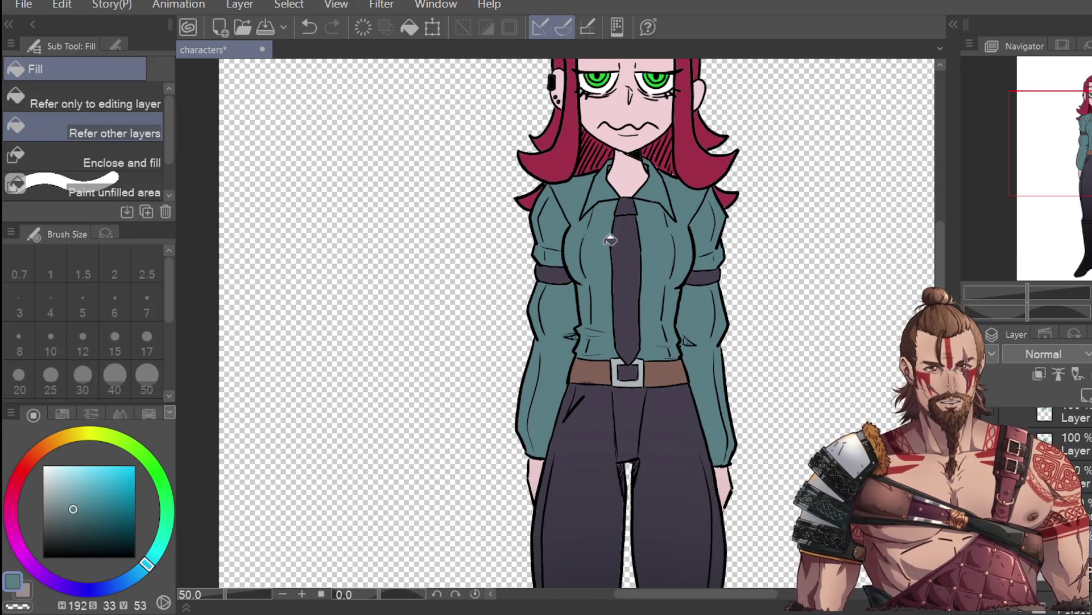
pyautogui.press('p')
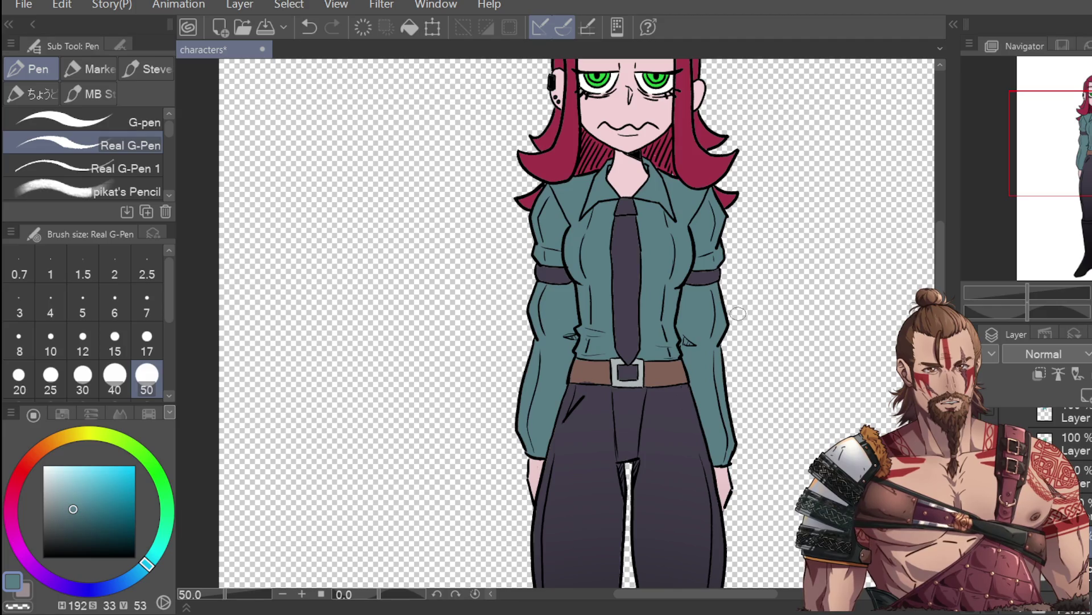
pyautogui.press('i')
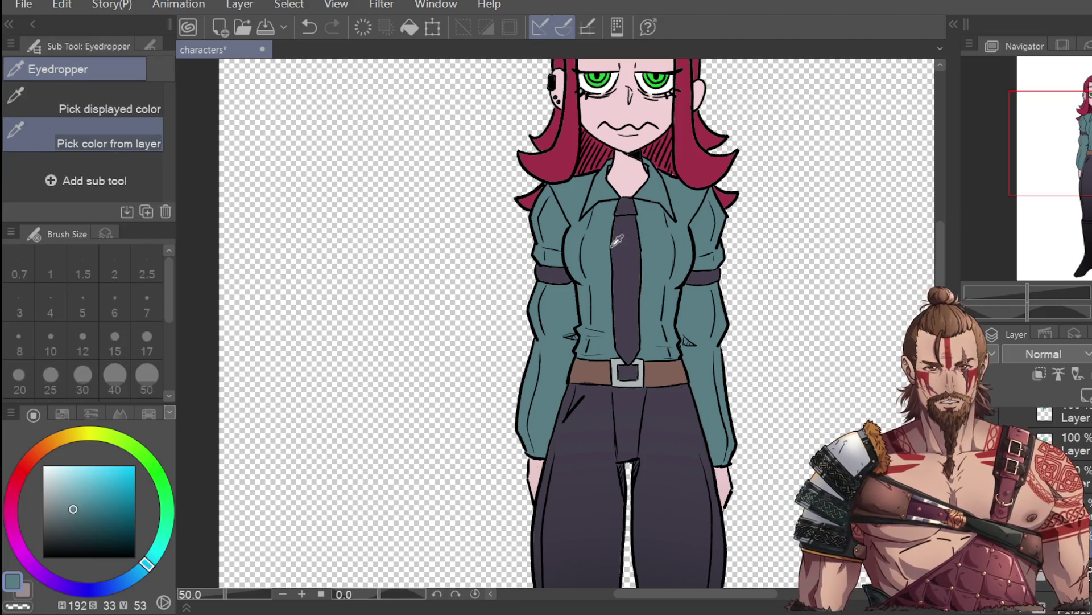
pyautogui.click(620, 233)
pyautogui.press('g')
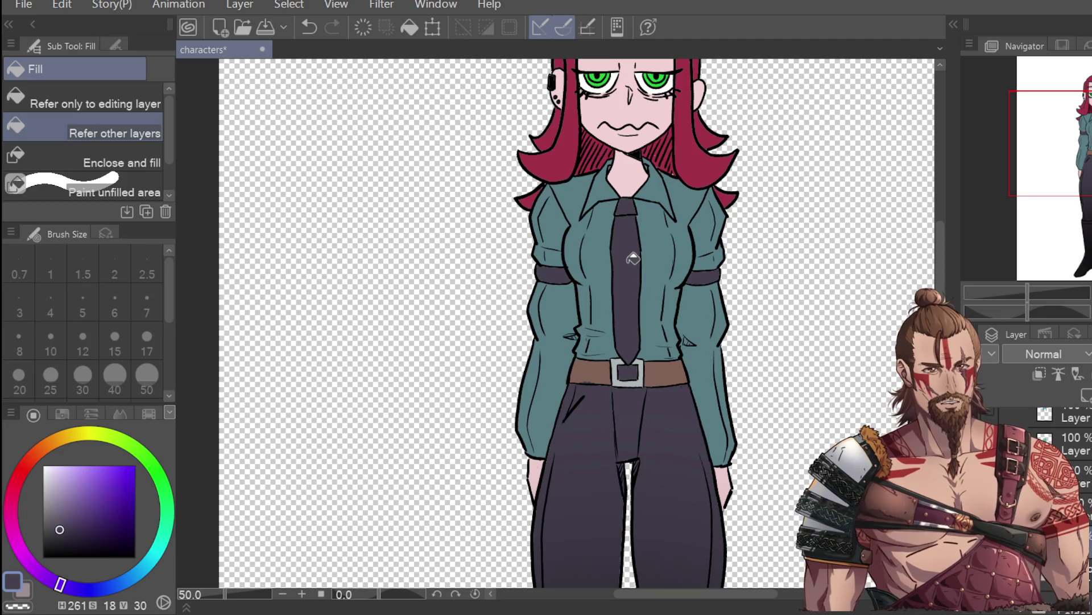
pyautogui.click(630, 203)
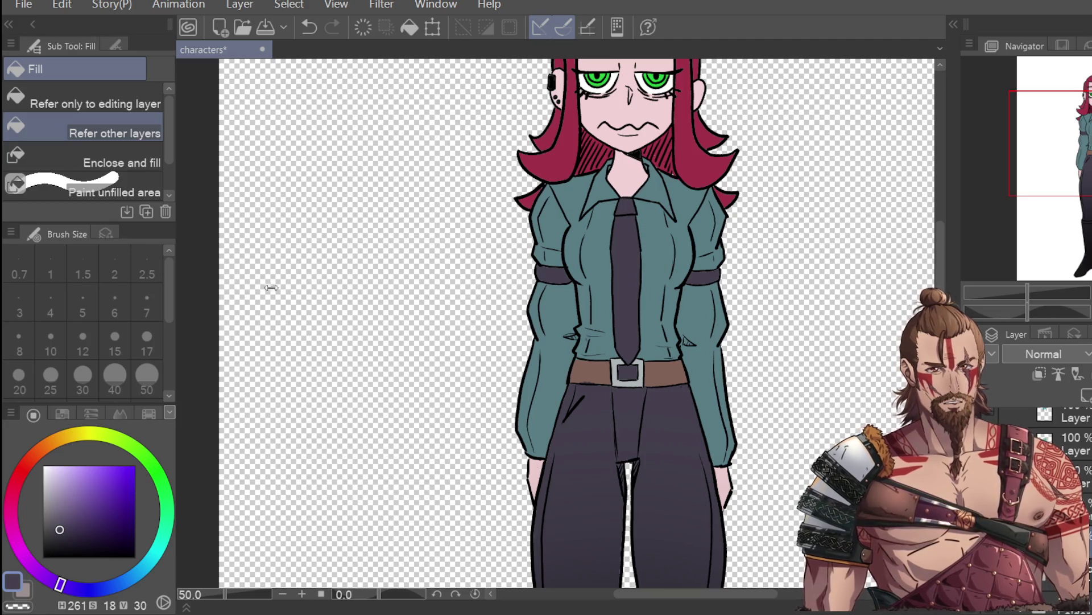
pyautogui.press('p')
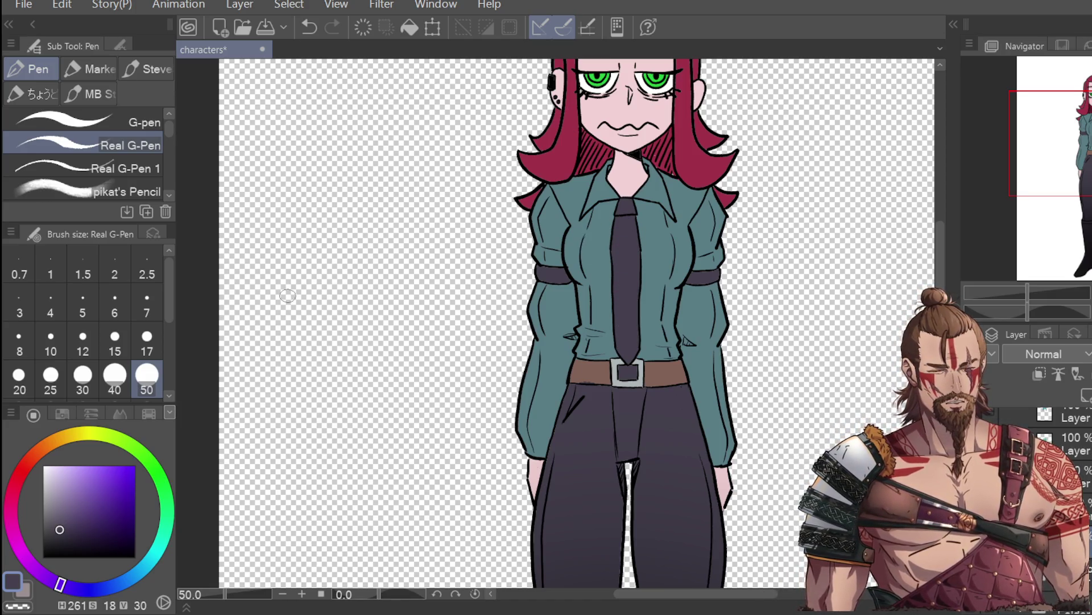
# Sample the crimson hair colour, bring the head into view and save the characters file
pyautogui.press('i')
pyautogui.click(719, 145)
pyautogui.press('p')
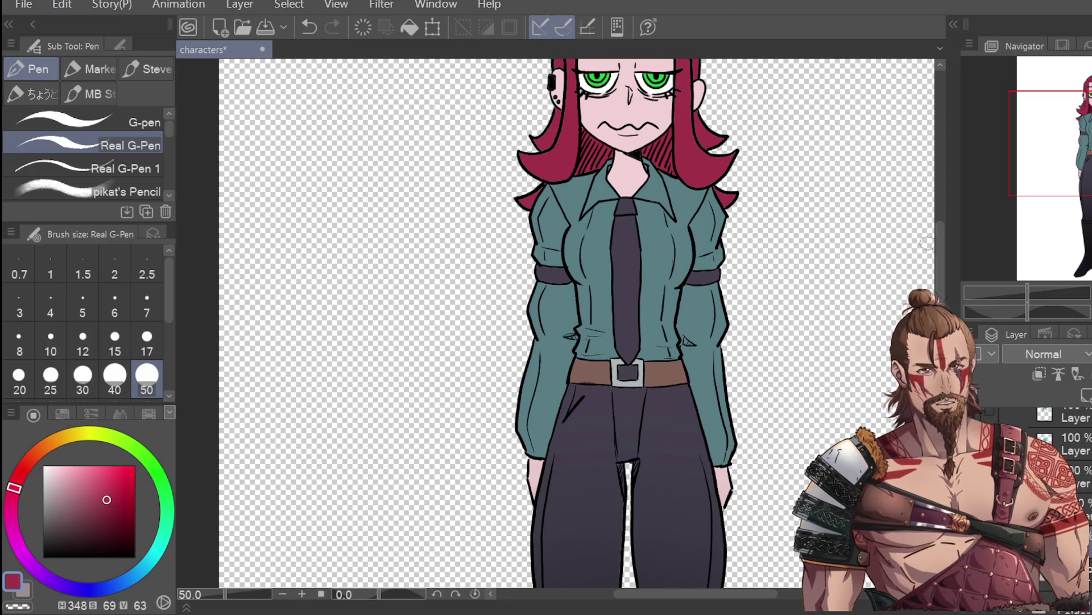
pyautogui.moveTo(940, 234); pyautogui.dragTo(935, 147)
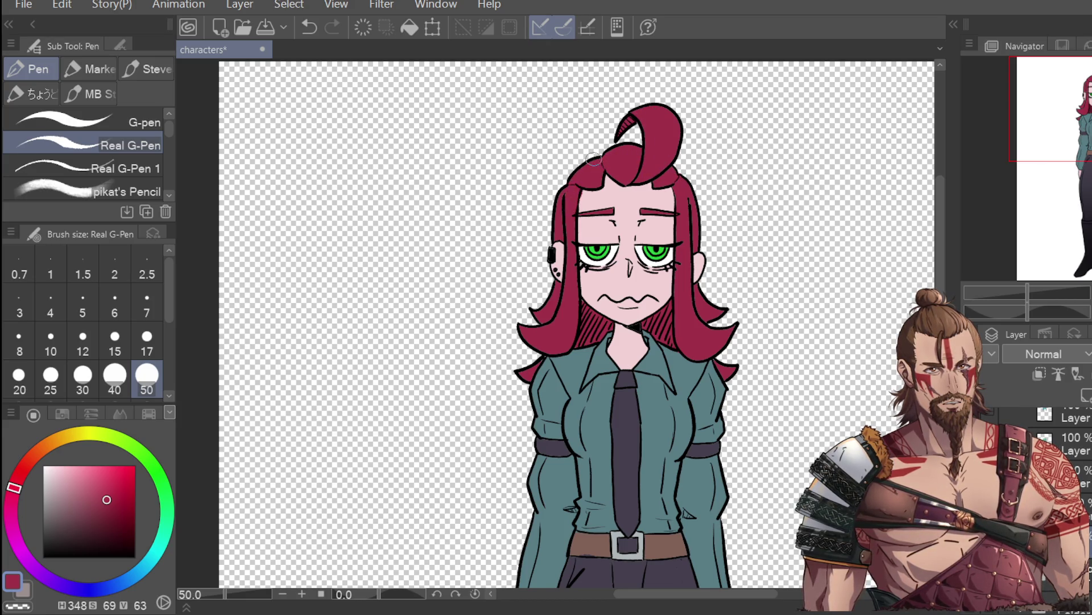
pyautogui.scroll(-4, 626, 103)
pyautogui.hotkey('ctrl', 's')
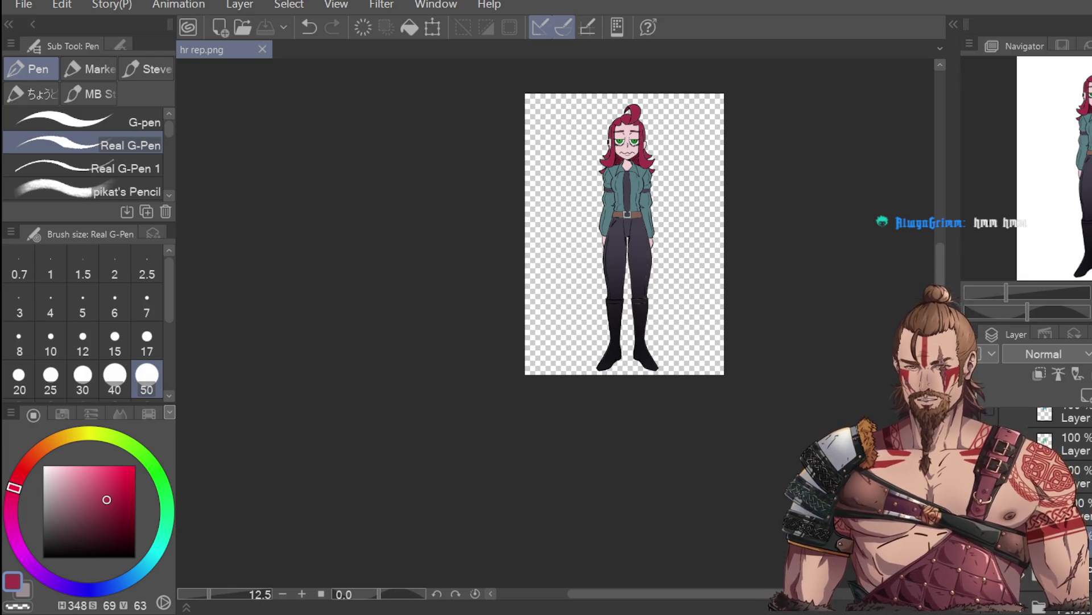
# Zoom in on the character and sample the teal shirt colour for touch-ups
pyautogui.scroll(4, 628, 103)
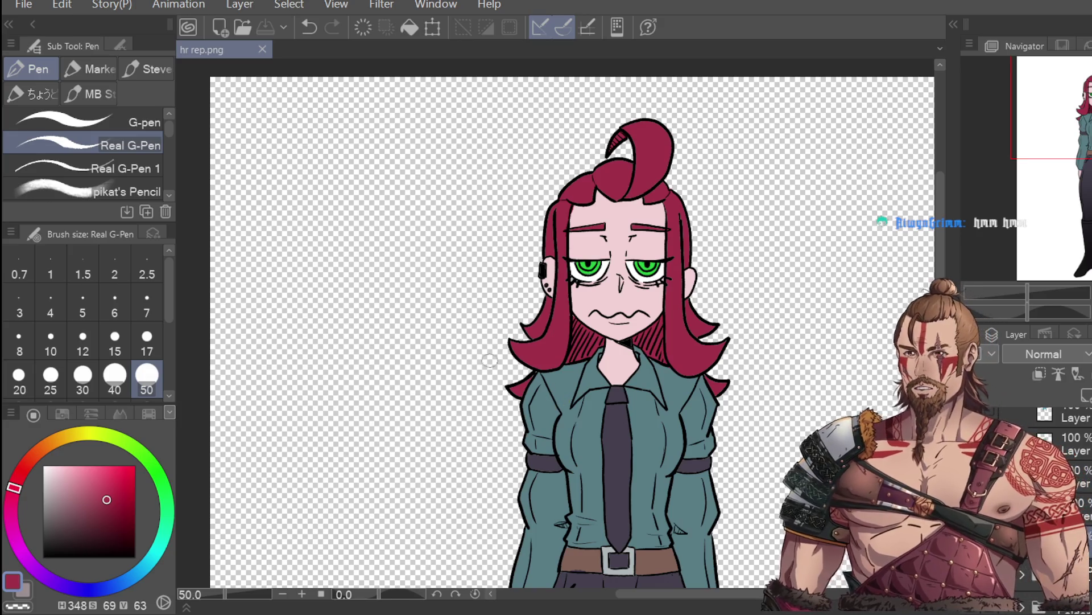
pyautogui.press('i')
pyautogui.press('p')
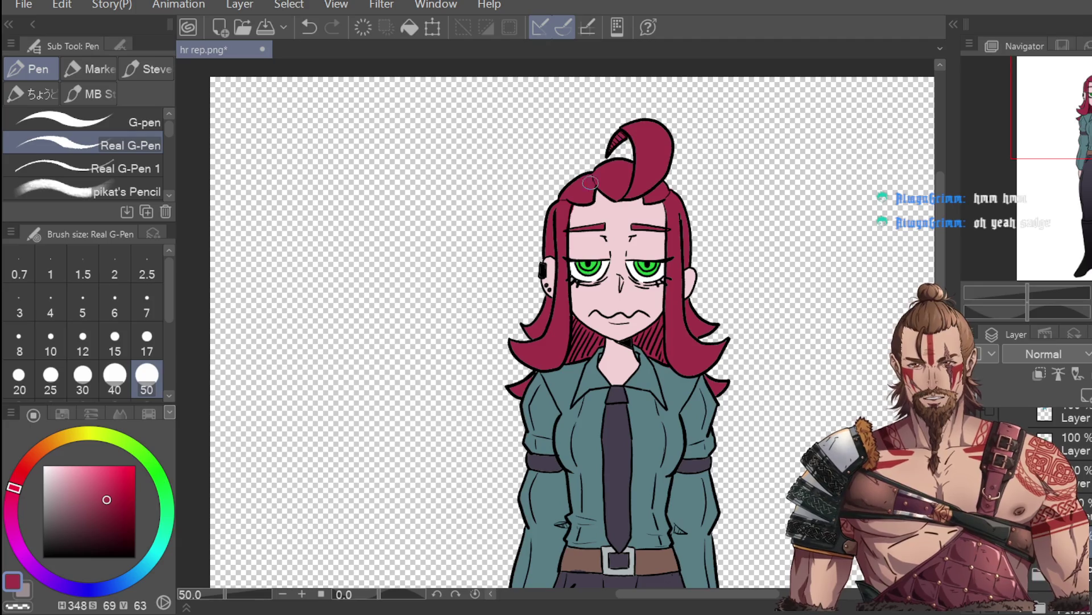
pyautogui.scroll(-2, 472, 320)
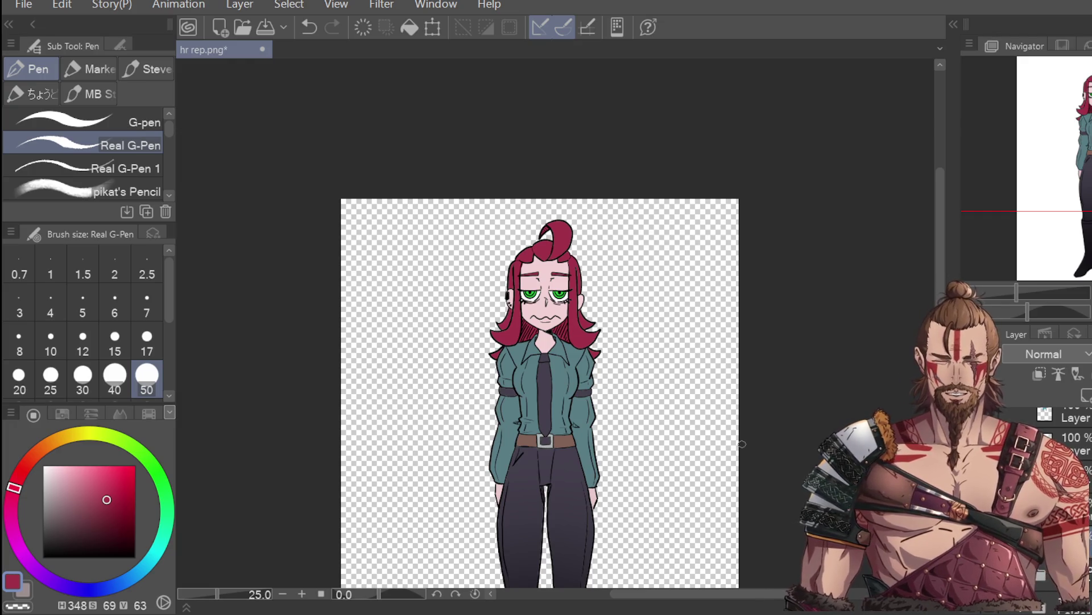
pyautogui.scroll(5, 538, 325)
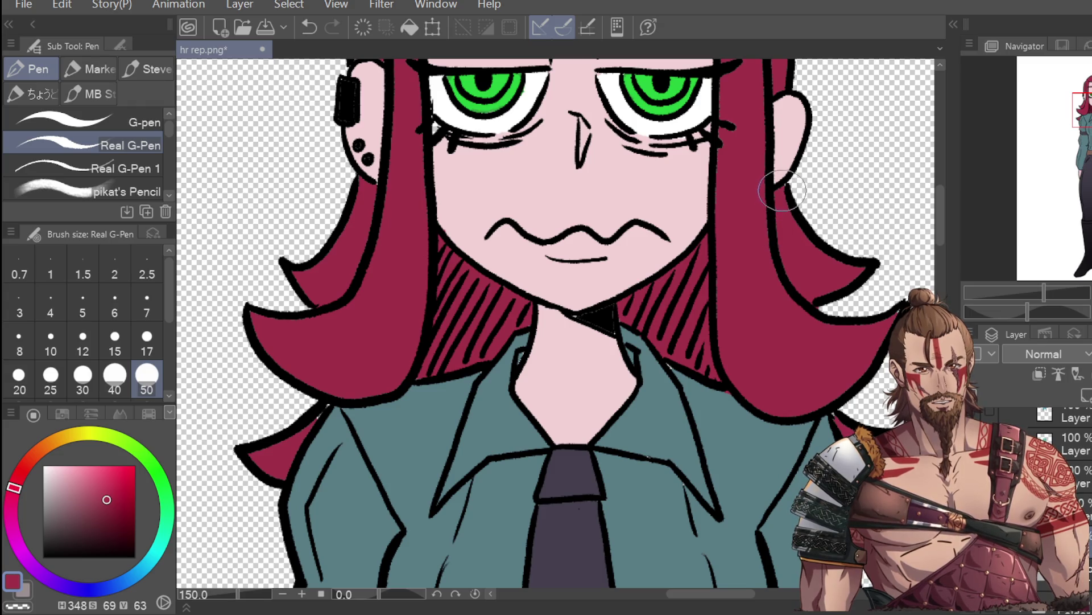
pyautogui.press('i')
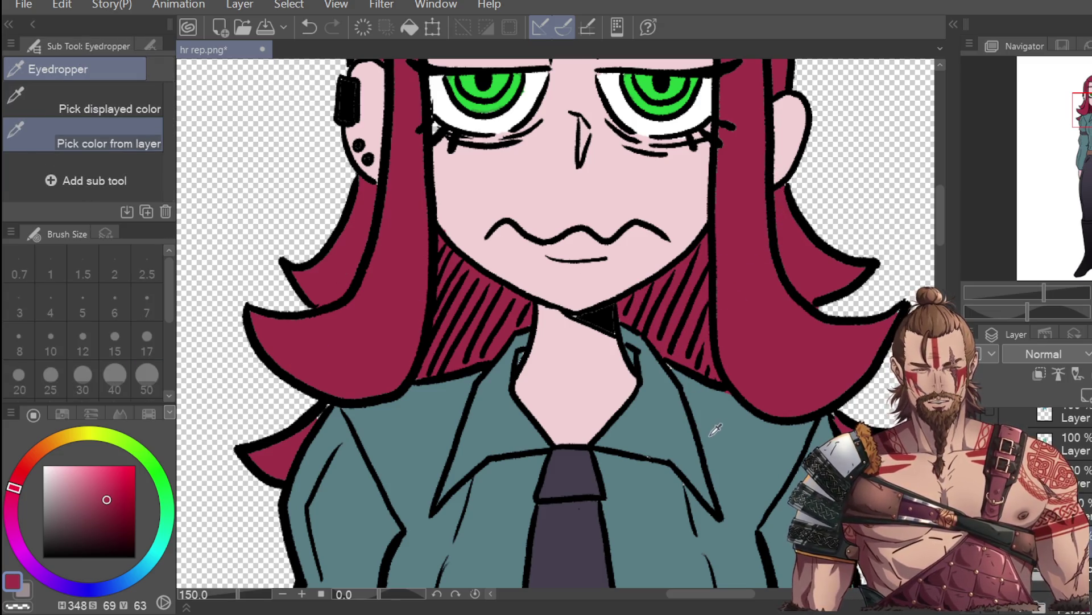
pyautogui.click(716, 429)
pyautogui.press('p')
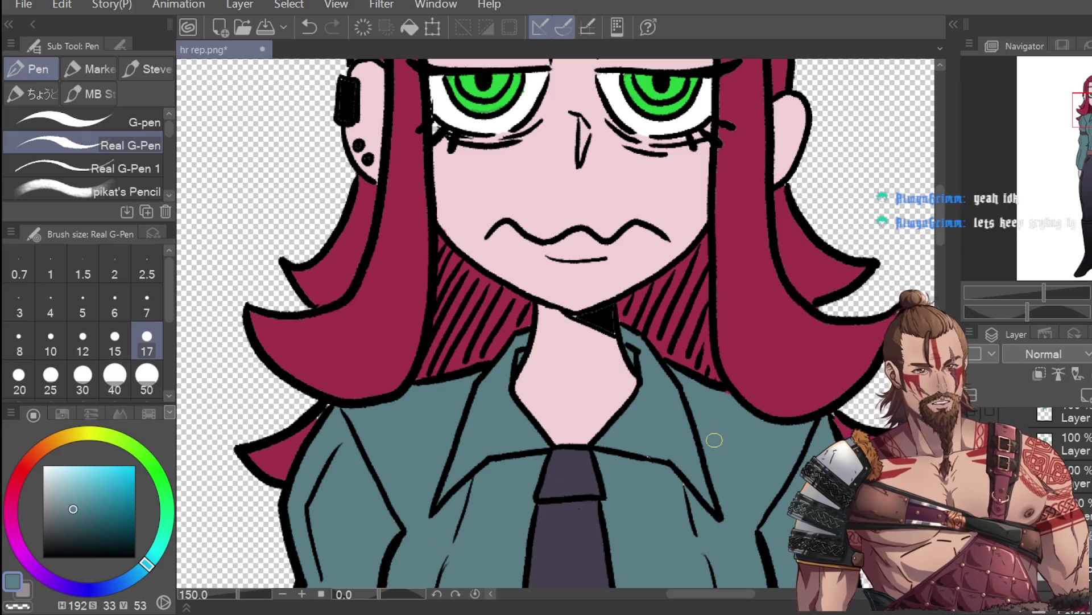
# Sample black from the collar outline for pen touch-ups
pyautogui.scroll(-2, 620, 392)
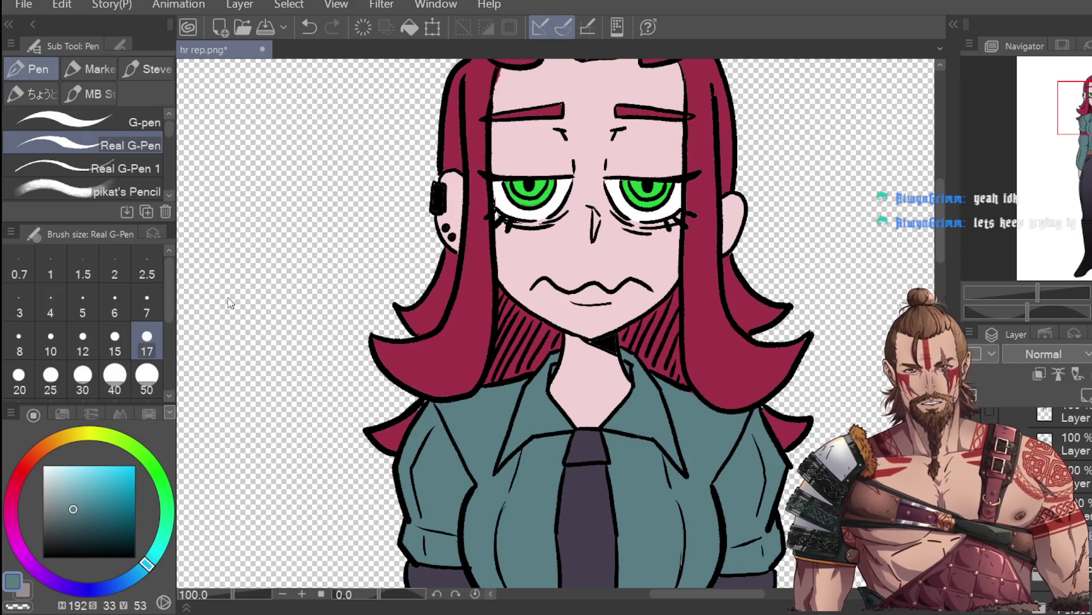
pyautogui.press('b')
pyautogui.scroll(2, 421, 393)
pyautogui.press('i')
pyautogui.click(403, 366)
pyautogui.press('p')
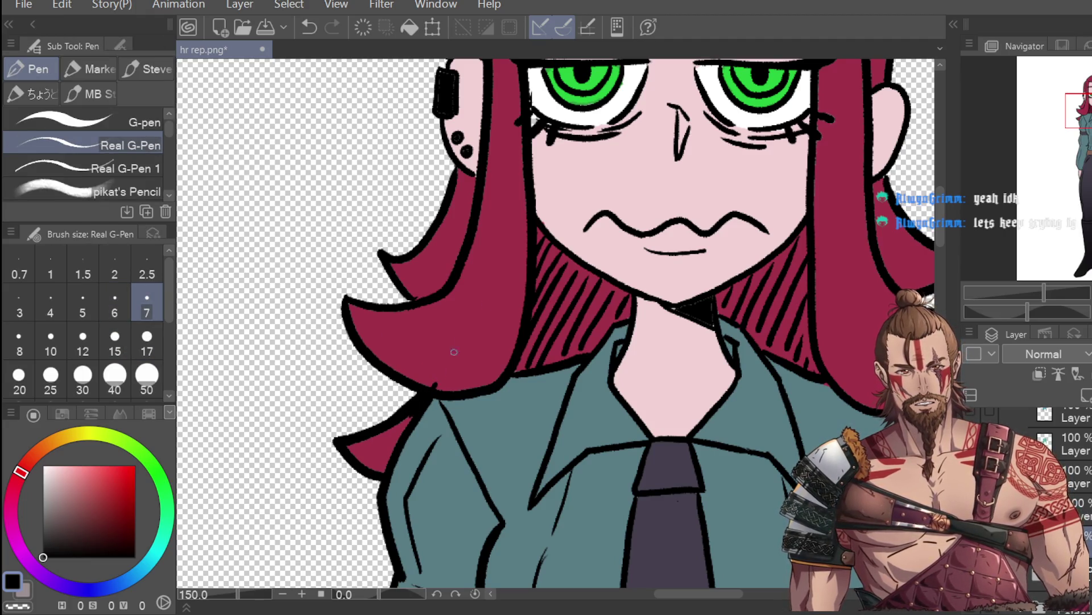
# Sample the crimson hair colour, zoom out and save hr rep.png
pyautogui.press('i')
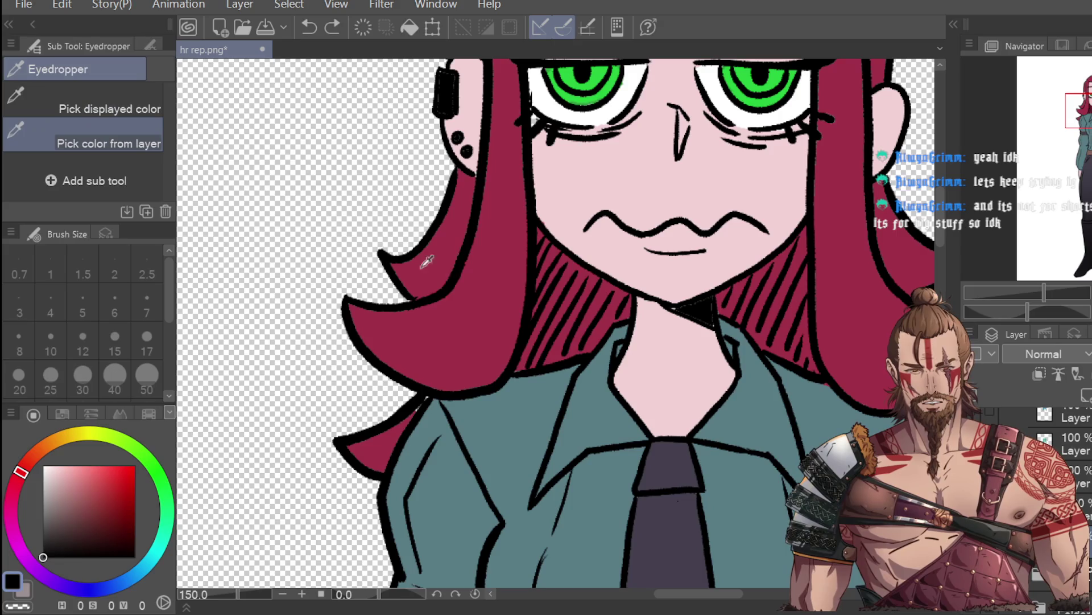
pyautogui.click(472, 312)
pyautogui.press('p')
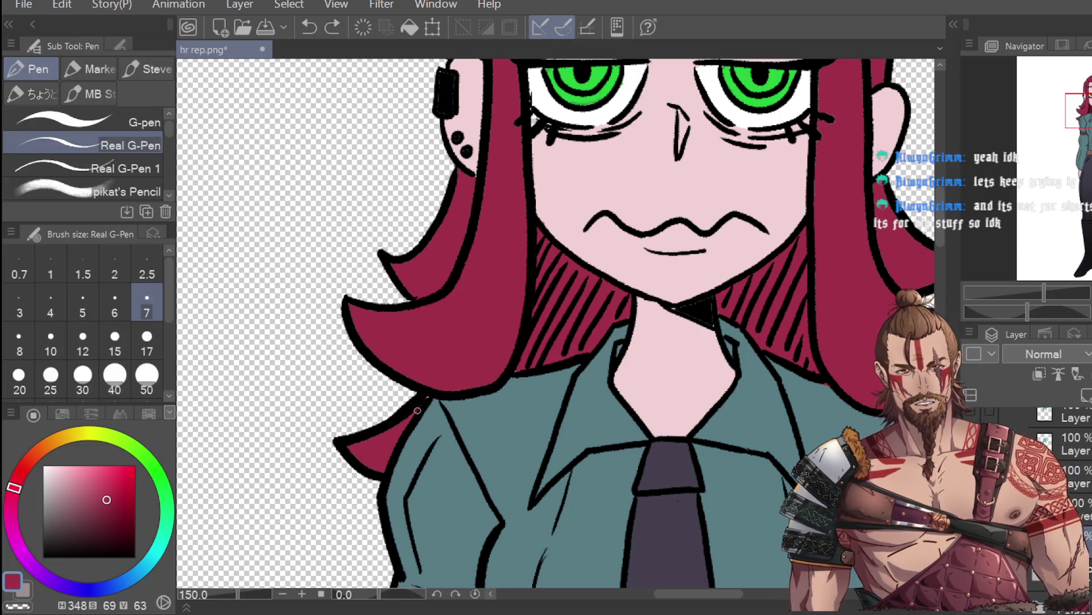
pyautogui.scroll(-2, 412, 316)
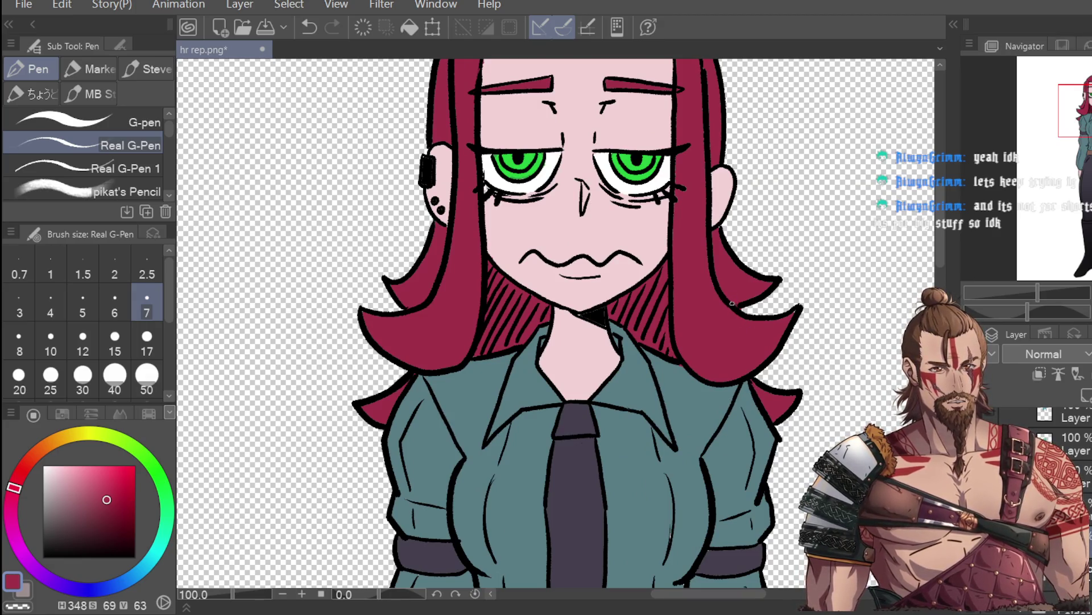
pyautogui.scroll(-3, 732, 304)
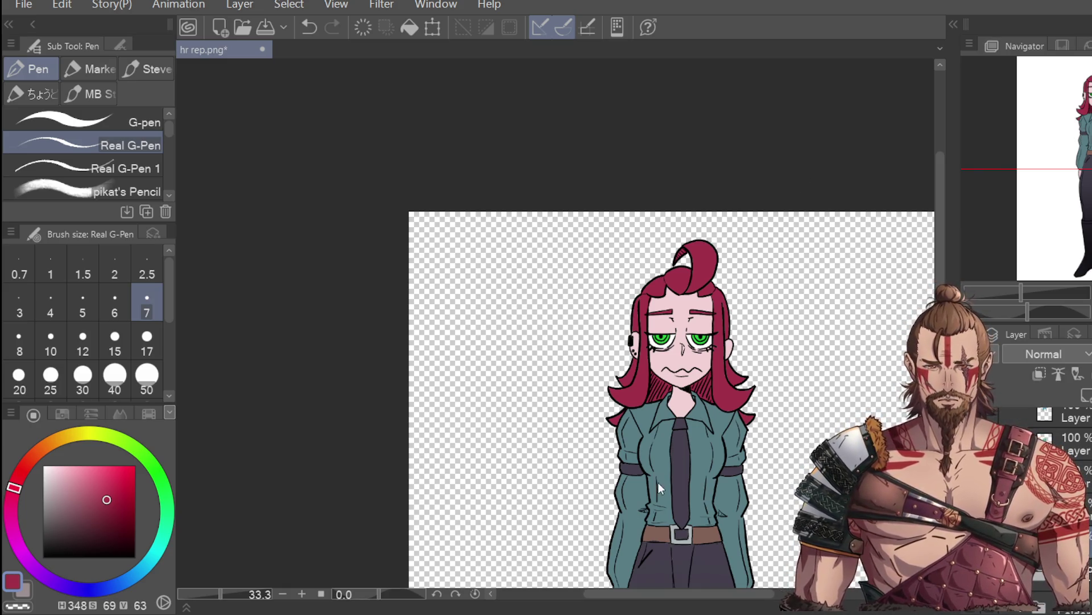
pyautogui.hotkey('ctrl', 's')
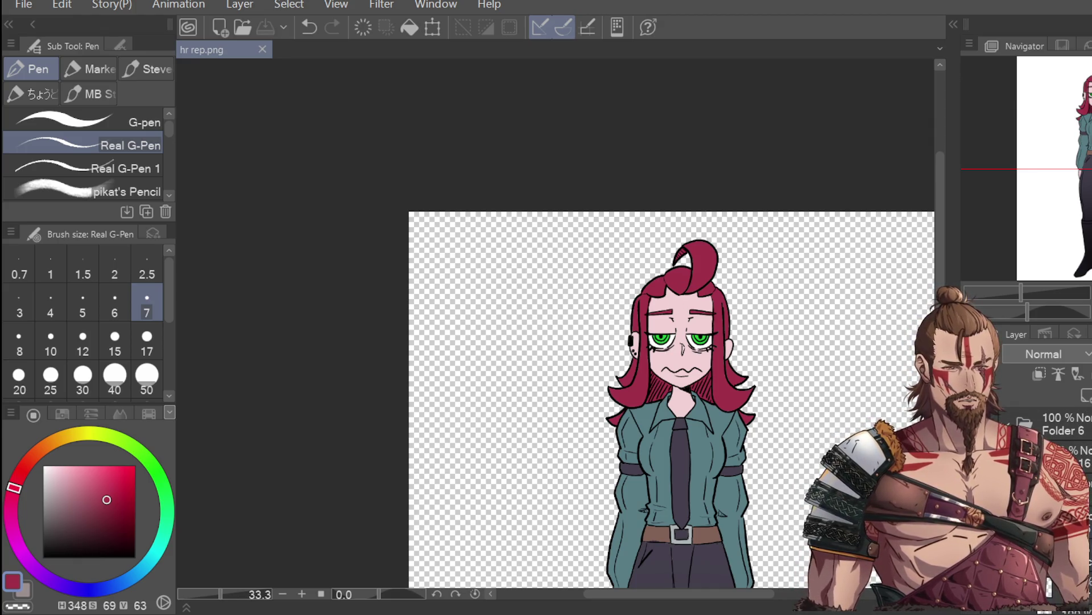
# Delete the character drawing from the layer, verify with undo/redo, then save and close hr rep.png
pyautogui.press('Delete')
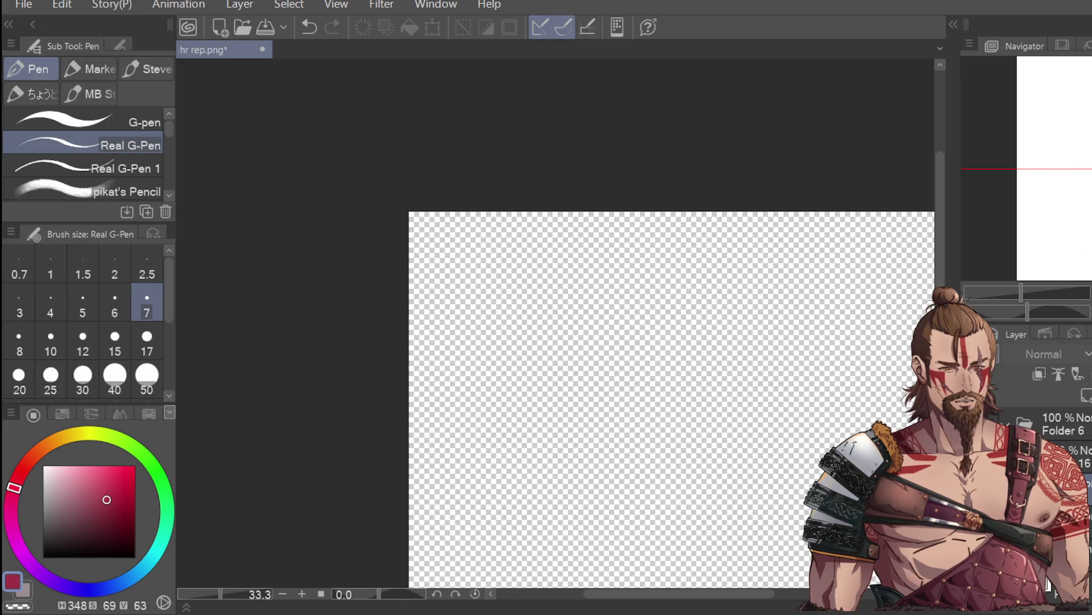
pyautogui.hotkey('ctrl', 'z')
pyautogui.hotkey('ctrl', 'y')
pyautogui.hotkey('ctrl', '-')
pyautogui.hotkey('ctrl', '-')
pyautogui.hotkey('ctrl', '-')
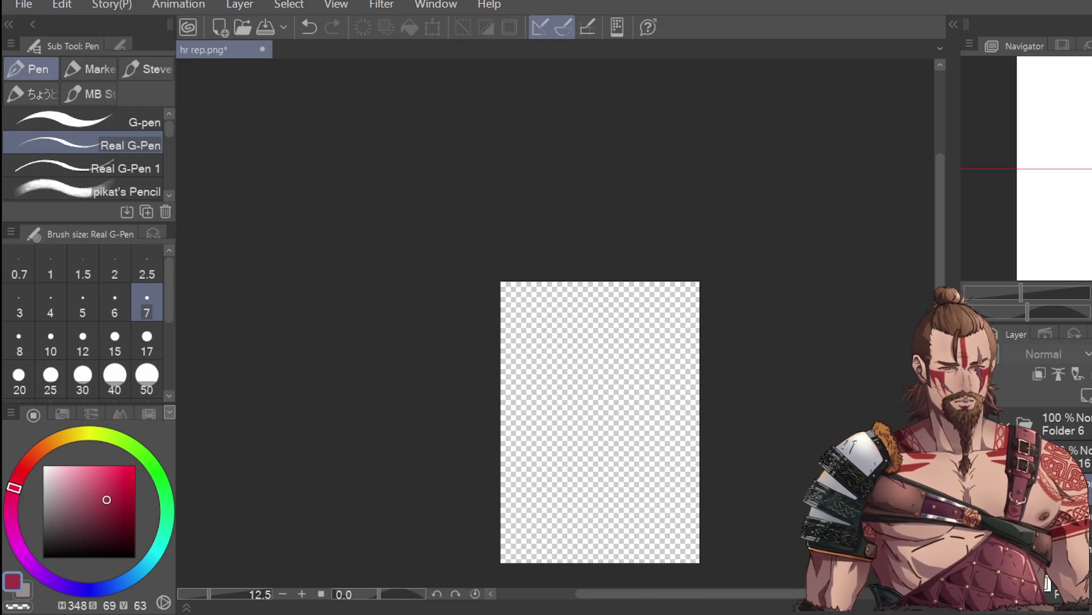
pyautogui.hotkey('ctrl', 'z')
pyautogui.hotkey('ctrl', 'y')
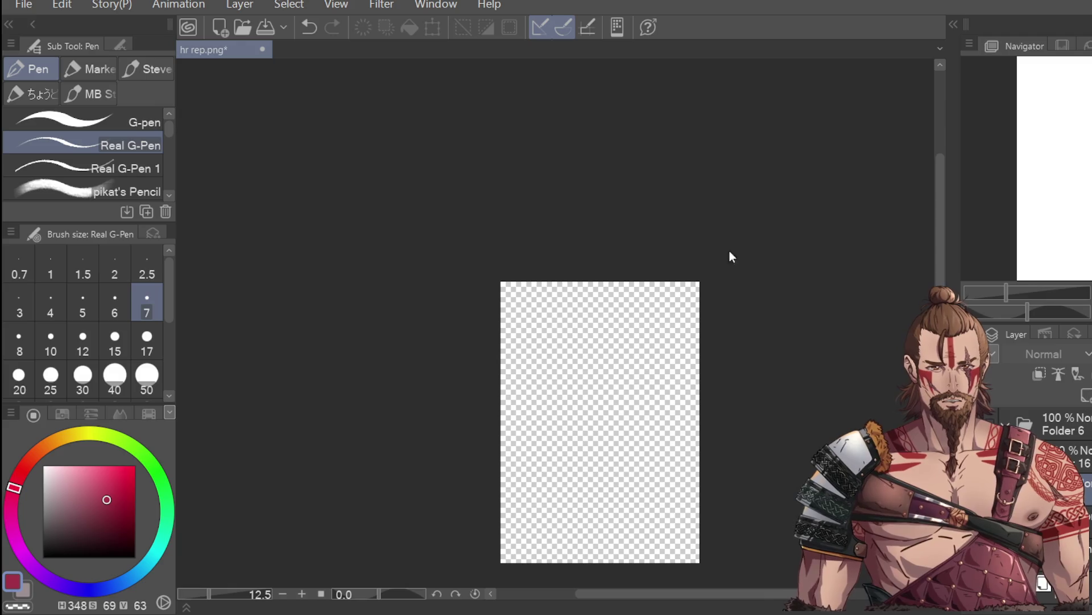
pyautogui.hotkey('ctrl', 's')
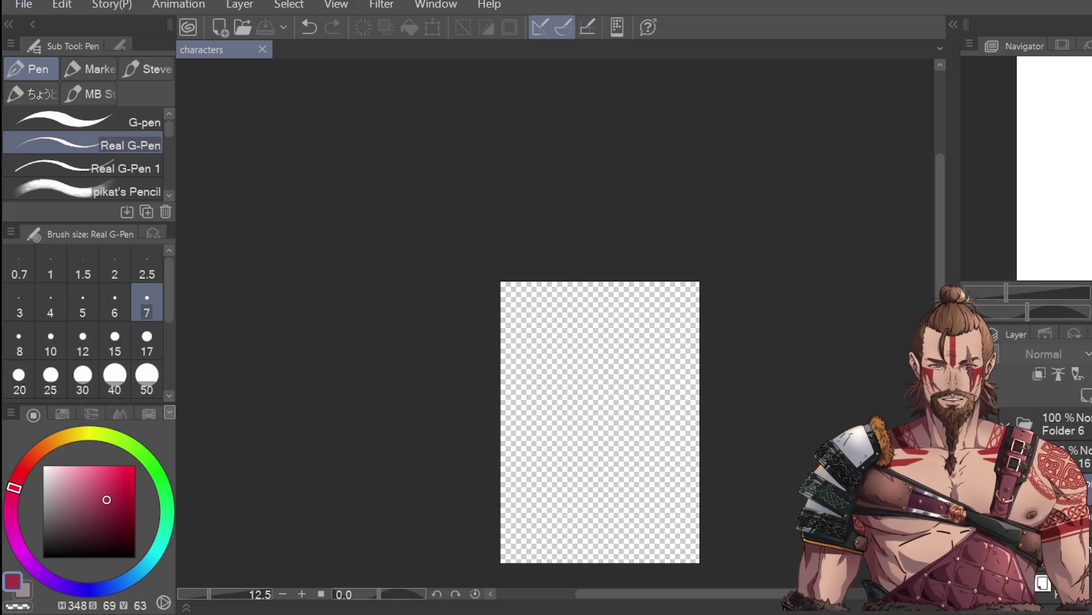
# Select the Folder 6 layer group, set the drawing colour to black and save characters
pyautogui.hotkey('ctrl', 'z')
pyautogui.hotkey('ctrl', 'y')
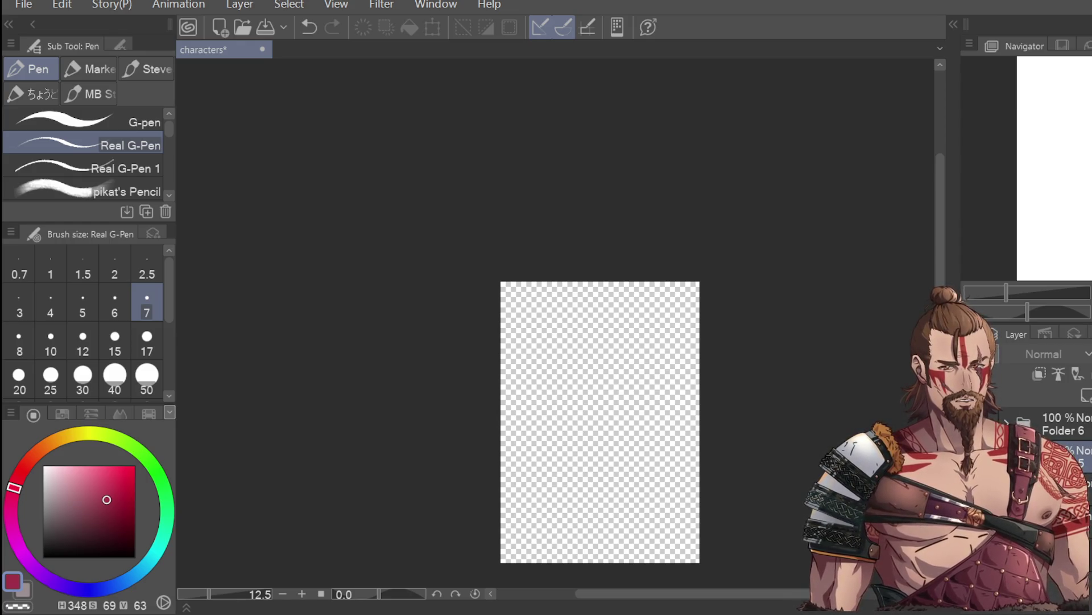
pyautogui.click(1064, 424)
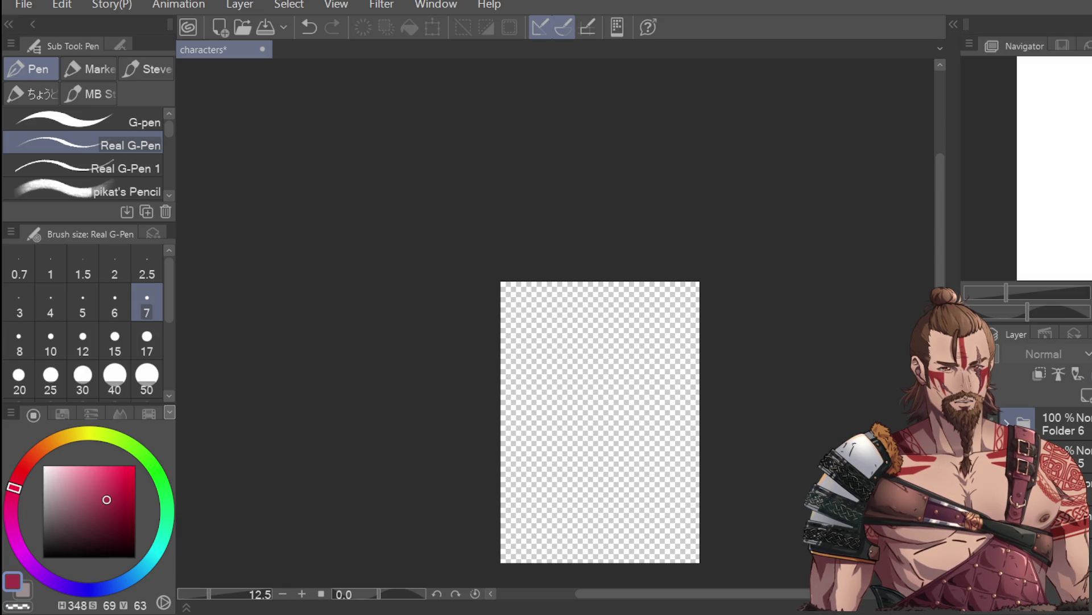
pyautogui.hotkey('ctrl', 'z')
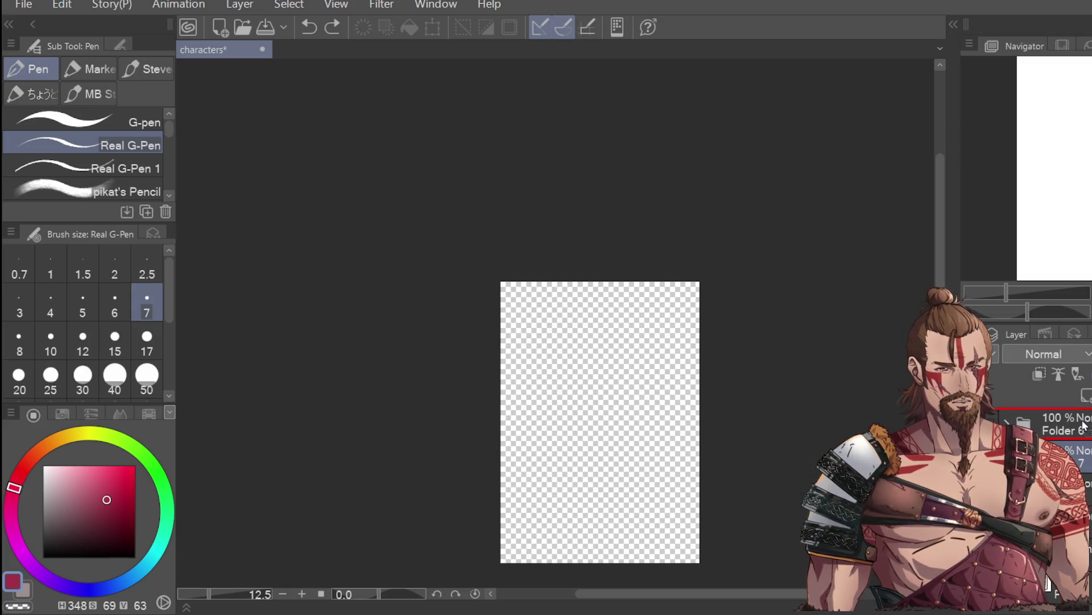
pyautogui.hotkey('ctrl', 'y')
pyautogui.hotkey('ctrl', 'z')
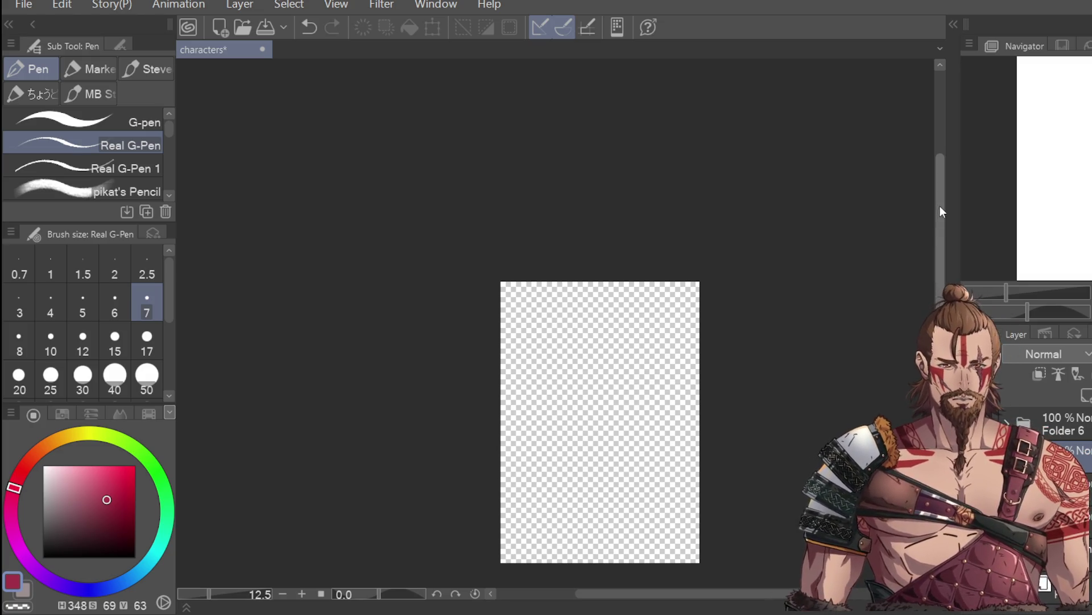
pyautogui.scroll(-3, 940, 206)
pyautogui.click(43, 557)
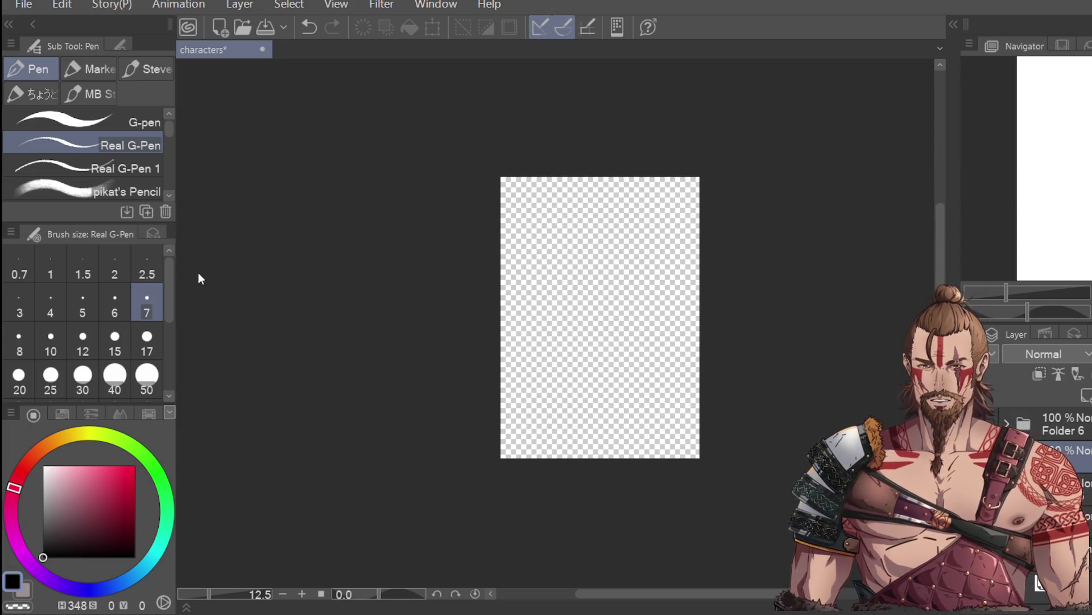
pyautogui.hotkey('ctrl', 's')
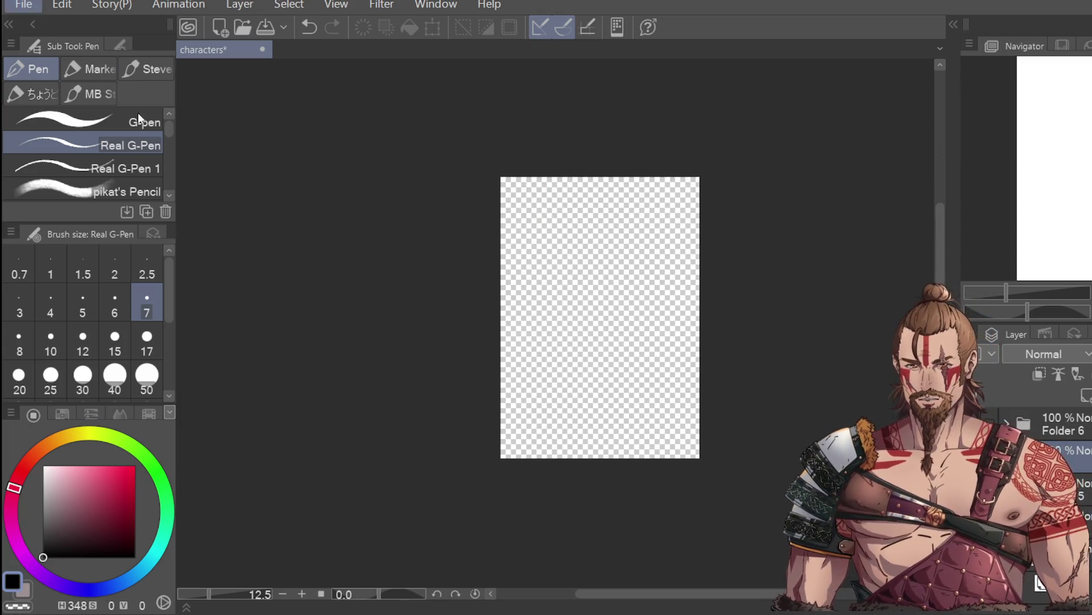
# Sketch a C for the logo with the pen at size 17, undoing each attempt
pyautogui.scroll(4, 519, 281)
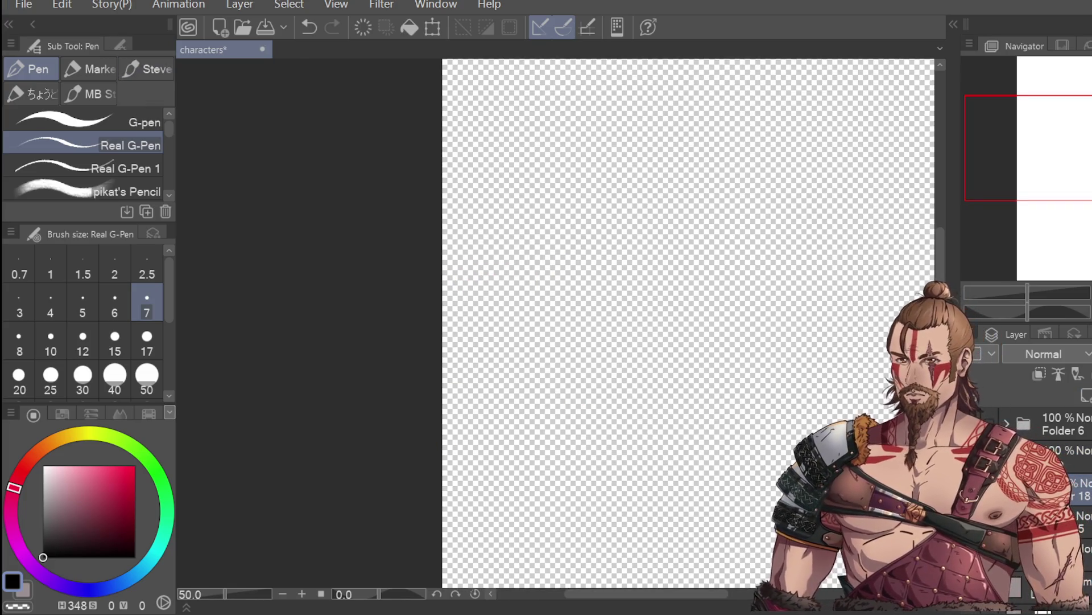
pyautogui.scroll(3, 520, 237)
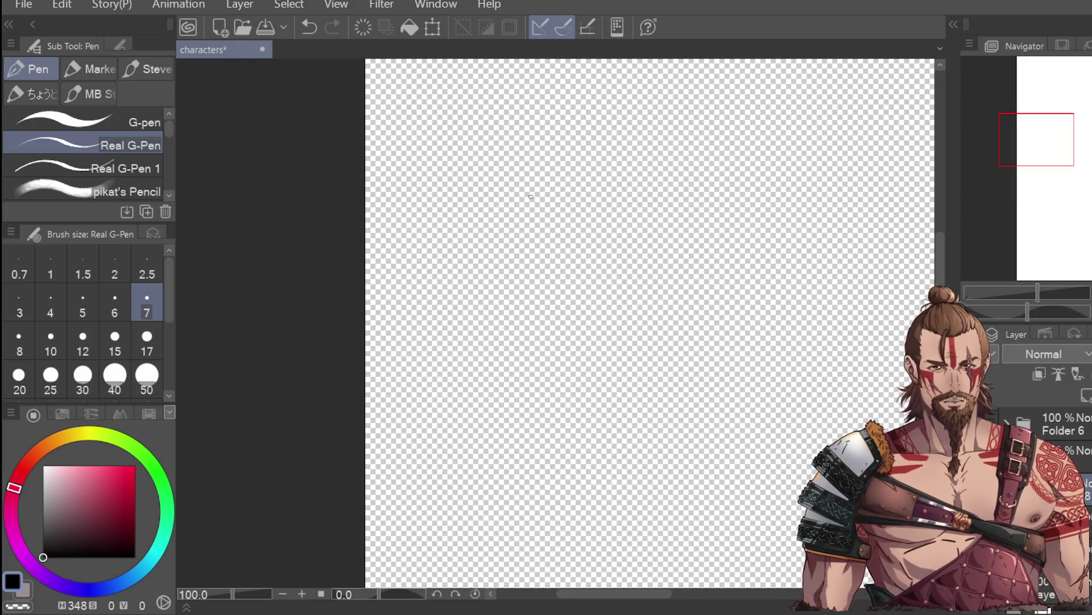
pyautogui.moveTo(477, 153)
pyautogui.mouseDown()
pyautogui.moveTo(422, 178)
pyautogui.moveTo(516, 278)
pyautogui.mouseUp()
pyautogui.hotkey('ctrl', 'z')
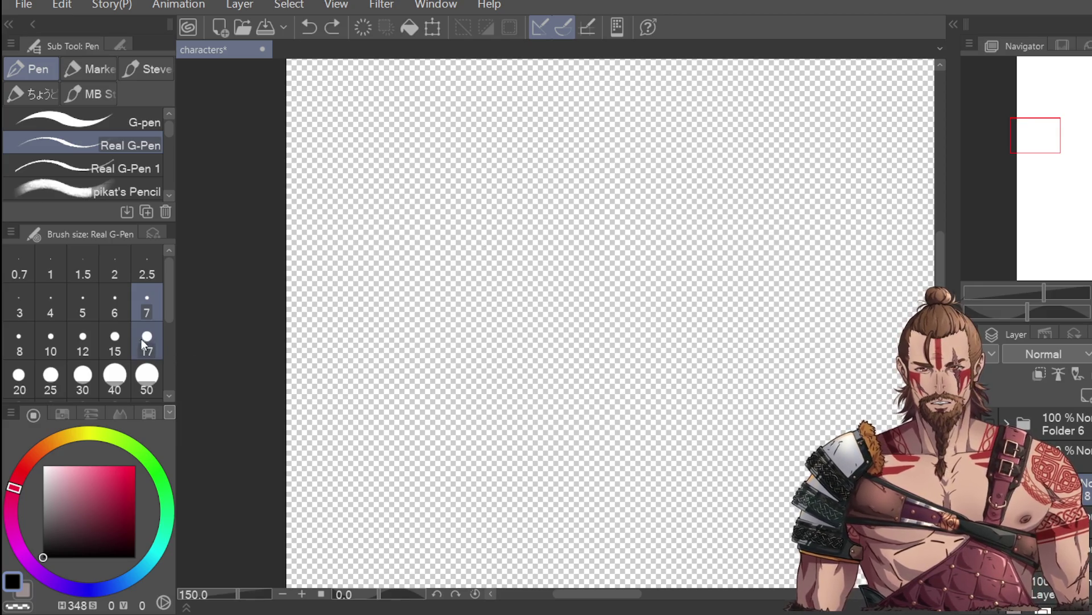
pyautogui.click(146, 340)
pyautogui.moveTo(491, 147)
pyautogui.mouseDown()
pyautogui.moveTo(507, 324)
pyautogui.moveTo(535, 319)
pyautogui.moveTo(390, 207)
pyautogui.moveTo(547, 270)
pyautogui.mouseUp()
pyautogui.hotkey('ctrl', 'z')
pyautogui.scroll(-3, 547, 270)
pyautogui.hotkey('ctrl', 'z')
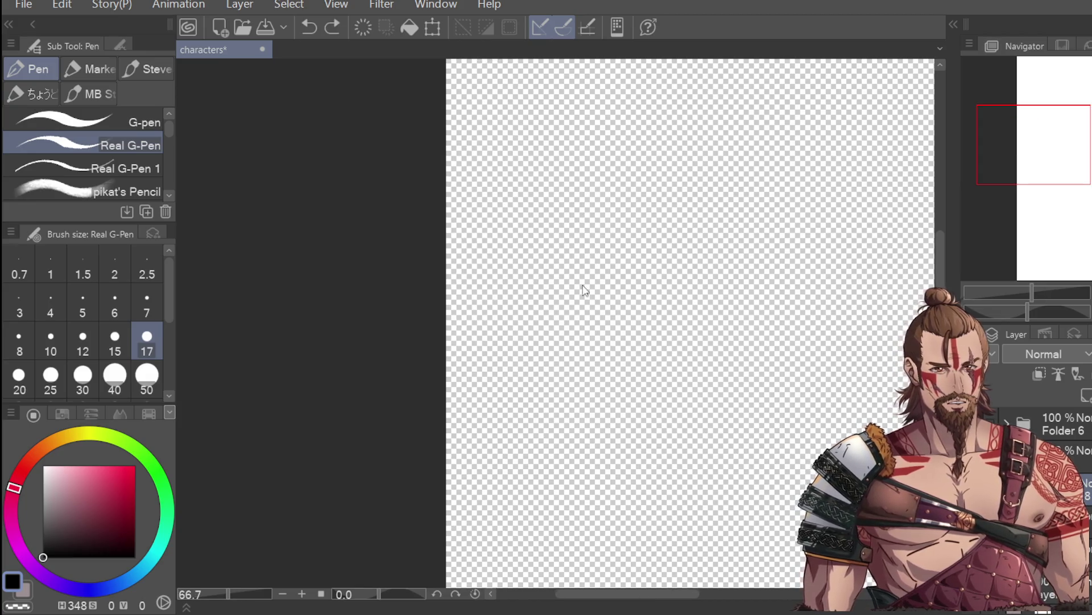
# Hand-draw a large C and an o for Co, undo them, and start a text box instead
pyautogui.scroll(3, 544, 176)
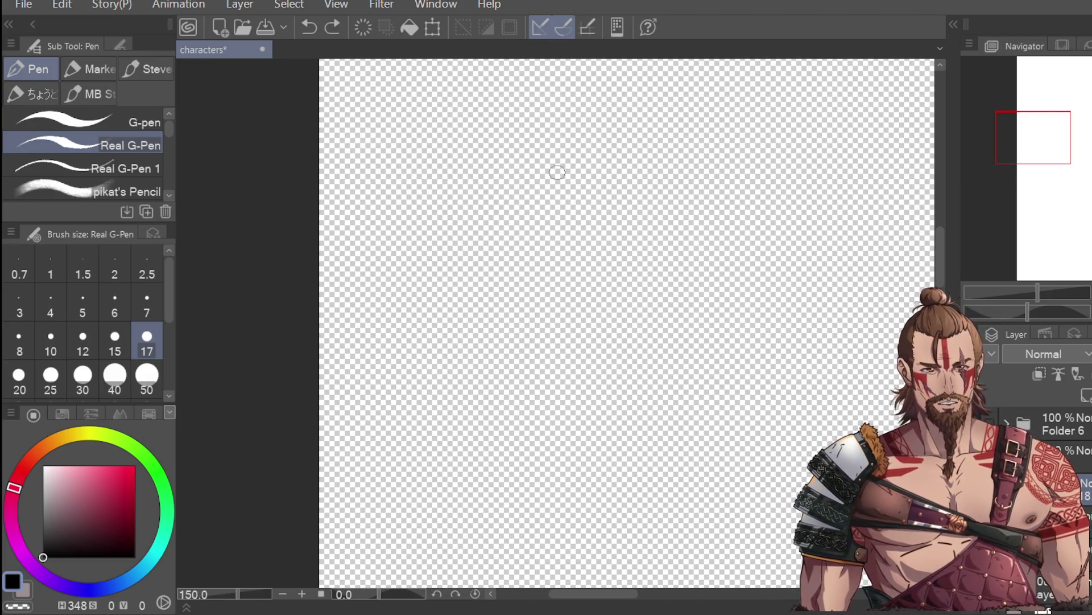
pyautogui.moveTo(563, 161)
pyautogui.mouseDown()
pyautogui.moveTo(457, 307)
pyautogui.moveTo(654, 274)
pyautogui.mouseUp()
pyautogui.hotkey('ctrl', 'z')
pyautogui.moveTo(569, 171)
pyautogui.mouseDown()
pyautogui.moveTo(507, 141)
pyautogui.moveTo(541, 391)
pyautogui.moveTo(580, 310)
pyautogui.mouseUp()
pyautogui.scroll(-1, 614, 239)
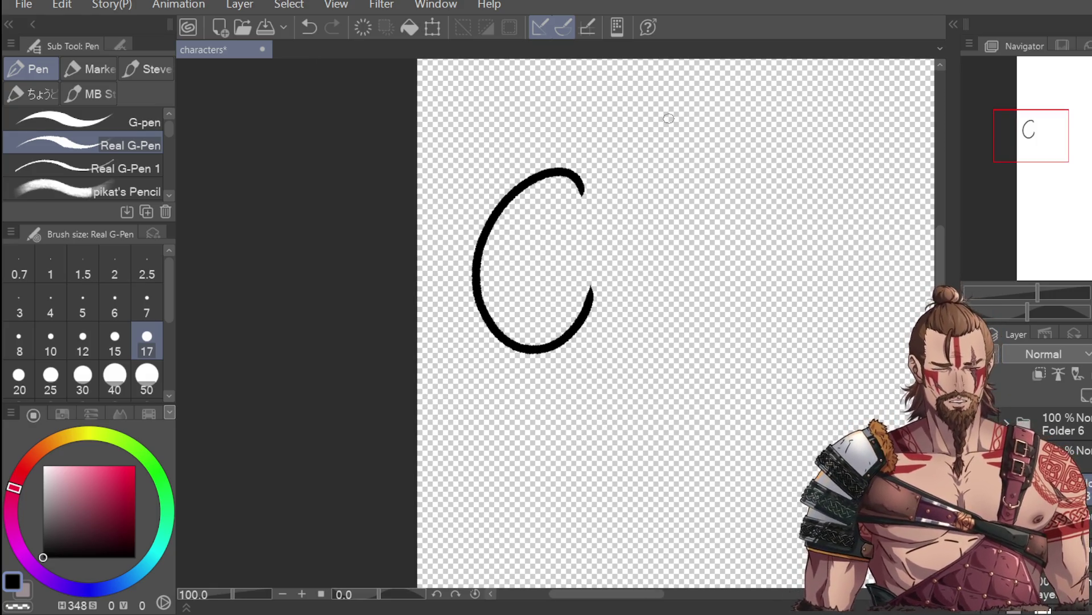
pyautogui.moveTo(654, 208)
pyautogui.mouseDown()
pyautogui.moveTo(608, 299)
pyautogui.moveTo(674, 207)
pyautogui.moveTo(636, 233)
pyautogui.mouseUp()
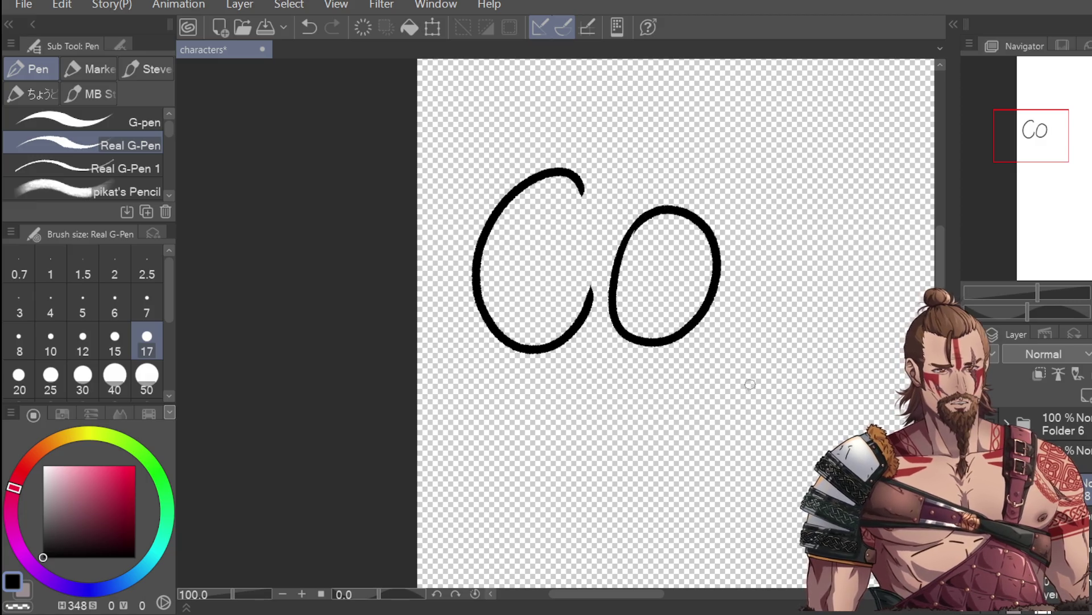
pyautogui.hotkey('ctrl', 'z')
pyautogui.hotkey('ctrl', 'z')
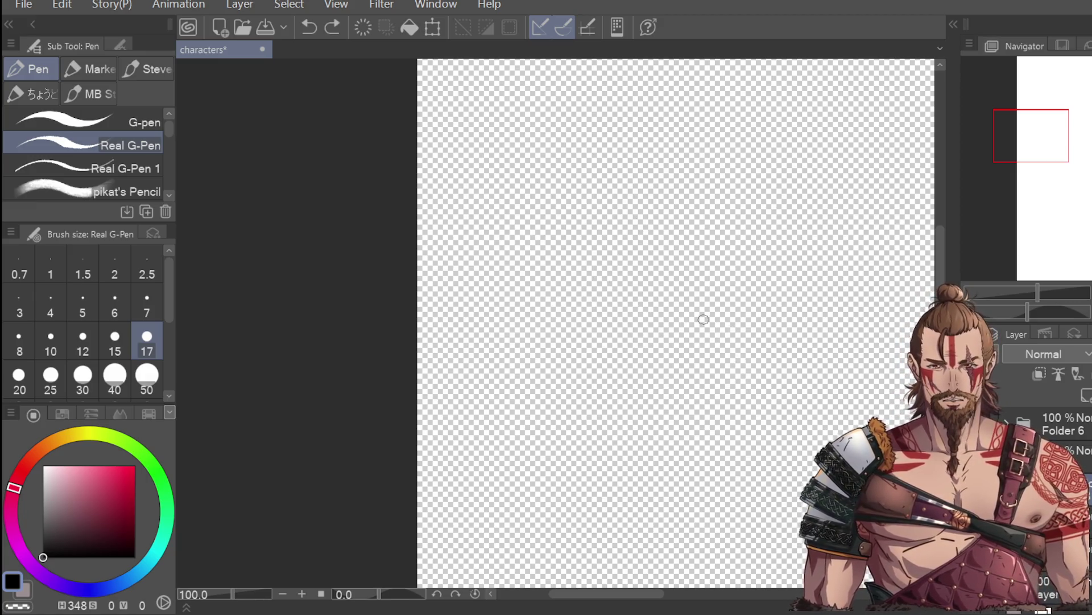
pyautogui.press('t')
pyautogui.click(560, 225)
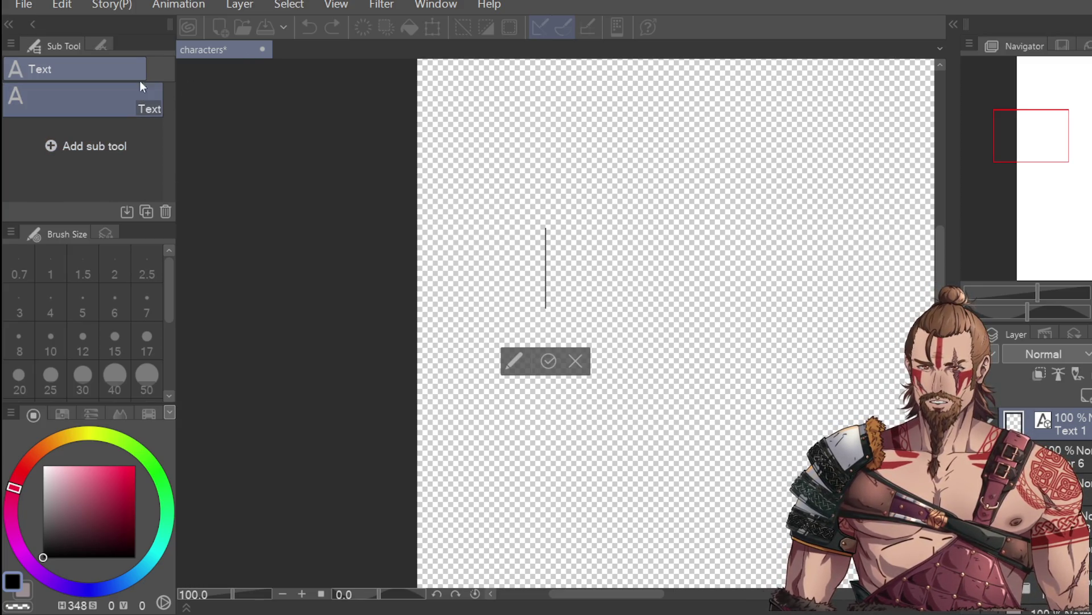
# Type CORPO in ROG Fonts, commit the text, and add a new empty layer above it
pyautogui.click(100, 46)
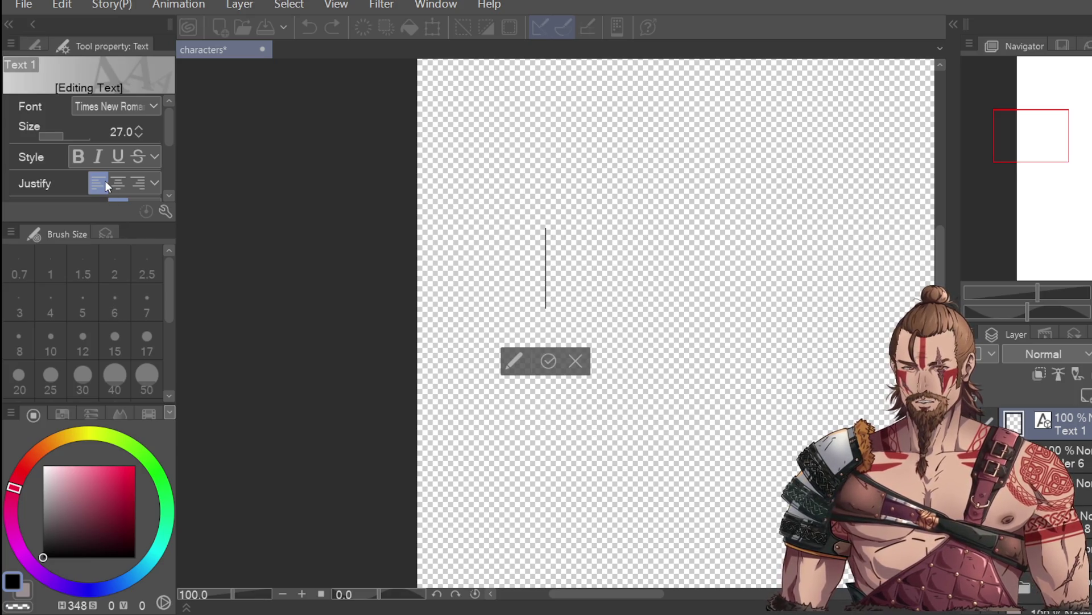
pyautogui.press('r')
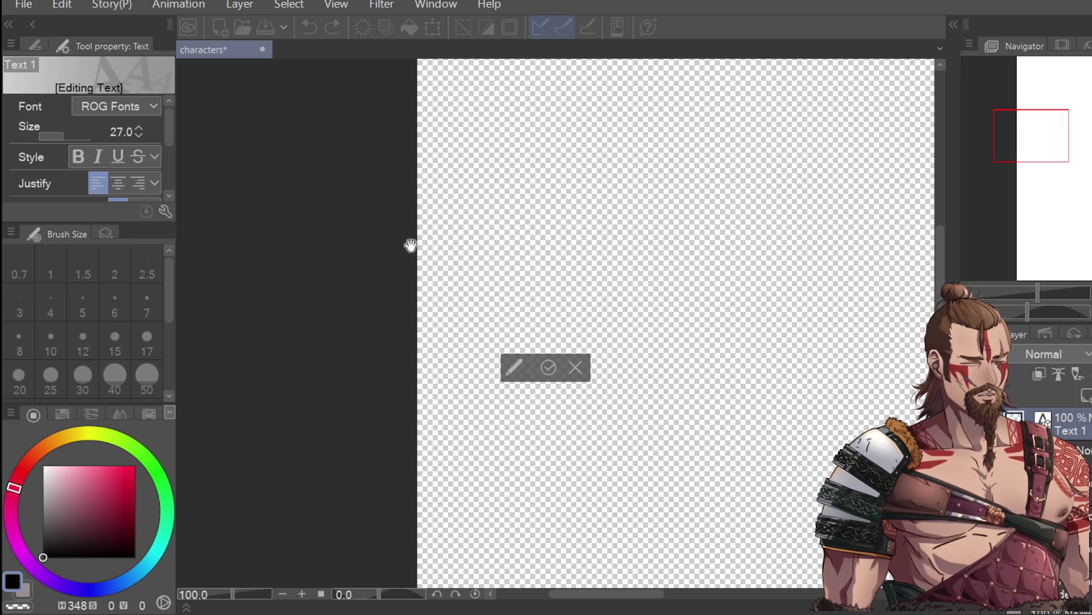
pyautogui.write('CIR')
pyautogui.press('BackSpace')
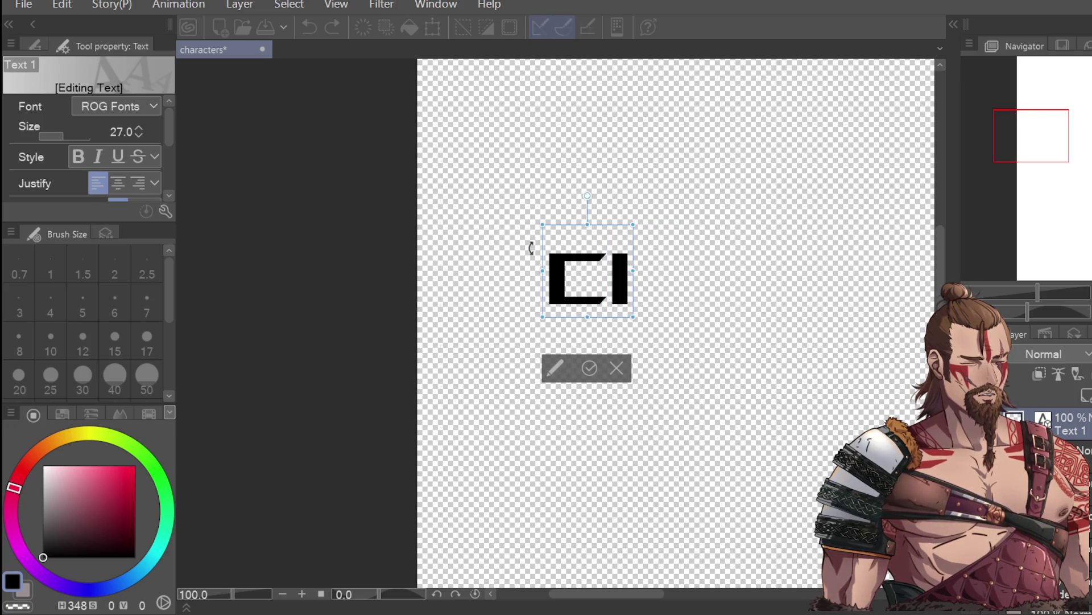
pyautogui.press('BackSpace')
pyautogui.write('ORPO')
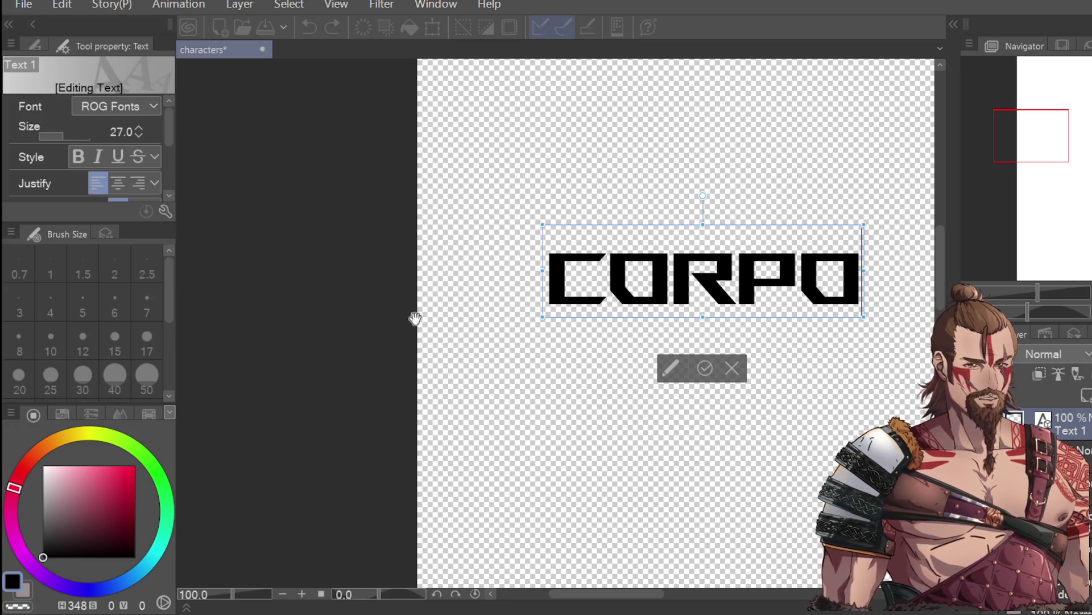
pyautogui.press('u')
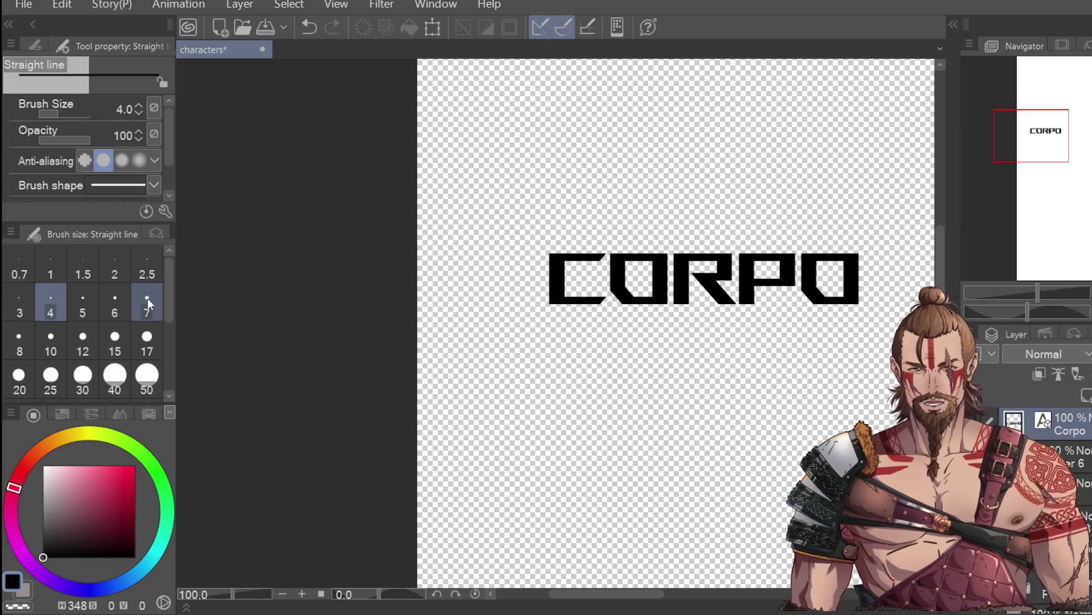
pyautogui.hotkey('ctrl', 'shift', 'n')
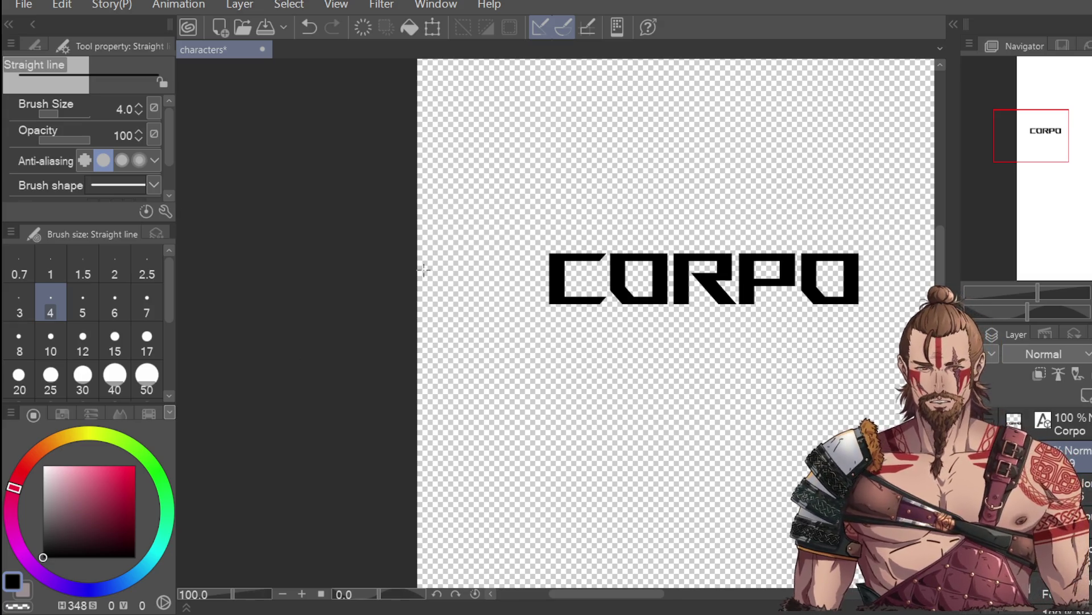
pyautogui.click(34, 45)
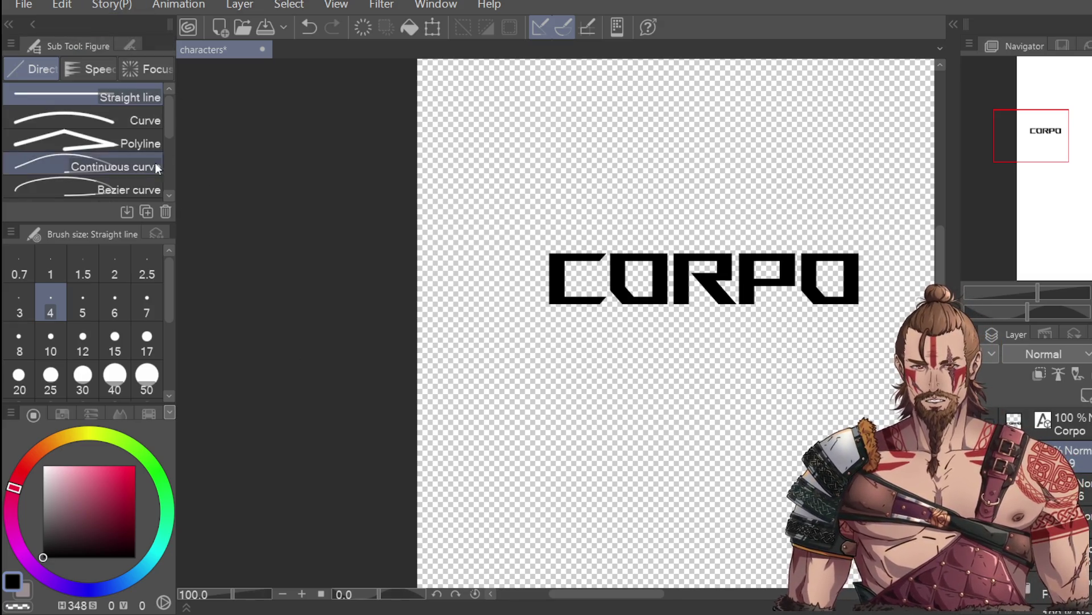
pyautogui.click(114, 120)
pyautogui.moveTo(618, 314)
pyautogui.mouseDown()
pyautogui.moveTo(804, 378)
pyautogui.moveTo(871, 325)
pyautogui.moveTo(864, 316)
pyautogui.mouseUp()
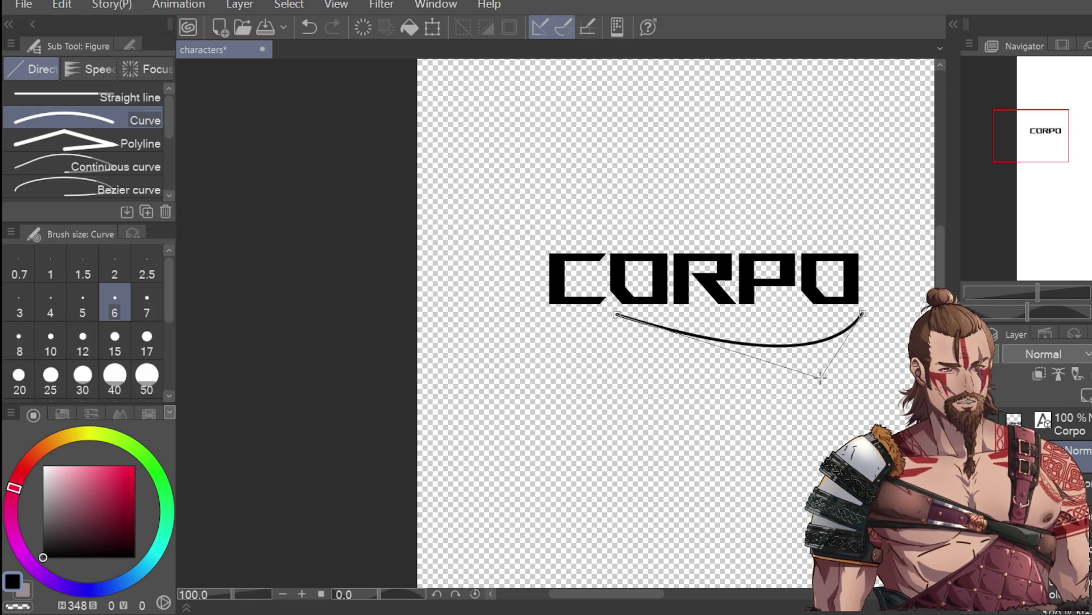
pyautogui.click(820, 377)
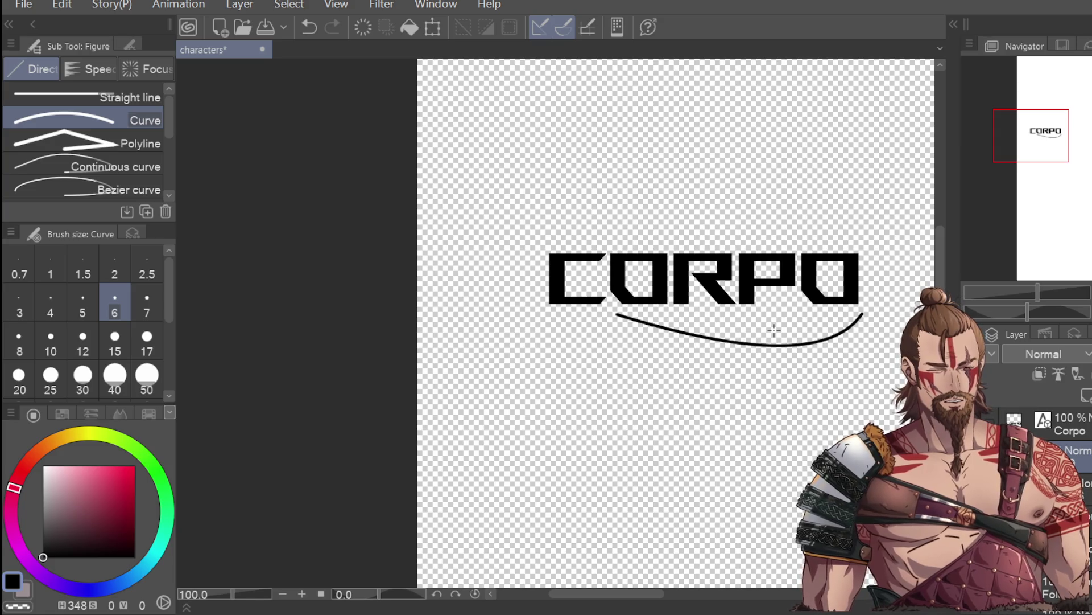
pyautogui.hotkey('ctrl', 'z')
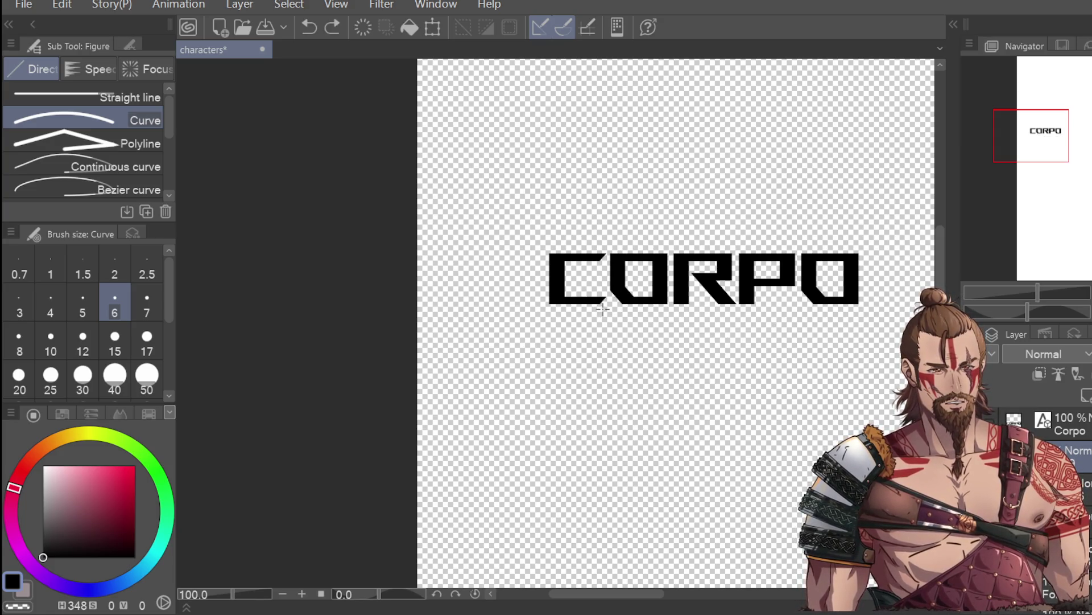
pyautogui.moveTo(604, 308); pyautogui.dragTo(881, 309)
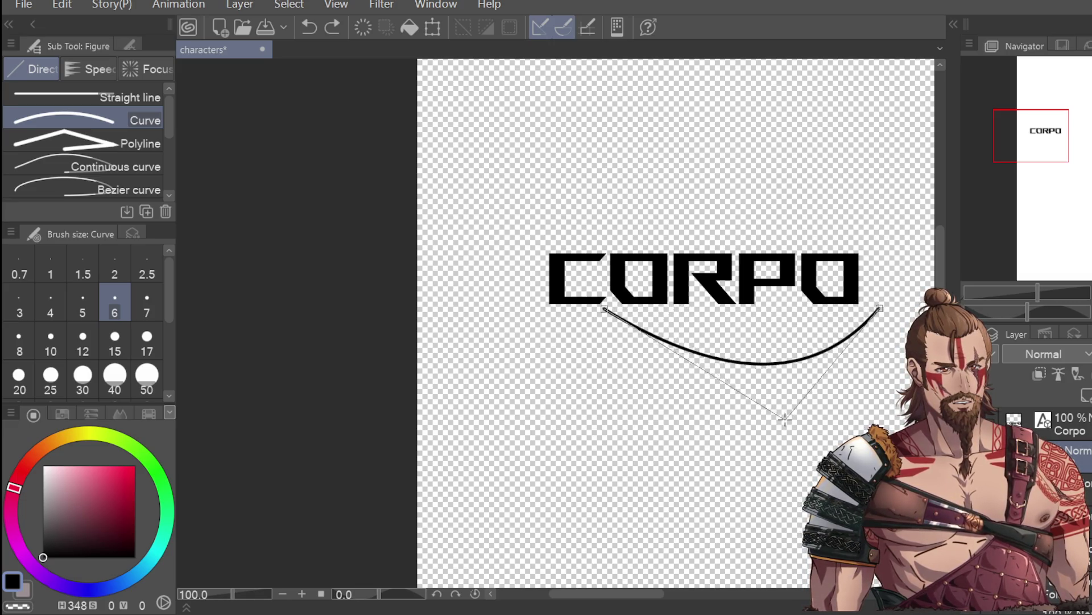
pyautogui.click(736, 433)
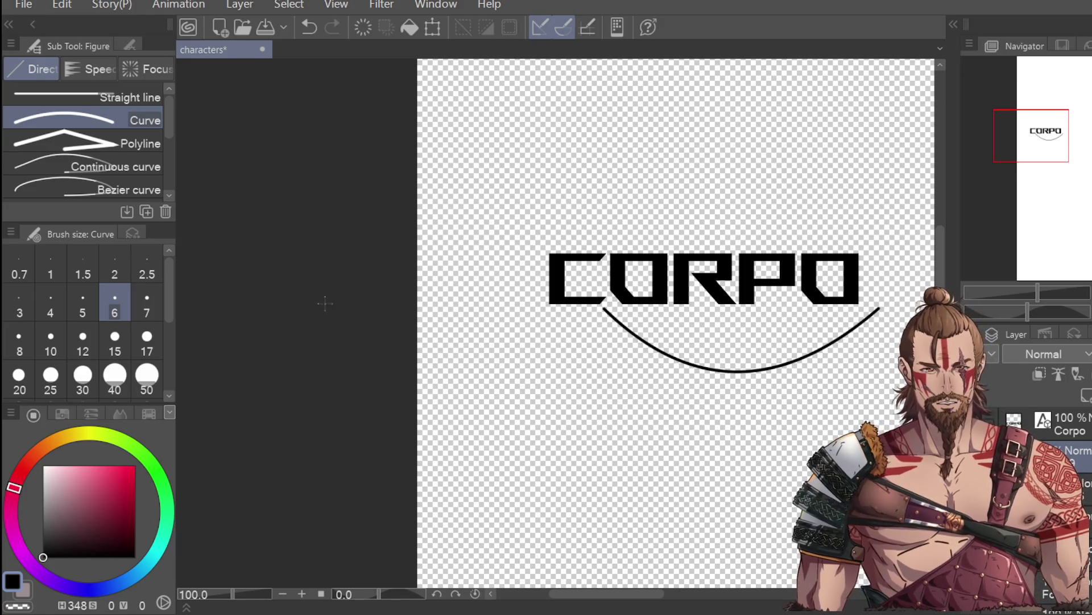
pyautogui.moveTo(604, 308); pyautogui.dragTo(879, 308)
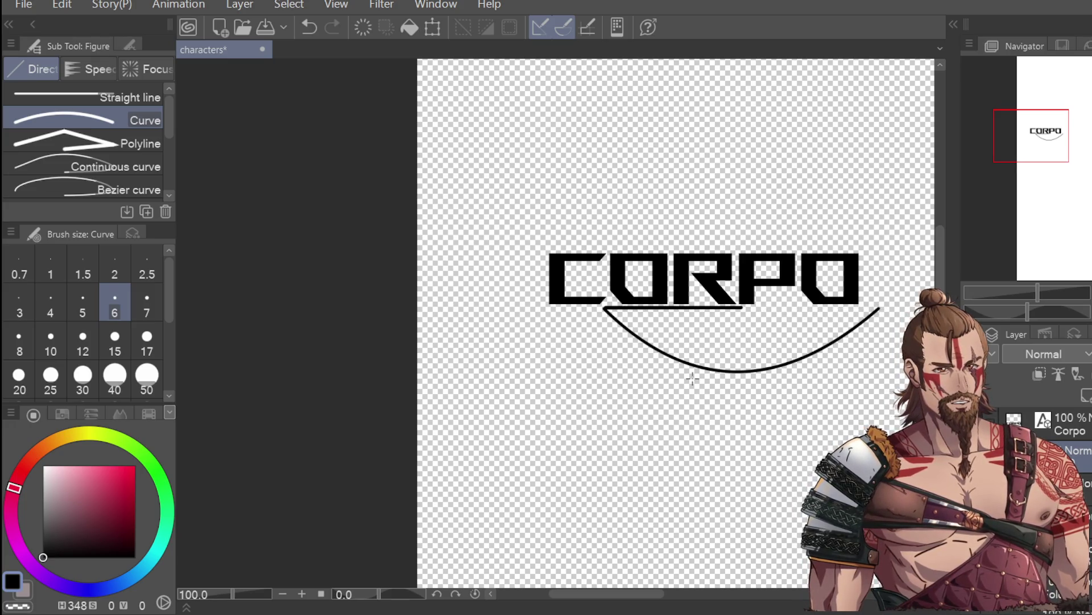
pyautogui.hotkey('ctrl', 'z')
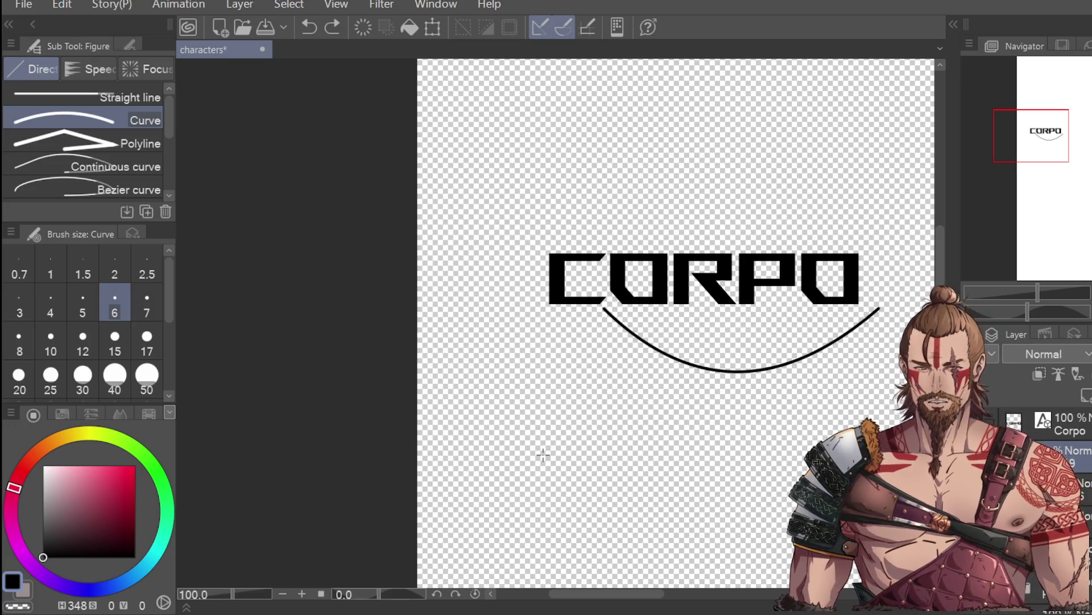
pyautogui.click(129, 45)
pyautogui.click(139, 105)
pyautogui.click(138, 106)
pyautogui.click(138, 106)
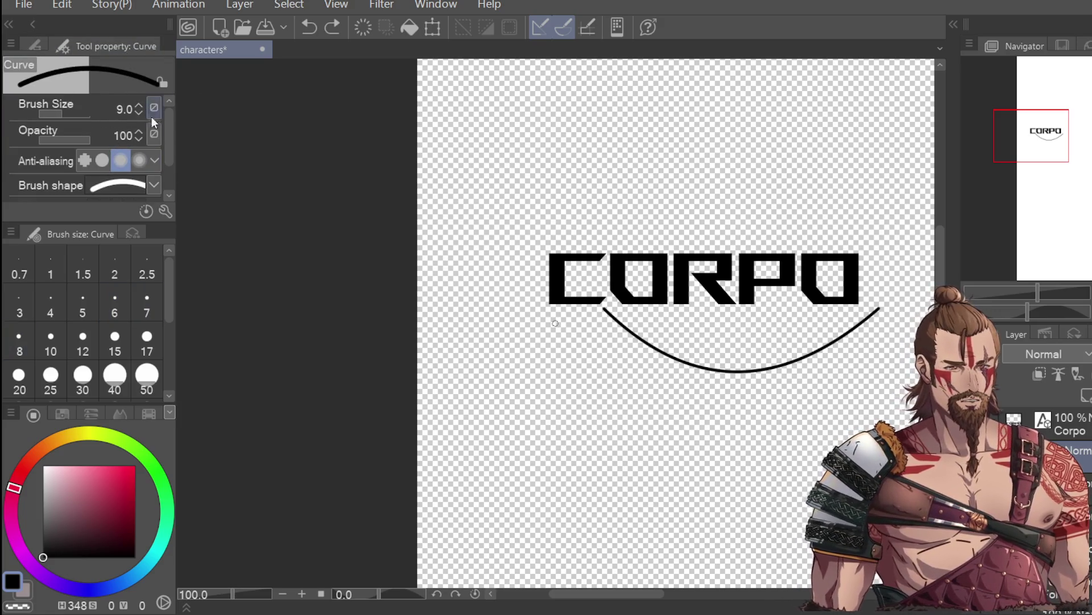
pyautogui.hotkey('ctrl', 'z')
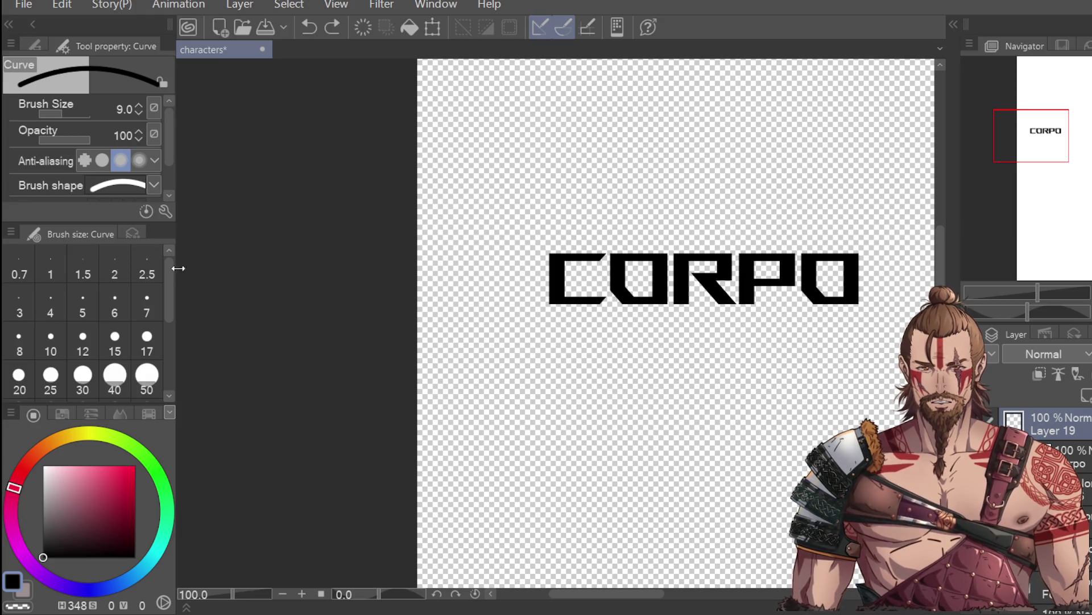
# Draw a black arc beneath CORPO with the Curve tool at brush size 16
pyautogui.click(69, 111)
pyautogui.moveTo(617, 318)
pyautogui.mouseDown()
pyautogui.moveTo(742, 330)
pyautogui.moveTo(877, 320)
pyautogui.mouseUp()
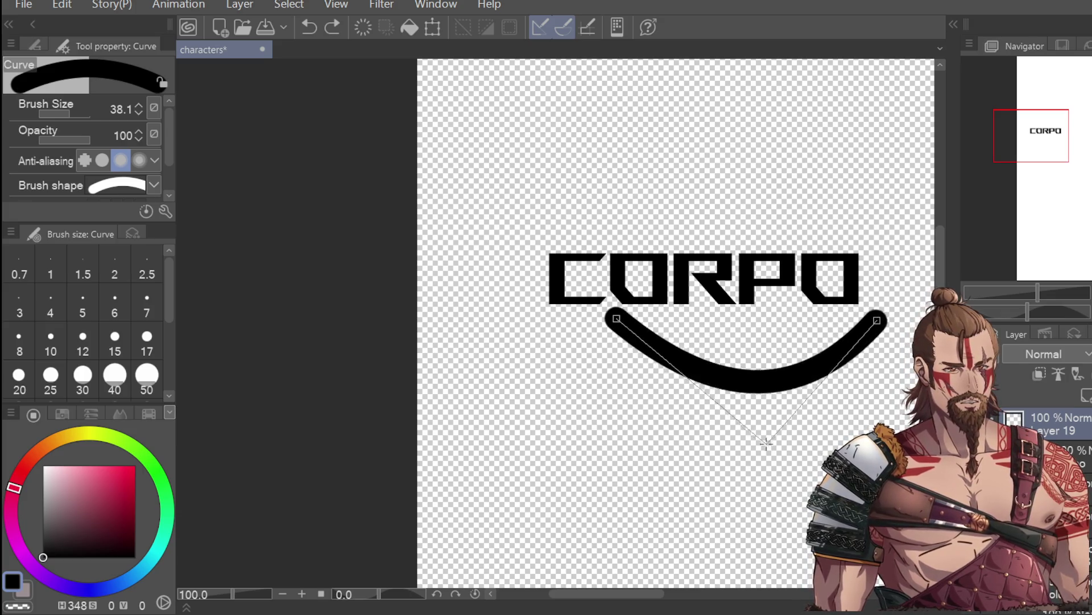
pyautogui.click(762, 426)
pyautogui.hotkey('ctrl', 'z')
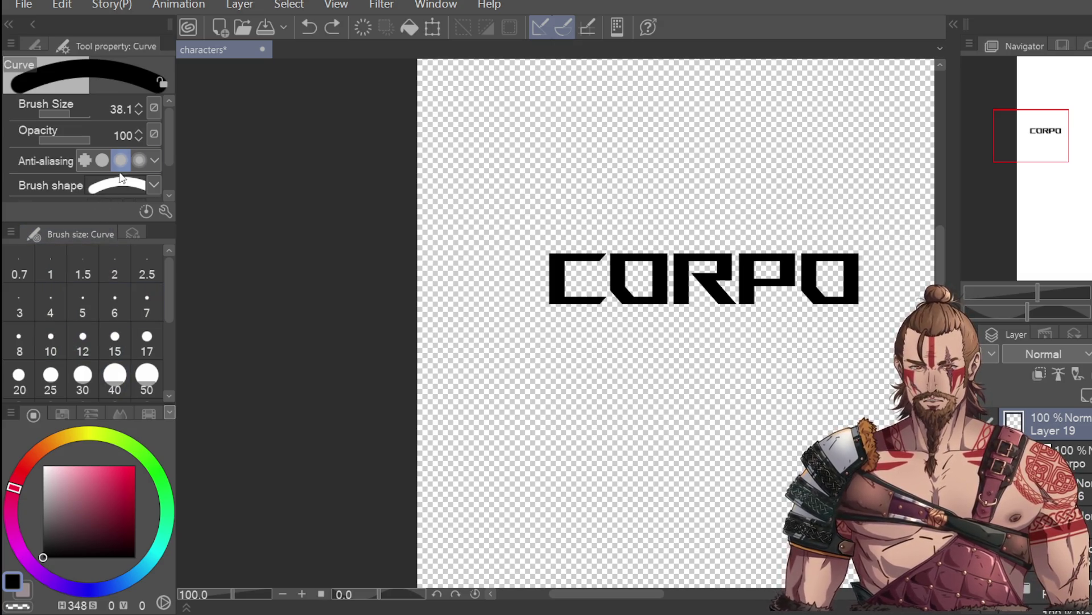
pyautogui.moveTo(62, 114); pyautogui.dragTo(46, 113)
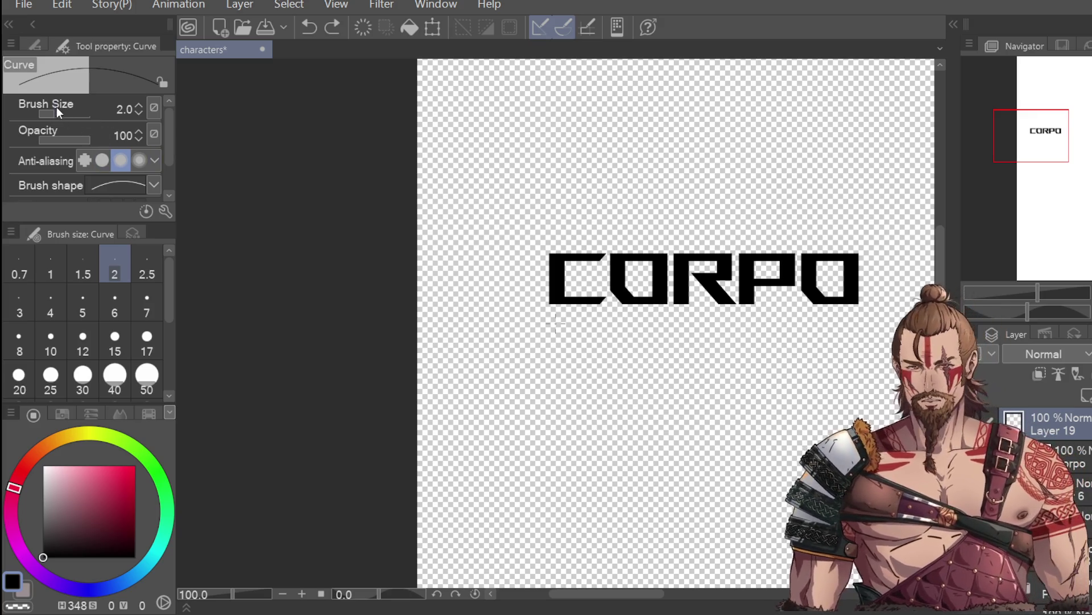
pyautogui.moveTo(58, 111); pyautogui.dragTo(66, 111)
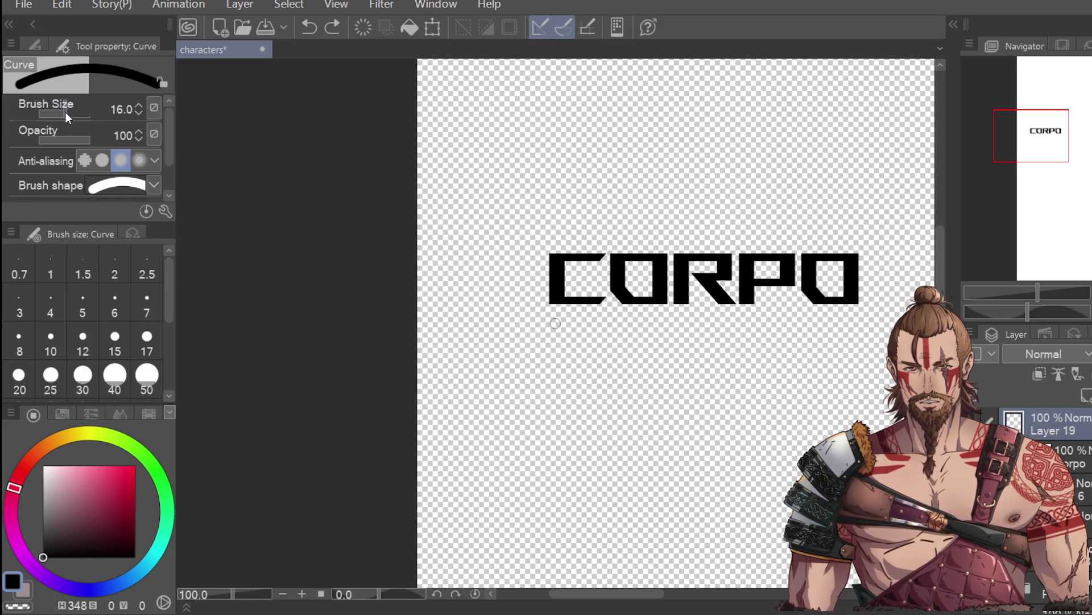
pyautogui.moveTo(166, 135)
pyautogui.mouseDown()
pyautogui.moveTo(167, 180)
pyautogui.moveTo(170, 131)
pyautogui.mouseUp()
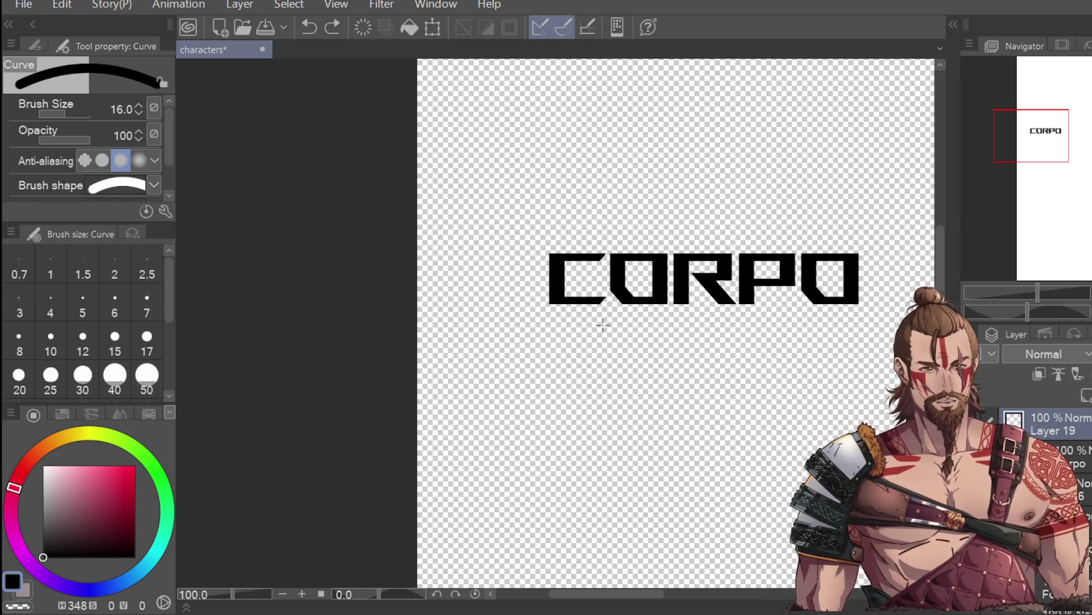
pyautogui.moveTo(607, 317); pyautogui.dragTo(886, 317)
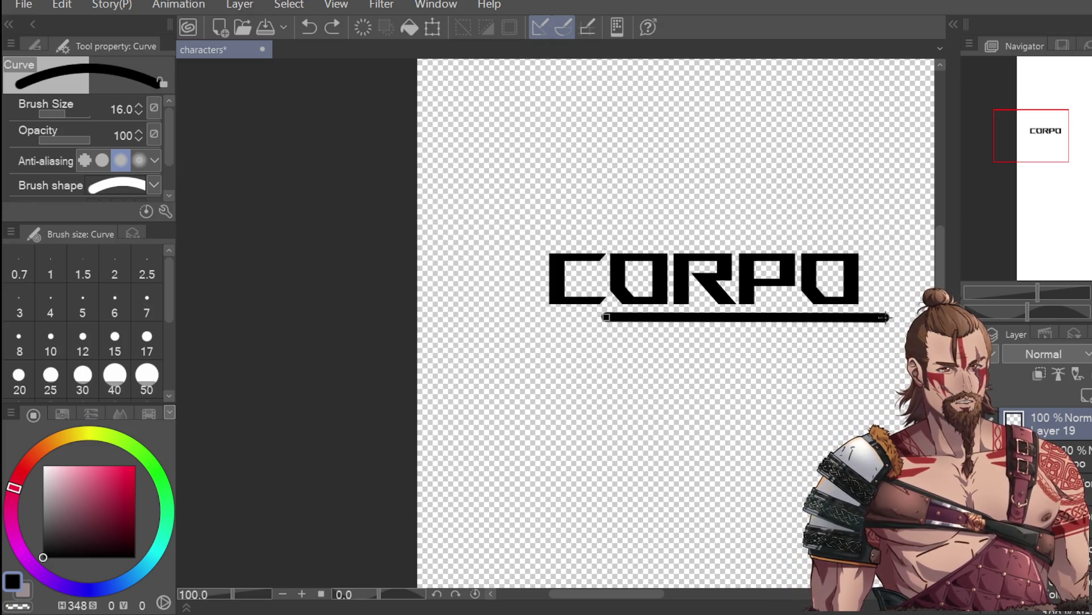
pyautogui.click(756, 401)
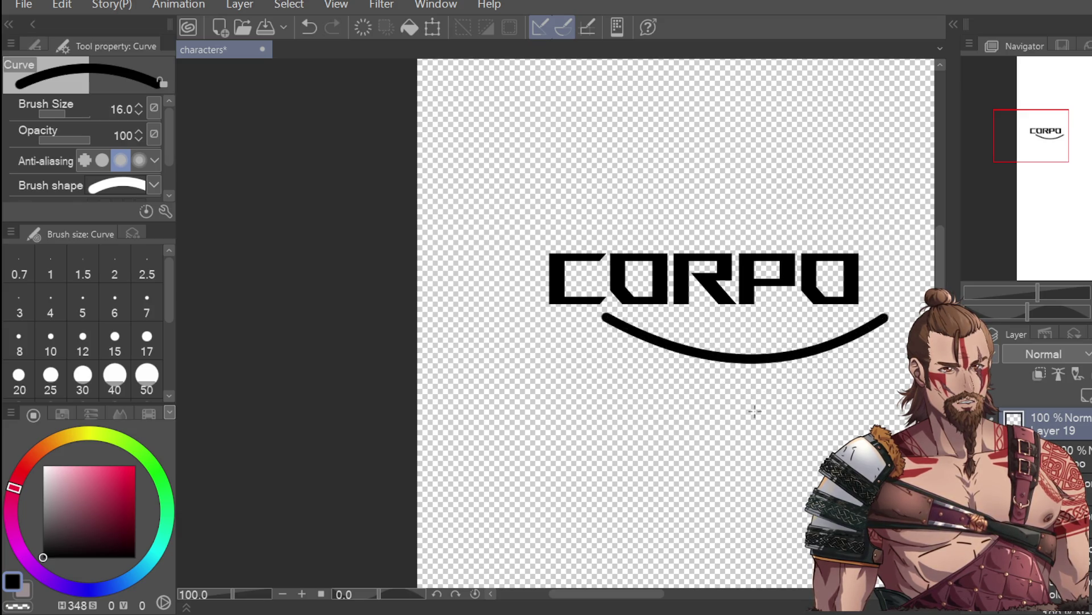
# Try squaring off the swoosh's tip with the eraser, then undo the trim
pyautogui.press('e')
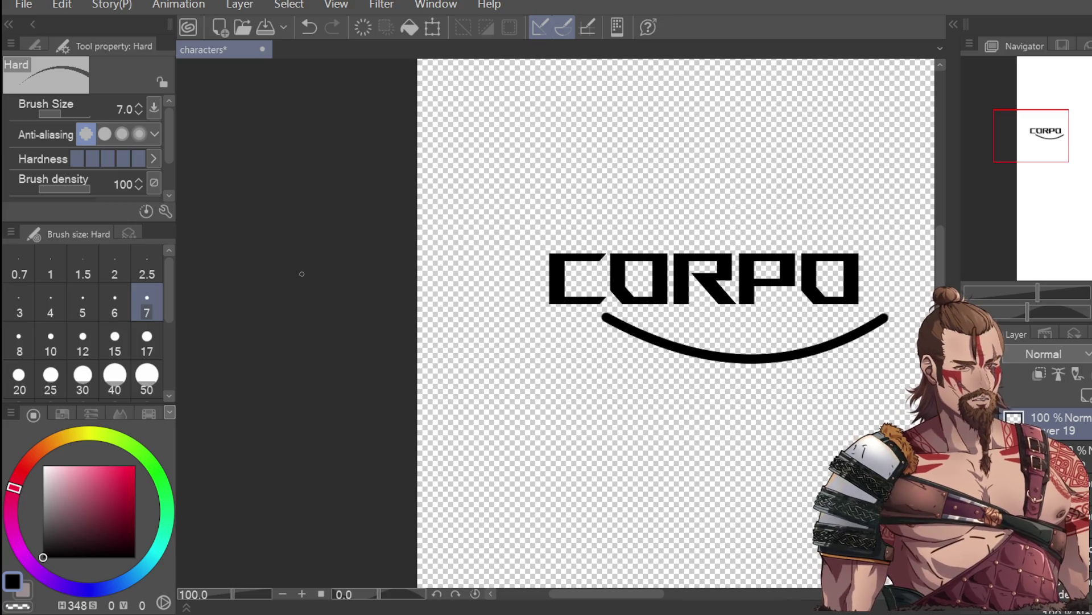
pyautogui.scroll(4, 618, 283)
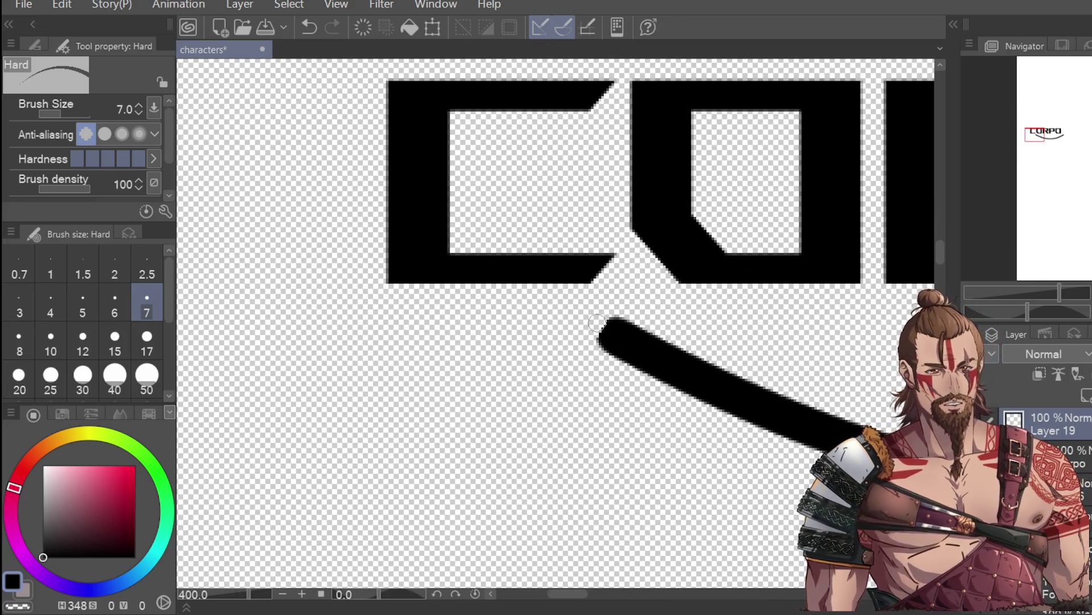
pyautogui.scroll(-6, 572, 381)
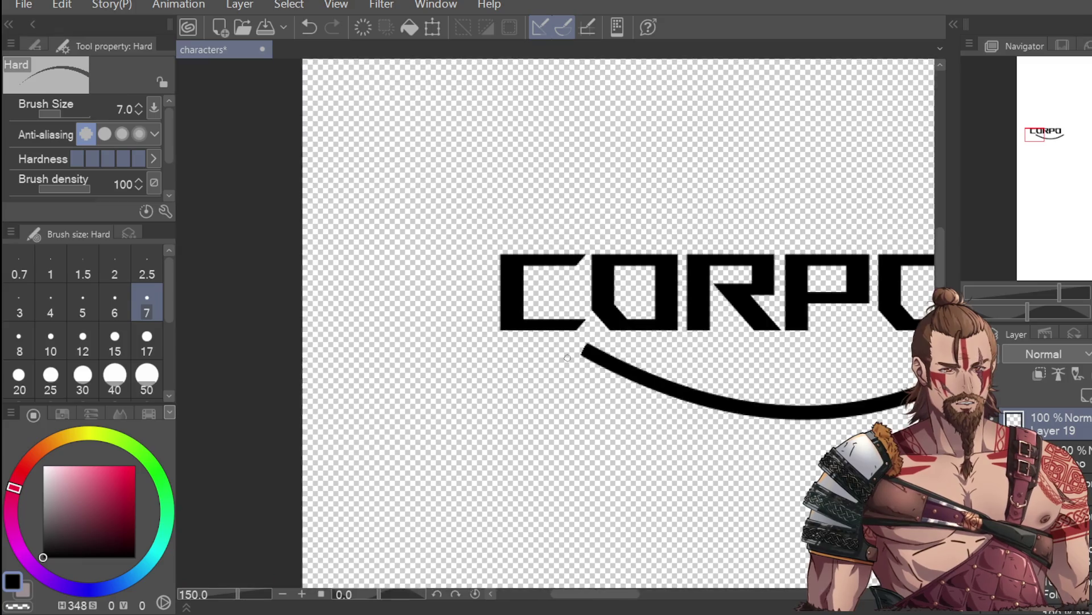
pyautogui.scroll(6, 761, 371)
pyautogui.moveTo(751, 288)
pyautogui.mouseDown()
pyautogui.moveTo(765, 327)
pyautogui.moveTo(779, 317)
pyautogui.mouseUp()
pyautogui.scroll(-6, 799, 370)
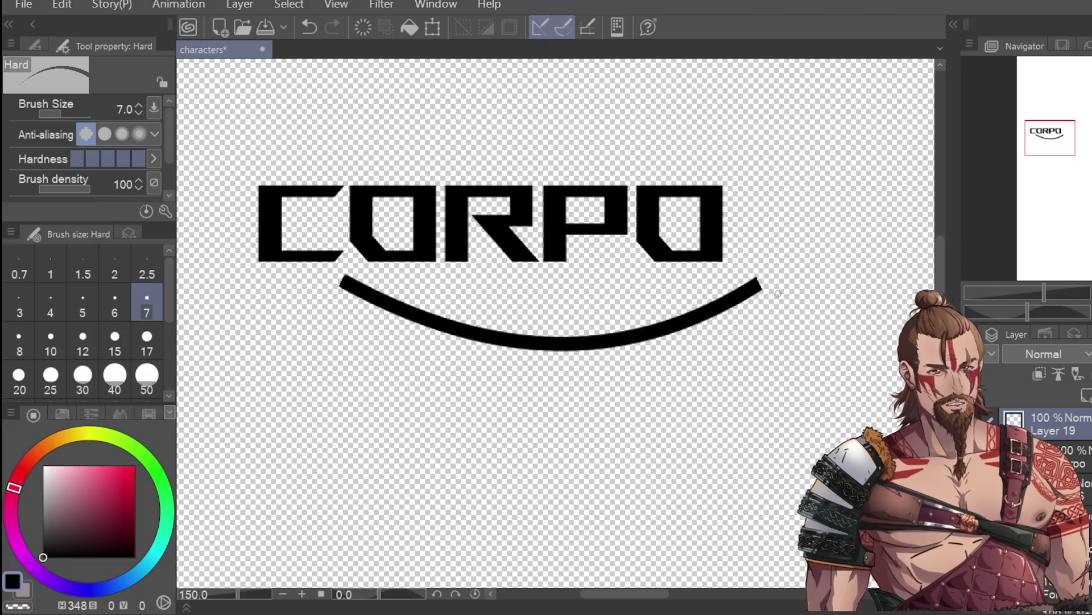
pyautogui.scroll(6, 748, 278)
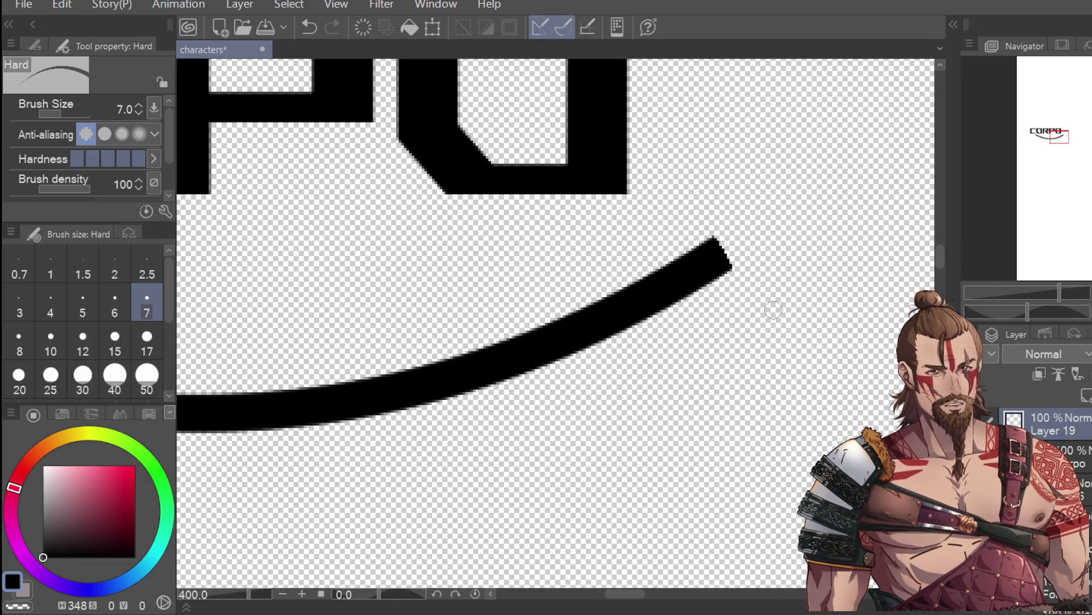
pyautogui.scroll(-4, 775, 317)
pyautogui.scroll(4, 493, 261)
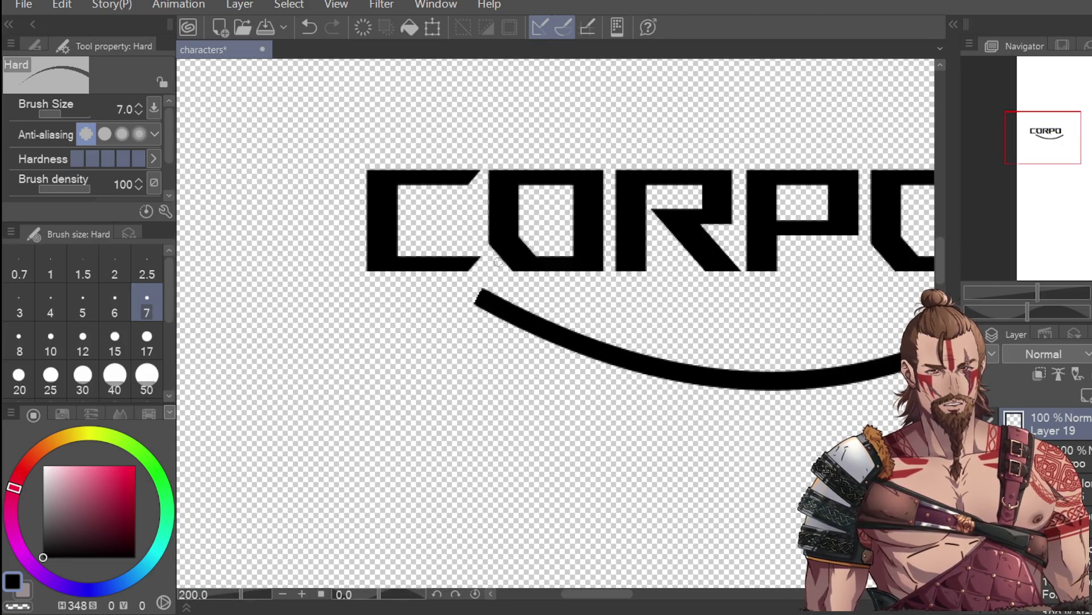
pyautogui.hotkey('ctrl', 'z')
# Extend the arc's left end into a thin tapered point with the pen
pyautogui.press('p')
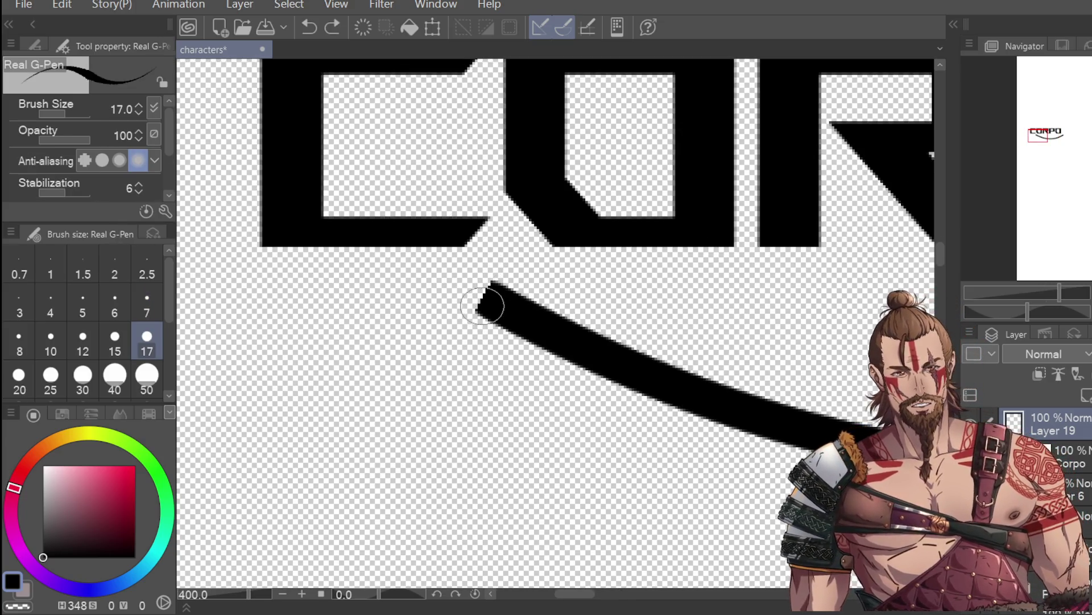
pyautogui.moveTo(476, 299)
pyautogui.mouseDown()
pyautogui.moveTo(462, 285)
pyautogui.moveTo(486, 312)
pyautogui.mouseUp()
pyautogui.hotkey('ctrl', 'z')
pyautogui.hotkey('ctrl', 'z')
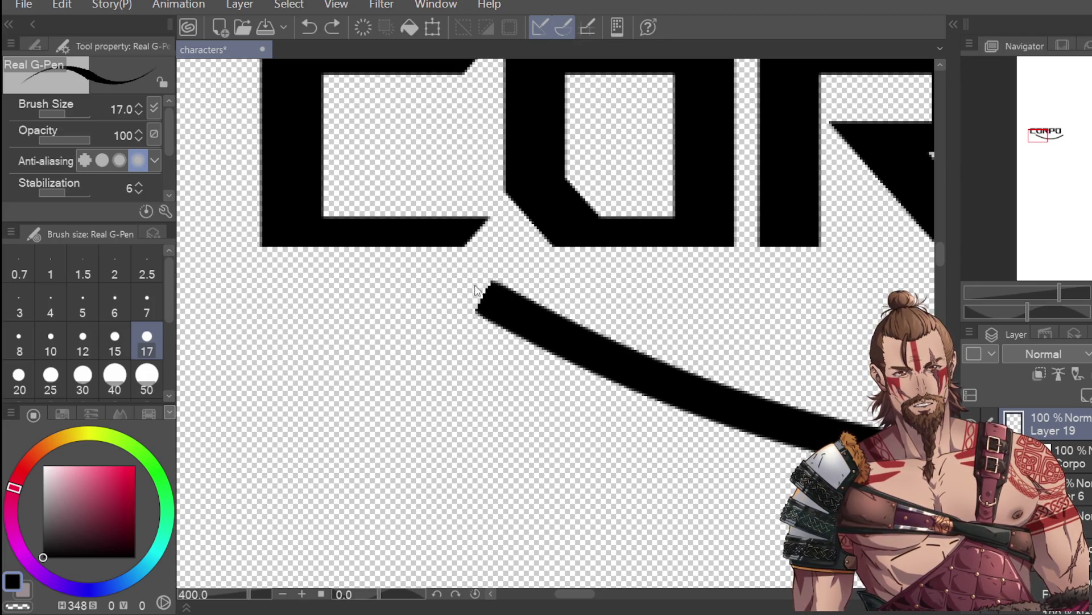
pyautogui.moveTo(447, 260)
pyautogui.mouseDown()
pyautogui.moveTo(500, 319)
pyautogui.moveTo(483, 281)
pyautogui.moveTo(460, 273)
pyautogui.mouseUp()
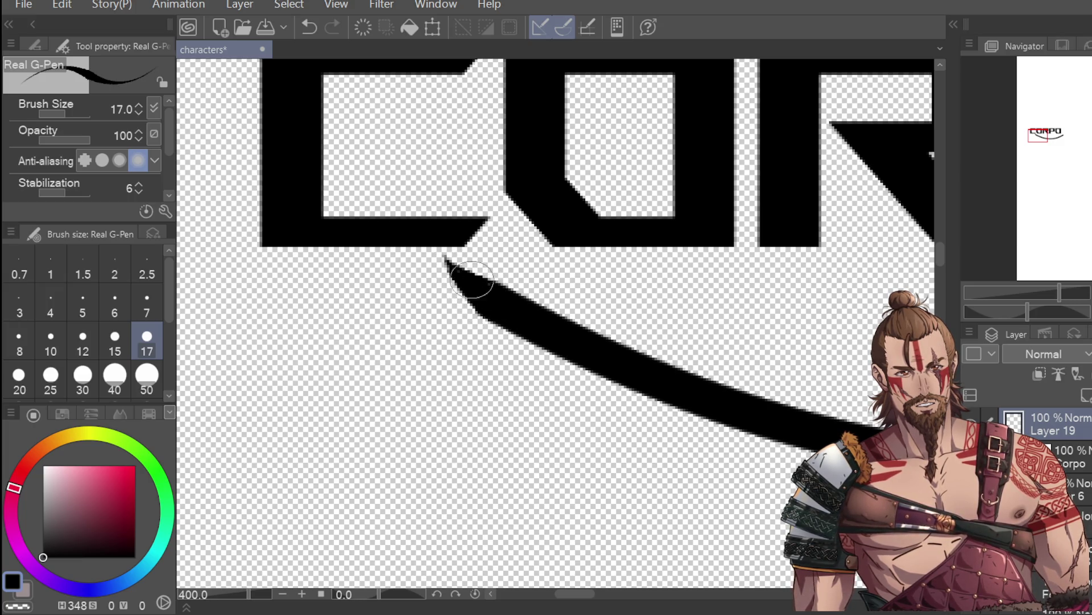
pyautogui.scroll(-6, 488, 236)
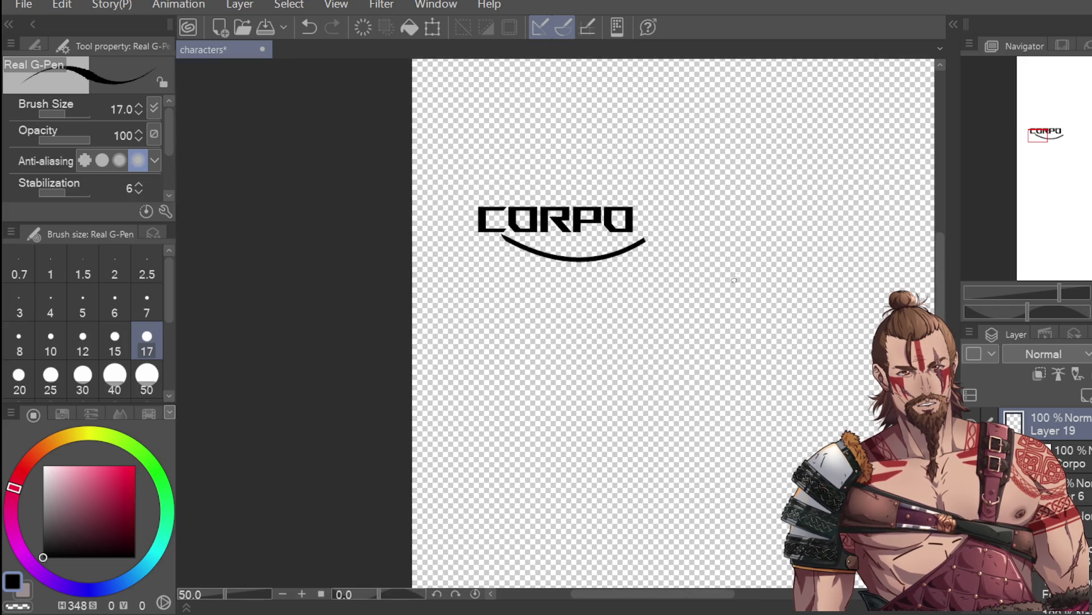
pyautogui.scroll(2, 645, 237)
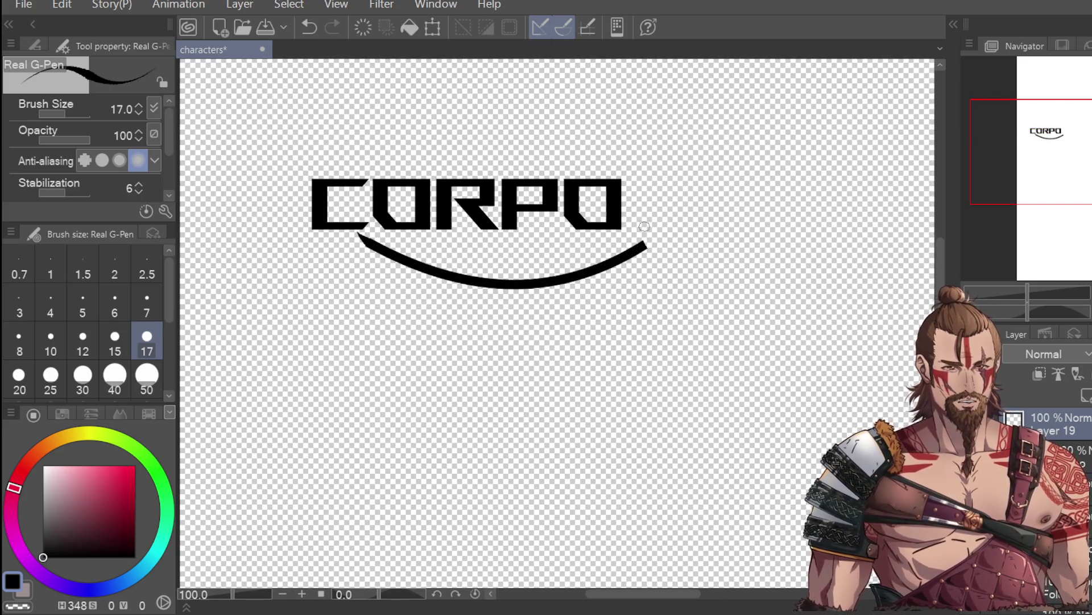
pyautogui.scroll(1, 648, 250)
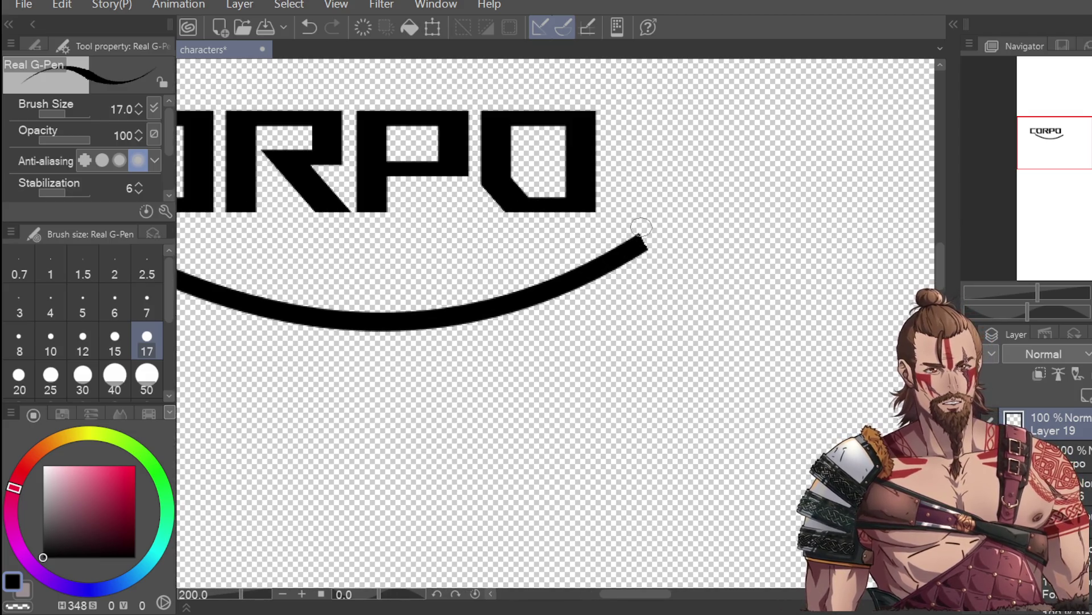
pyautogui.scroll(-2, 642, 235)
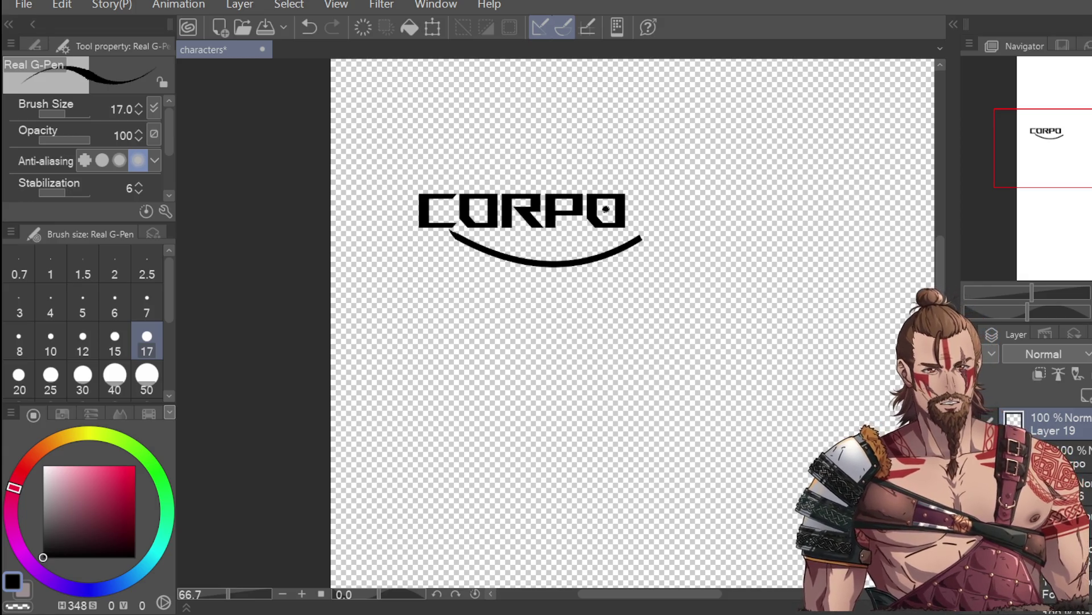
# Remove the stray dot inside the O and switch to the G-pen
pyautogui.hotkey('ctrl', 'z')
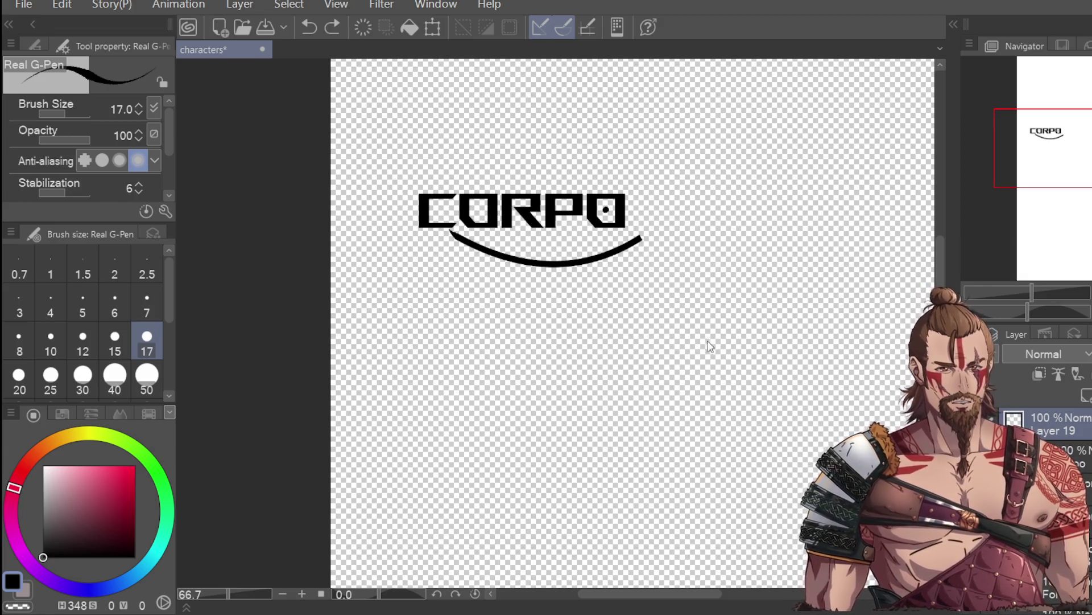
pyautogui.scroll(3, 464, 236)
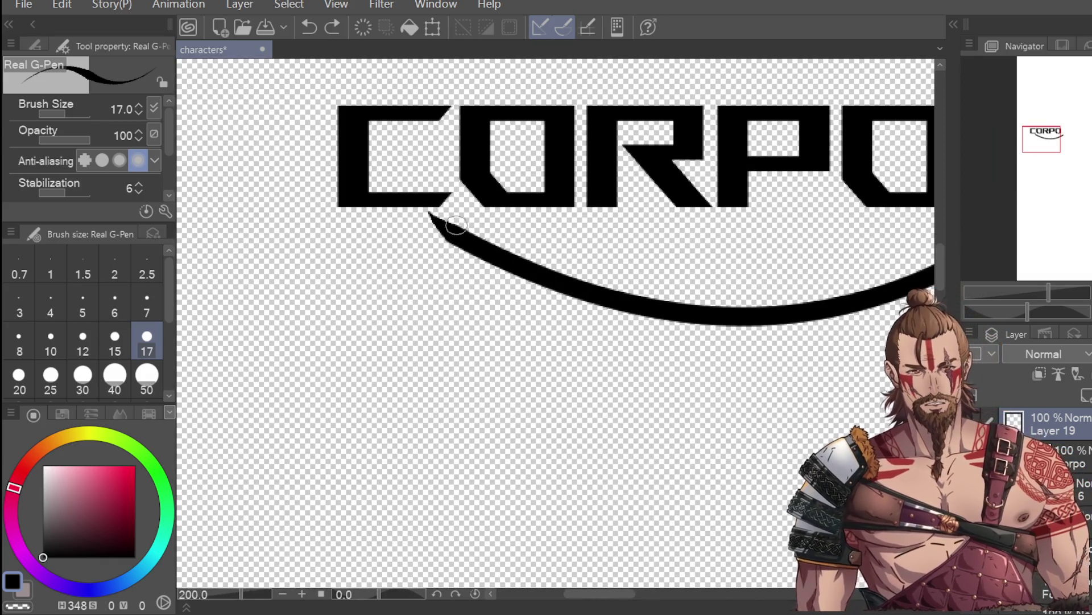
pyautogui.click(35, 46)
pyautogui.click(114, 120)
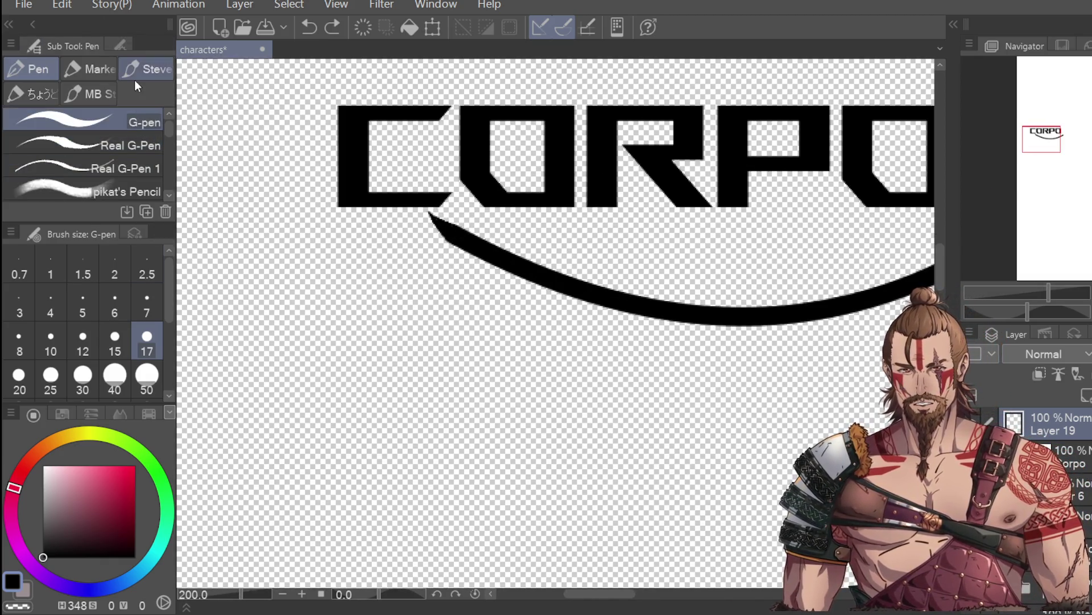
# Set the G-pen to size 7 and sharpen the swoosh's left tip into a point
pyautogui.click(147, 307)
pyautogui.scroll(3, 458, 218)
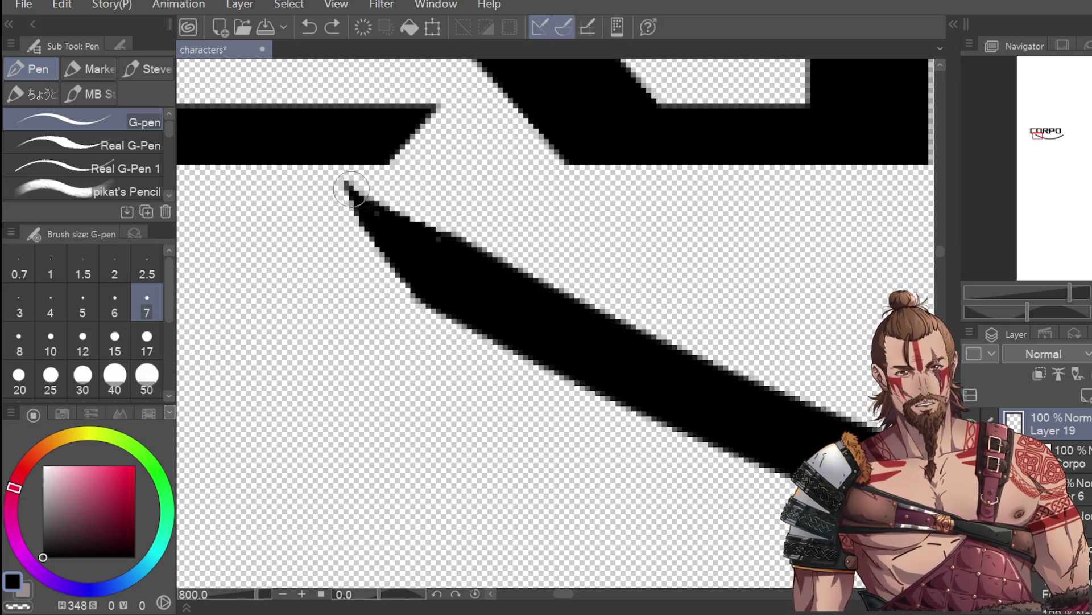
pyautogui.moveTo(348, 185); pyautogui.dragTo(472, 259)
pyautogui.moveTo(366, 207); pyautogui.dragTo(330, 165)
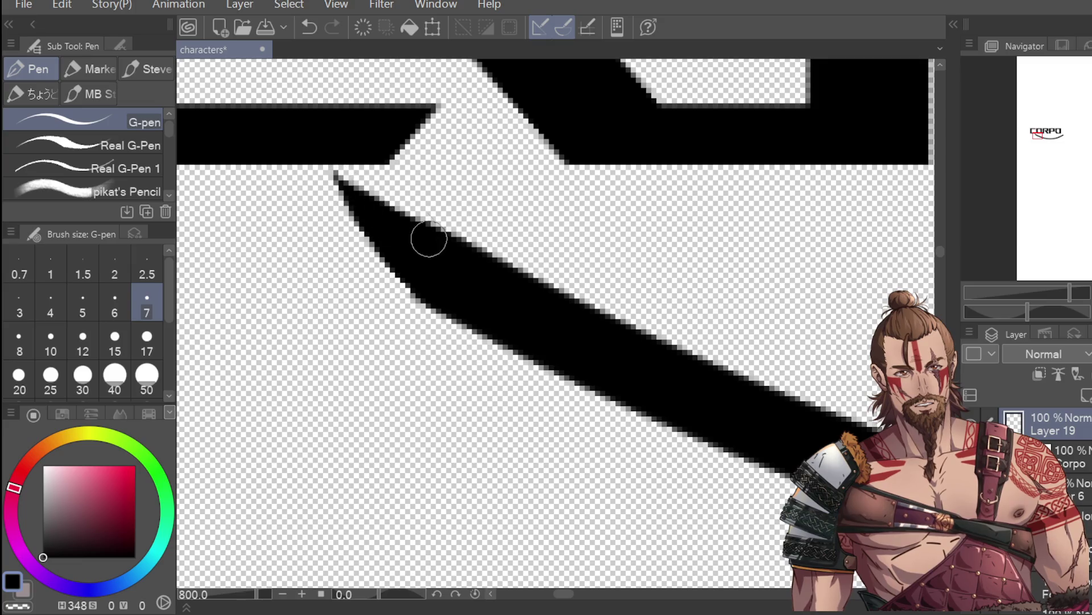
pyautogui.scroll(-6, 447, 227)
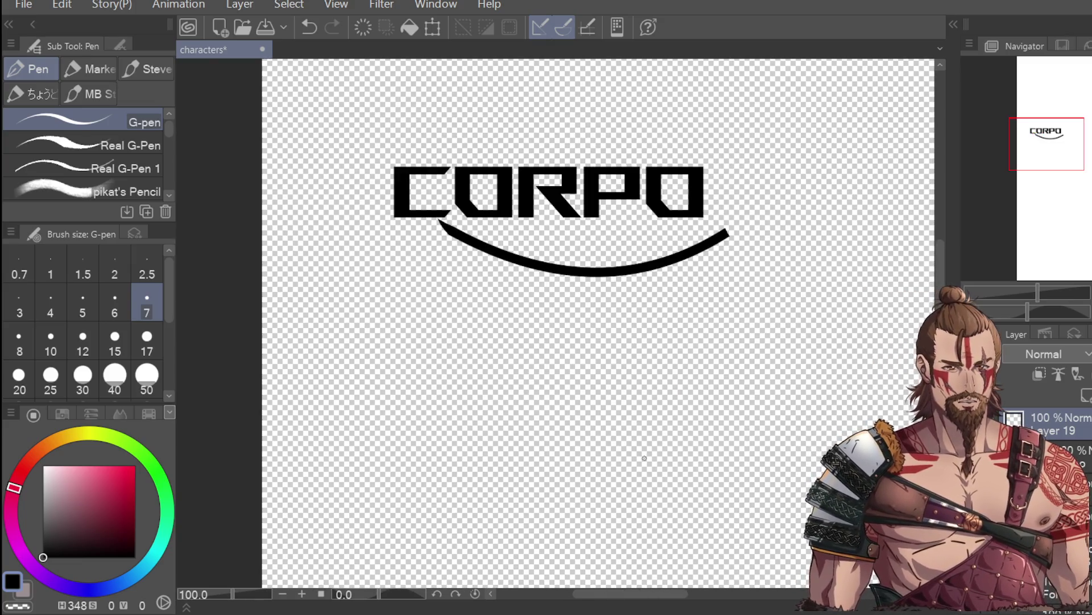
pyautogui.scroll(4, 476, 268)
pyautogui.scroll(-4, 535, 273)
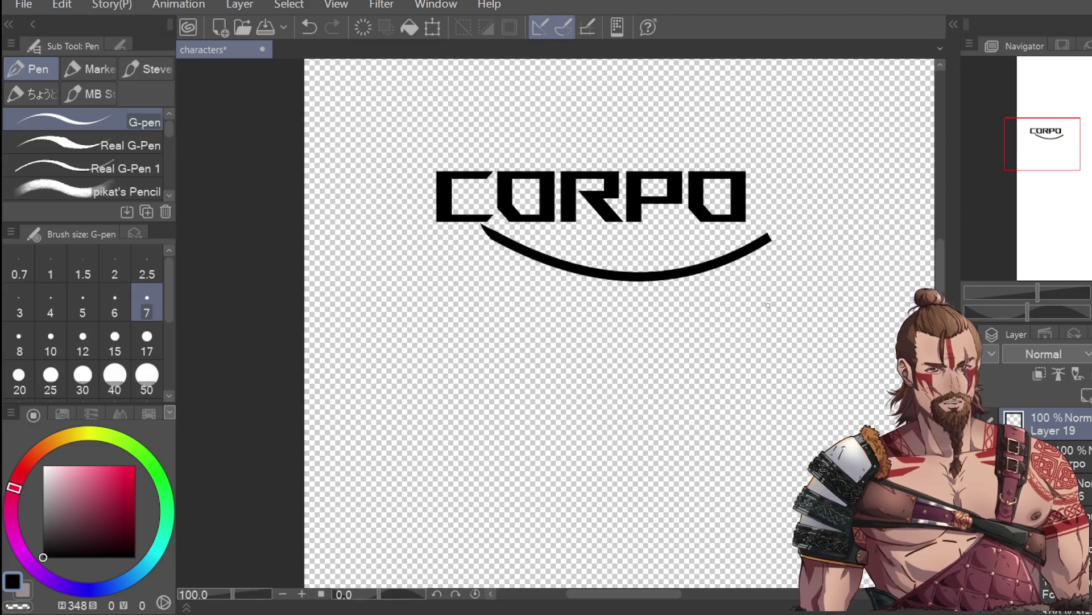
pyautogui.scroll(2, 770, 238)
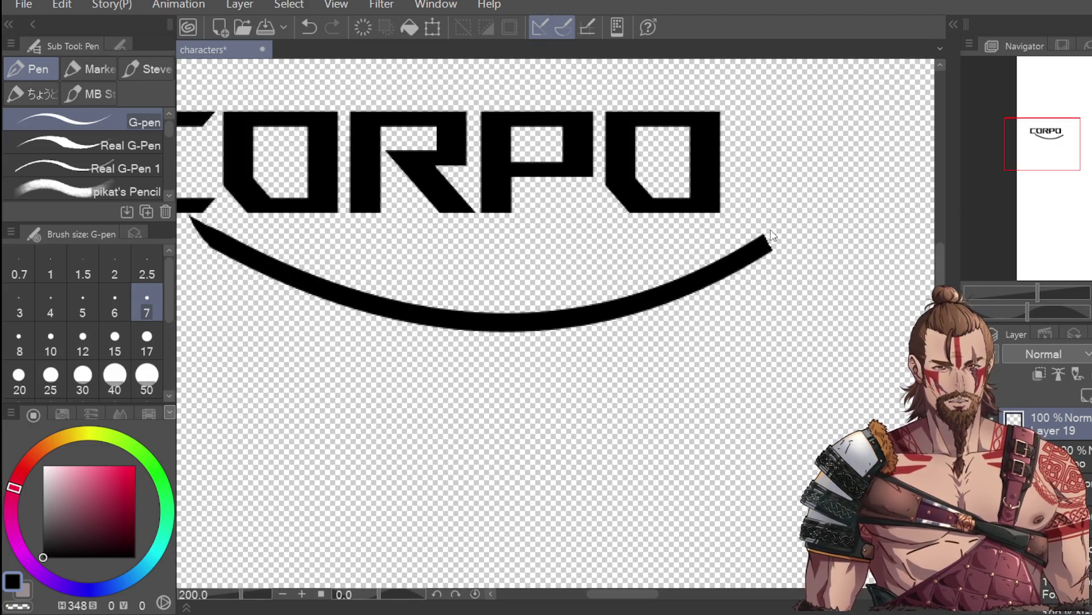
# Try several hook strokes at the swoosh's right tip, undoing each one
pyautogui.moveTo(761, 234)
pyautogui.mouseDown()
pyautogui.moveTo(765, 218)
pyautogui.moveTo(767, 244)
pyautogui.mouseUp()
pyautogui.hotkey('ctrl', 'z')
pyautogui.hotkey('ctrl', 'z')
pyautogui.scroll(-3, 815, 163)
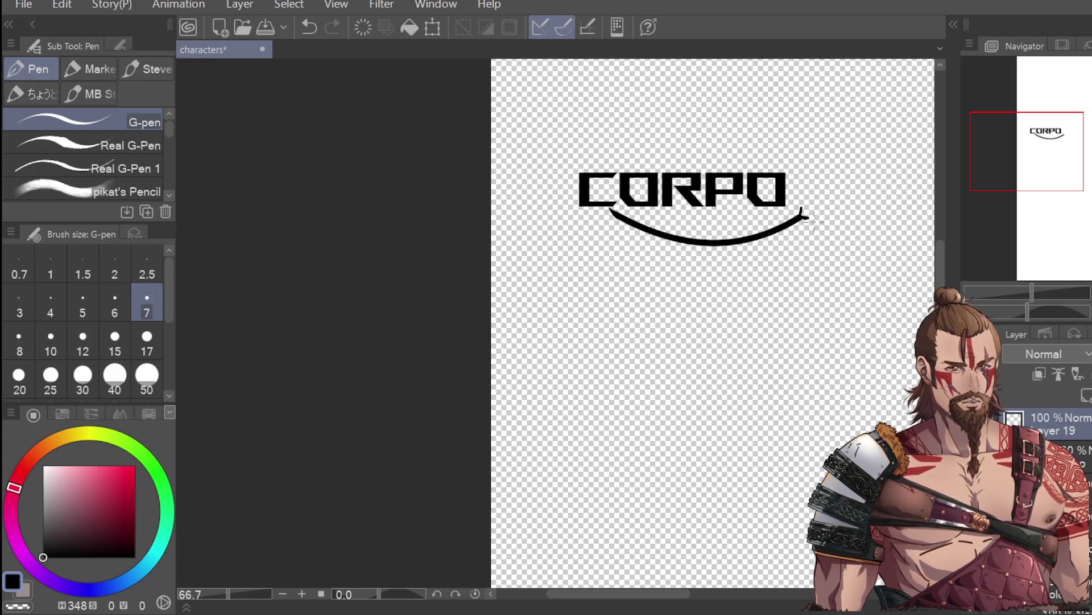
pyautogui.scroll(3, 807, 214)
pyautogui.hotkey('ctrl', 'z')
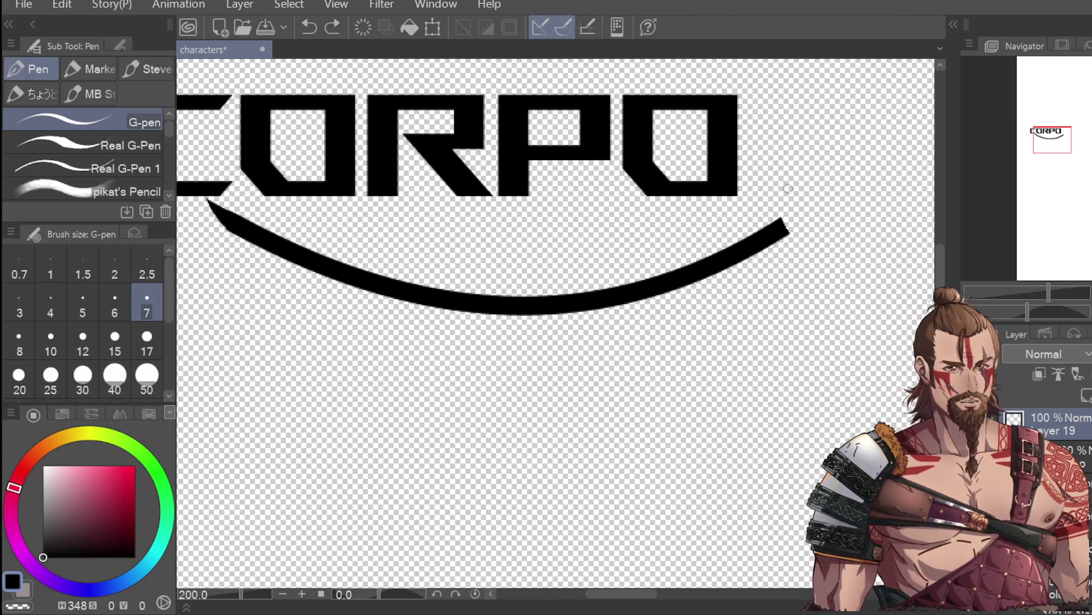
pyautogui.moveTo(783, 228)
pyautogui.mouseDown()
pyautogui.moveTo(779, 192)
pyautogui.moveTo(808, 238)
pyautogui.moveTo(782, 231)
pyautogui.mouseUp()
pyautogui.scroll(-5, 860, 101)
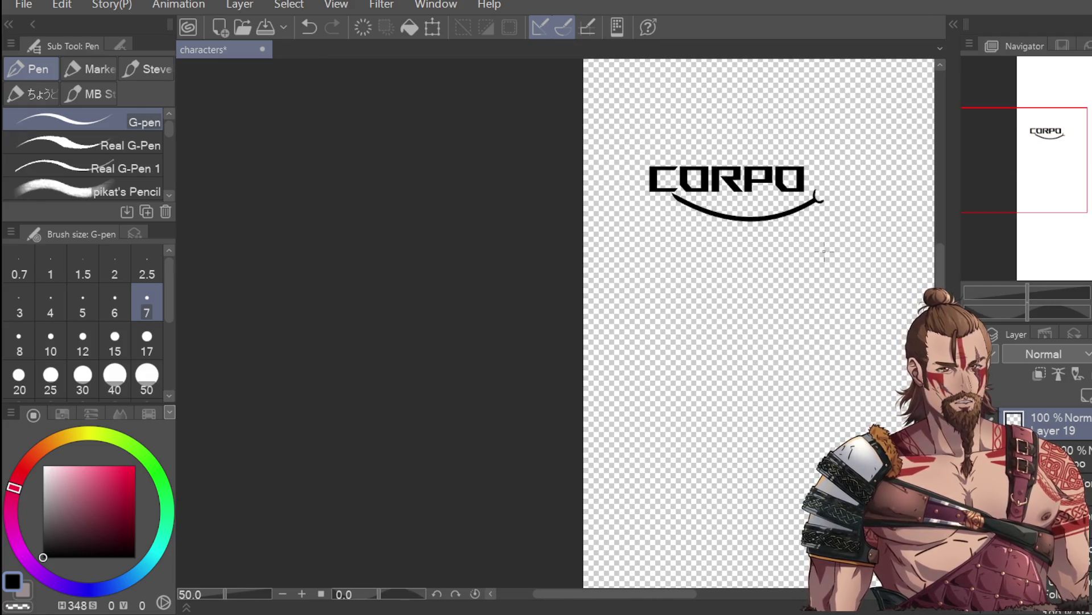
pyautogui.scroll(5, 831, 174)
pyautogui.hotkey('ctrl', 'z')
pyautogui.moveTo(795, 157)
pyautogui.mouseDown()
pyautogui.moveTo(794, 190)
pyautogui.moveTo(825, 188)
pyautogui.mouseUp()
pyautogui.scroll(-5, 741, 267)
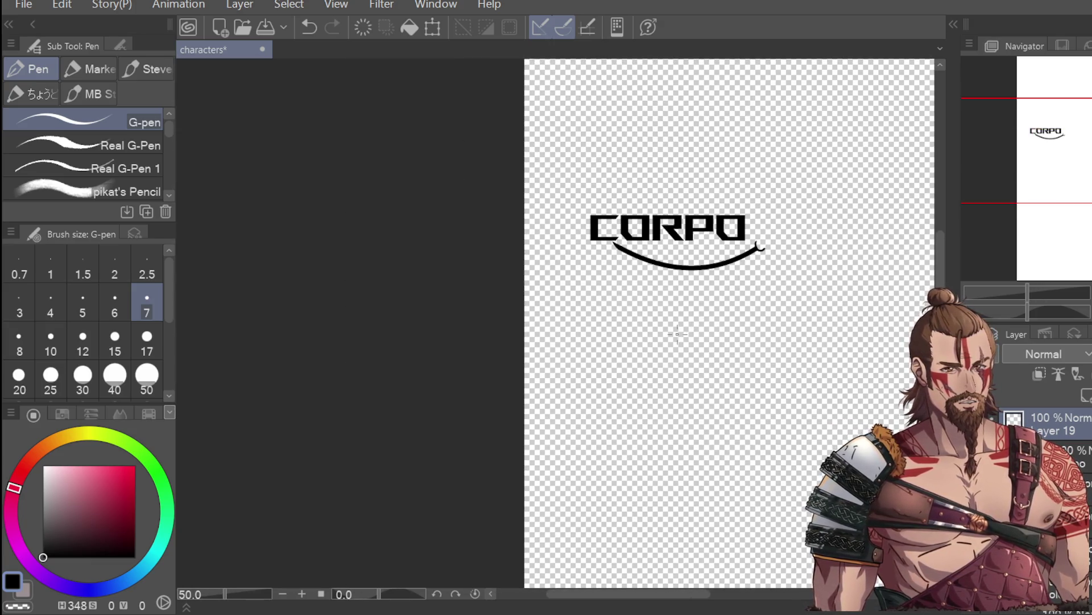
pyautogui.scroll(3, 656, 288)
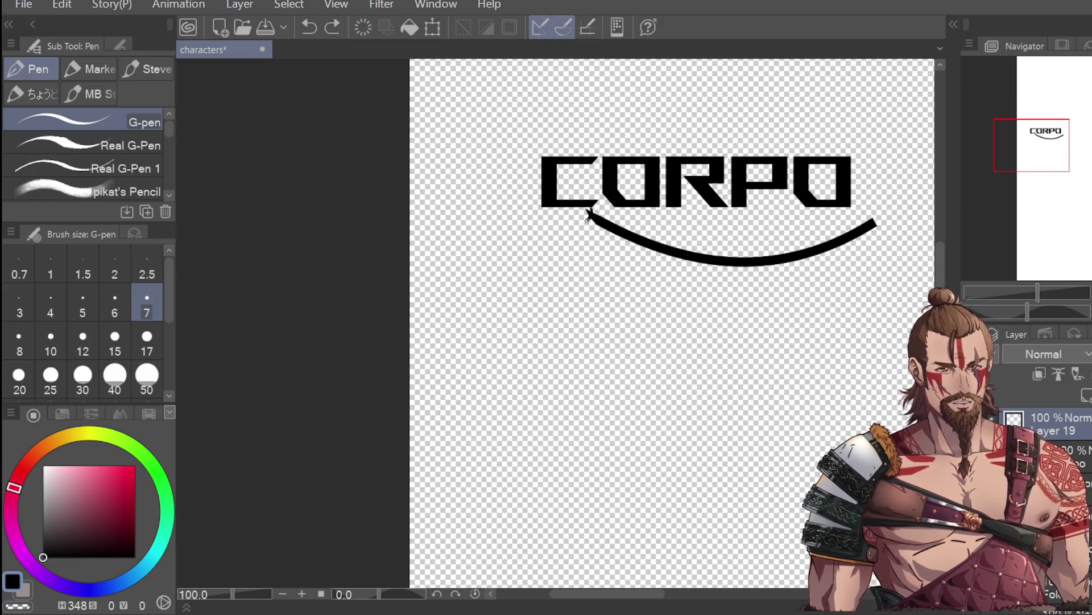
pyautogui.hotkey('ctrl', 'z')
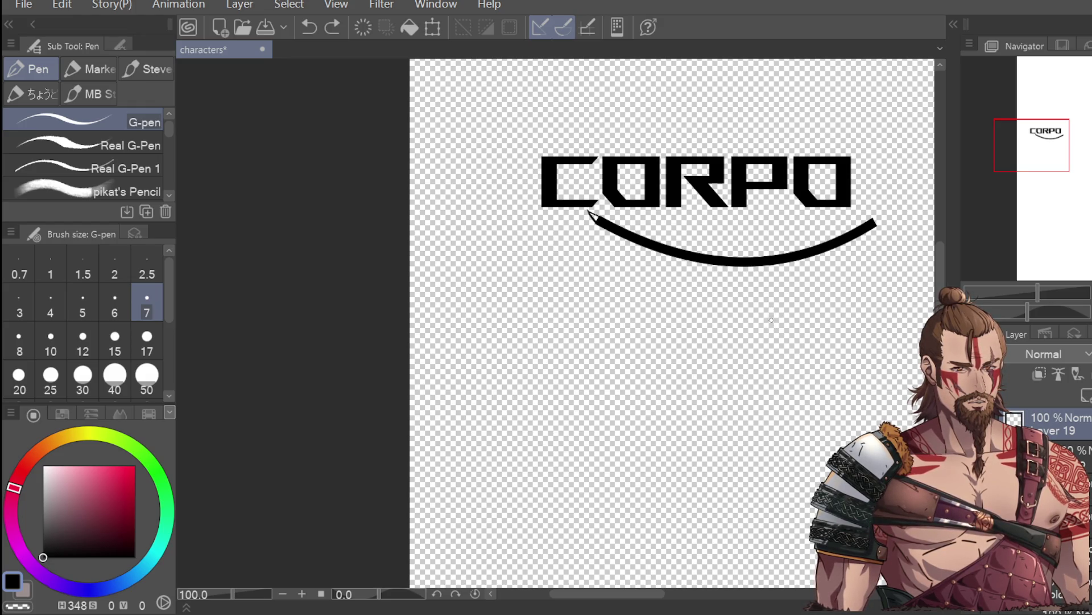
# Restore the small curl at the left tip and undo further trial strokes on the right tip
pyautogui.scroll(5, 594, 219)
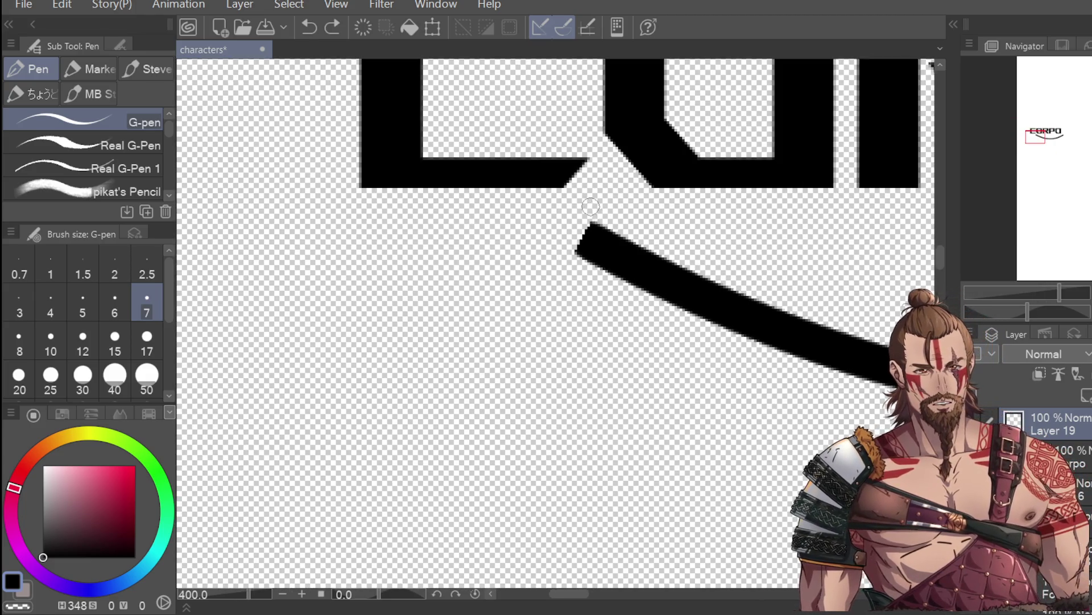
pyautogui.moveTo(592, 205)
pyautogui.mouseDown()
pyautogui.moveTo(592, 225)
pyautogui.moveTo(541, 269)
pyautogui.moveTo(592, 214)
pyautogui.moveTo(597, 177)
pyautogui.mouseUp()
pyautogui.hotkey('ctrl', 'z')
pyautogui.hotkey('ctrl', '-')
pyautogui.hotkey('ctrl', '-')
pyautogui.hotkey('ctrl', '-')
pyautogui.hotkey('ctrl', '-')
pyautogui.hotkey('ctrl', '-')
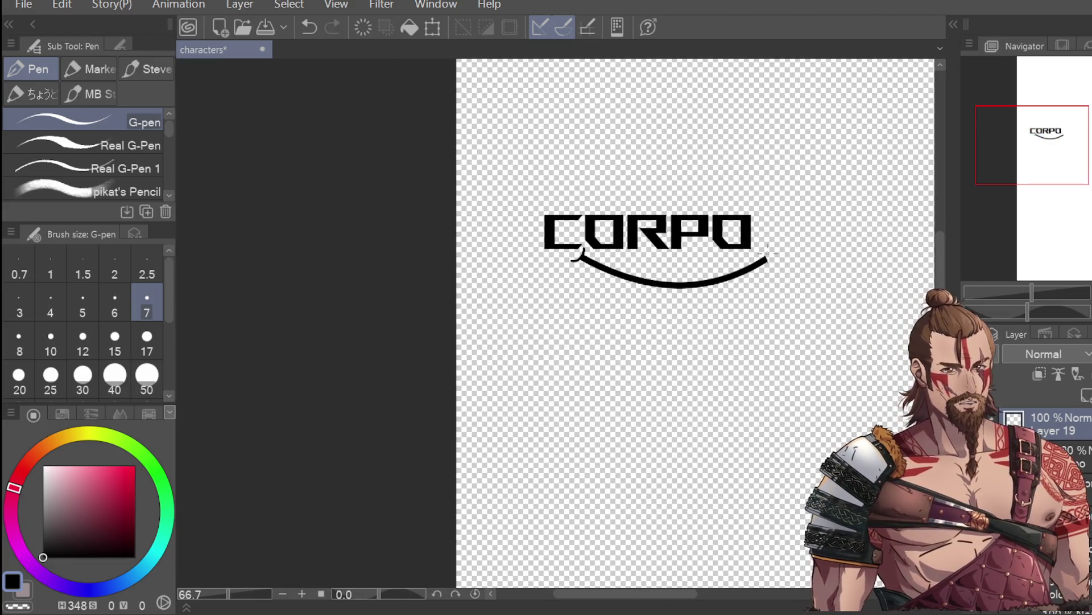
pyautogui.scroll(5, 765, 256)
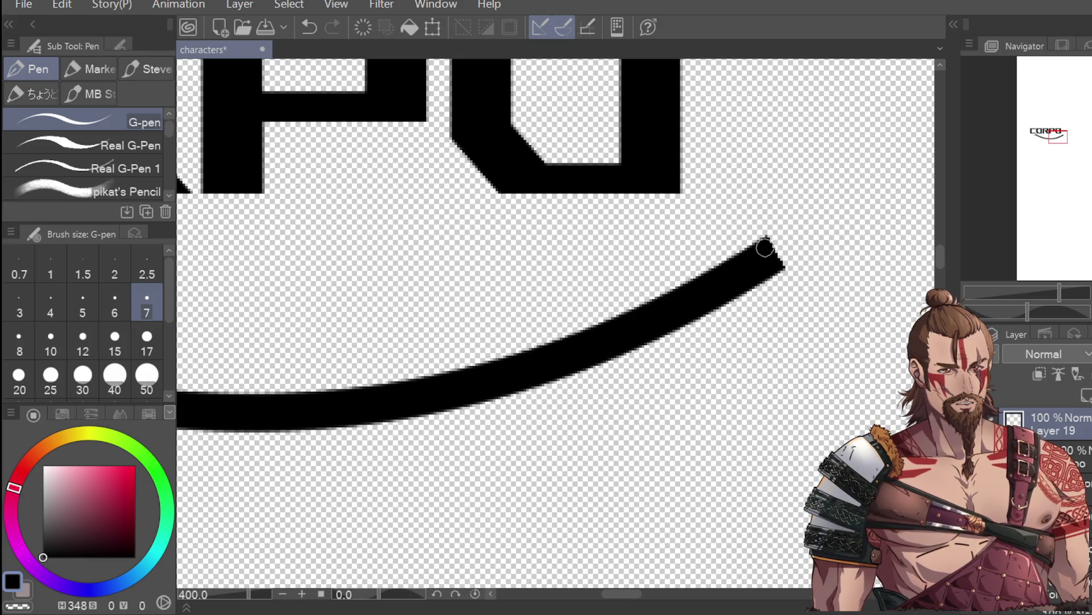
pyautogui.scroll(-4, 765, 249)
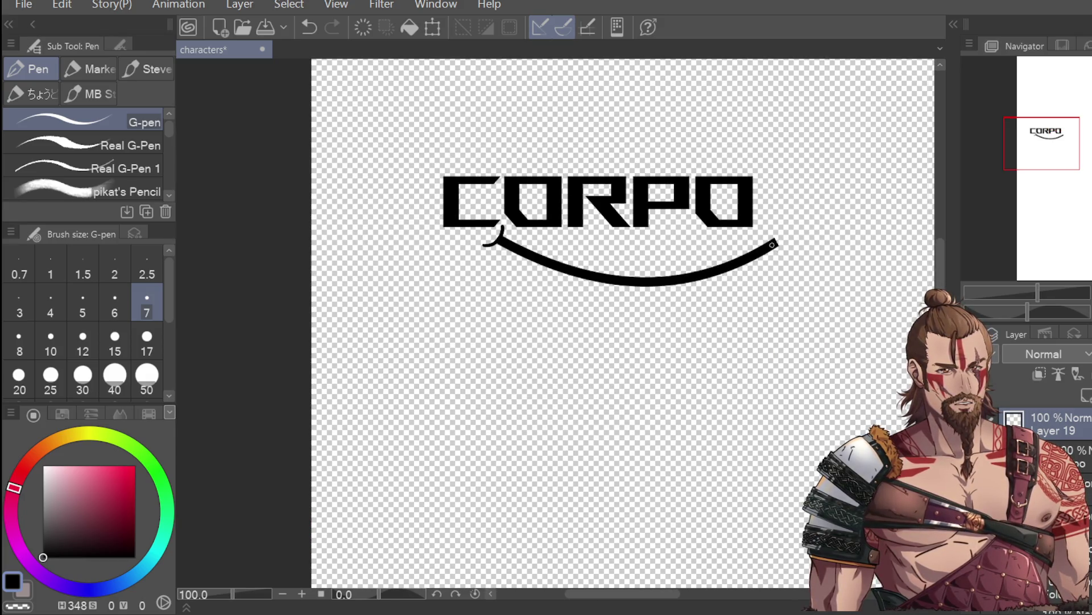
pyautogui.scroll(2, 772, 244)
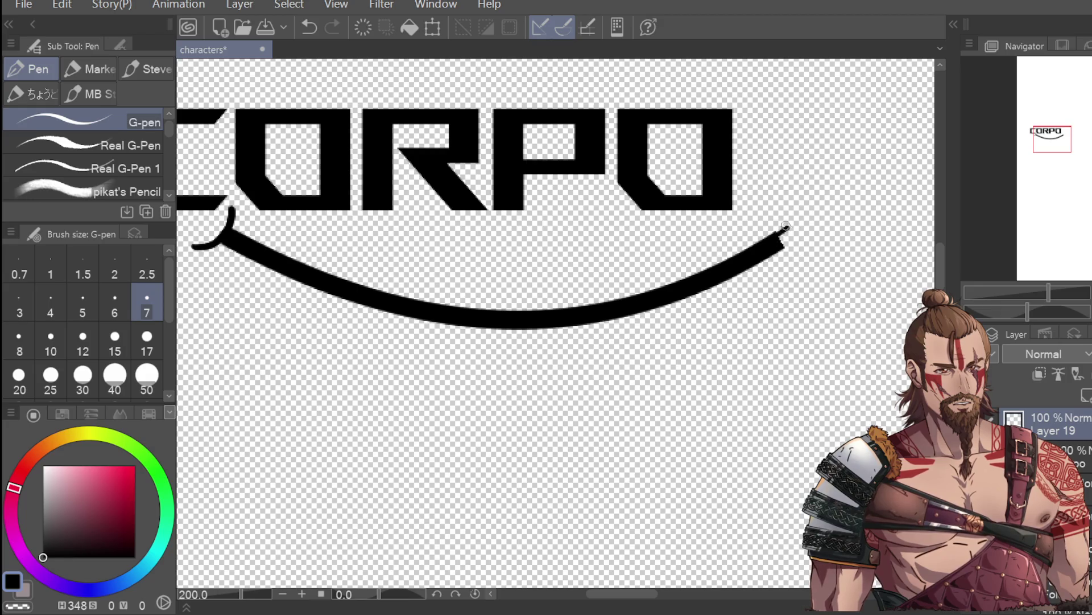
pyautogui.hotkey('ctrl', 'z')
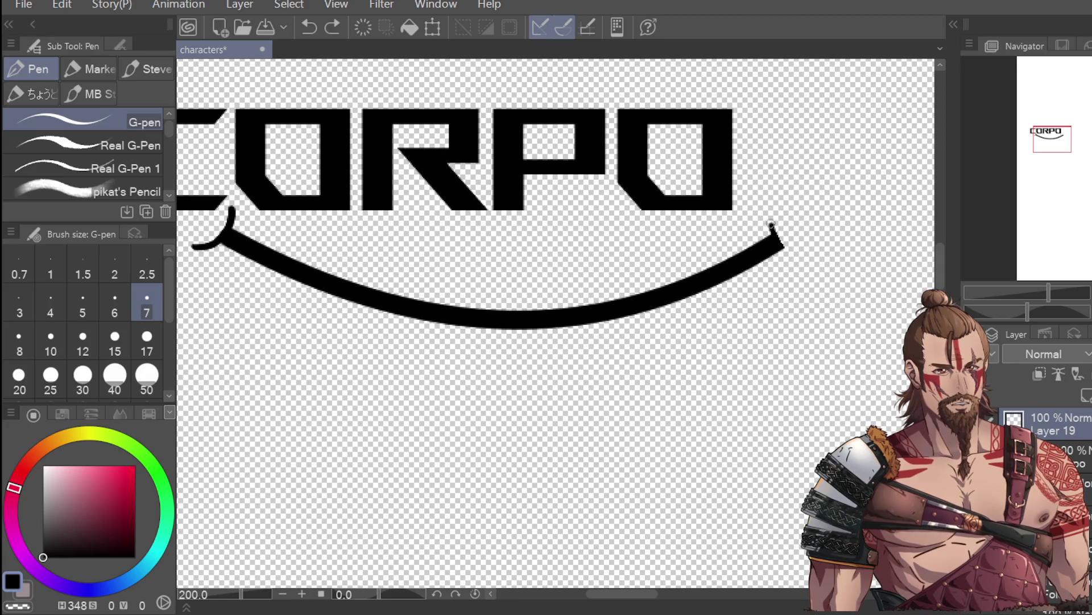
pyautogui.hotkey('ctrl', 'z')
pyautogui.moveTo(788, 242); pyautogui.dragTo(794, 258)
pyautogui.hotkey('ctrl', 'z')
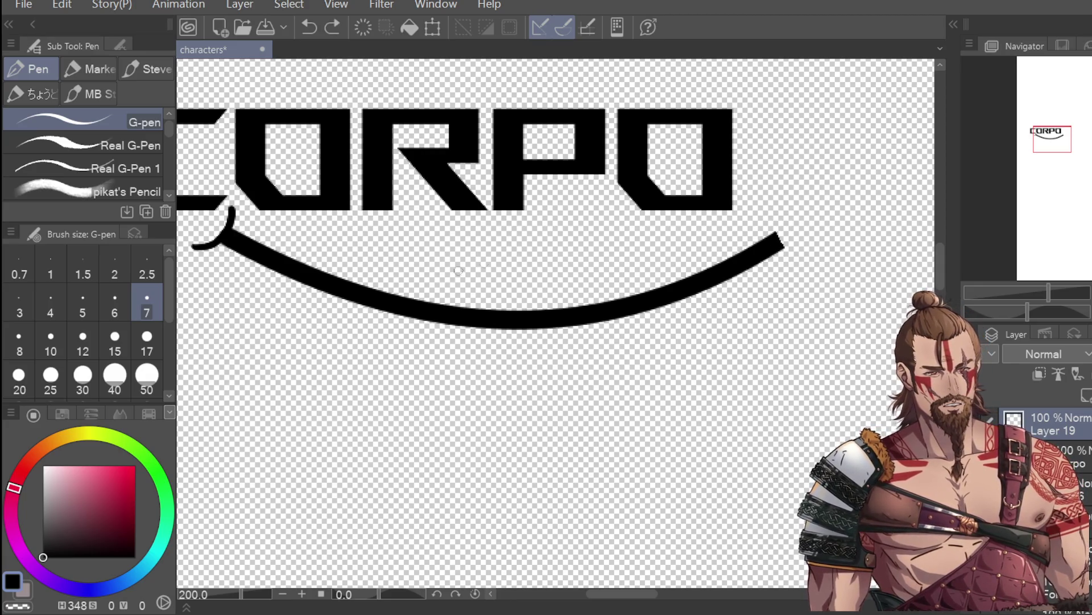
# With the size 4 Straight line tool, draw the first starburst spikes, including the vertical one, at the swoosh's right end
pyautogui.press('u')
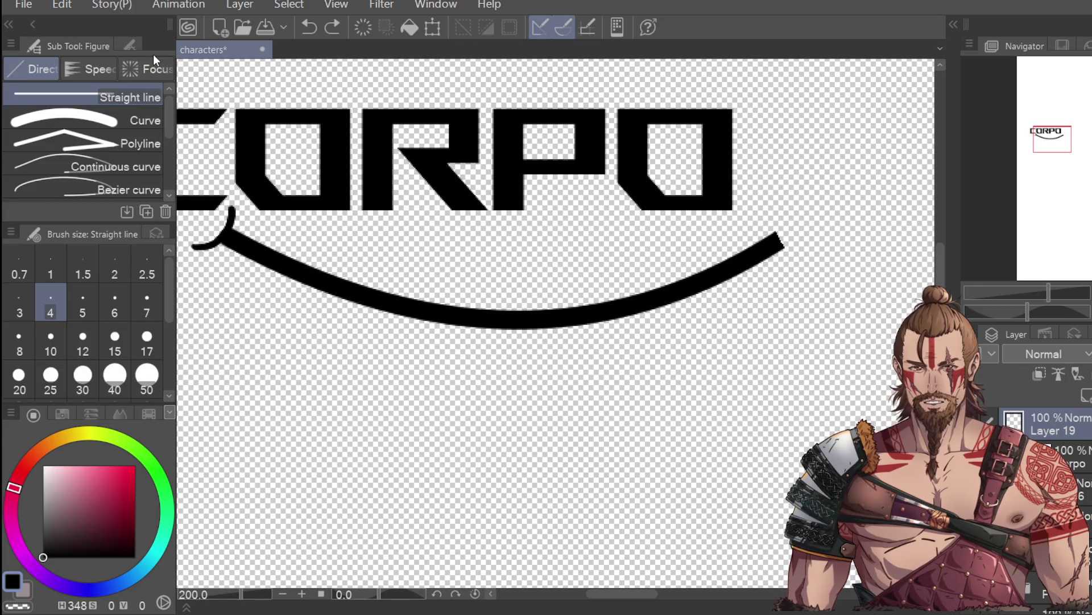
pyautogui.moveTo(763, 206); pyautogui.dragTo(808, 279)
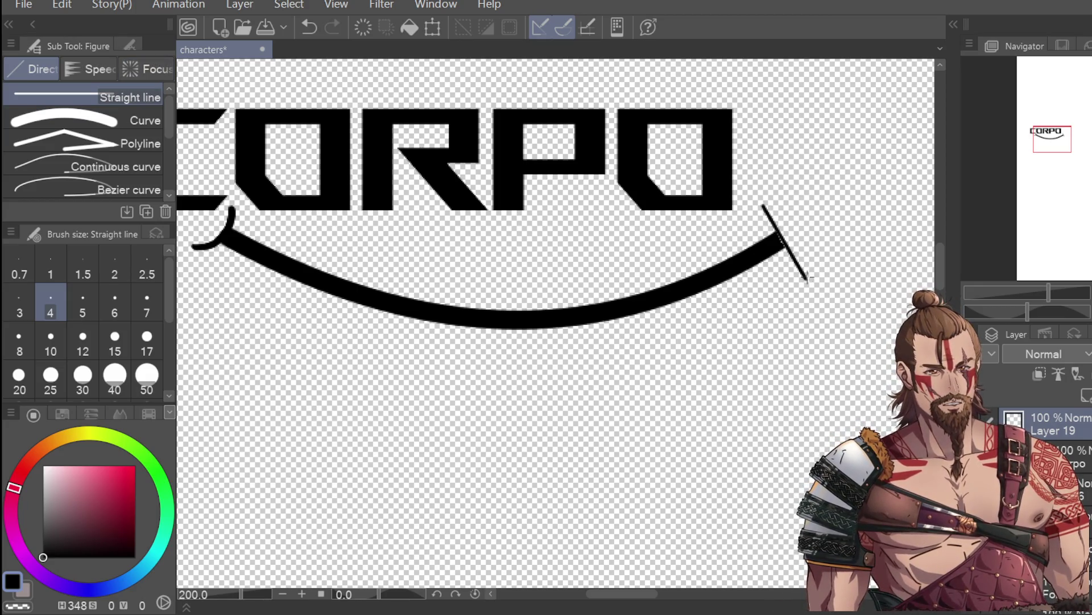
pyautogui.hotkey('ctrl', 'z')
pyautogui.moveTo(768, 222)
pyautogui.mouseDown()
pyautogui.moveTo(803, 268)
pyautogui.moveTo(794, 259)
pyautogui.mouseUp()
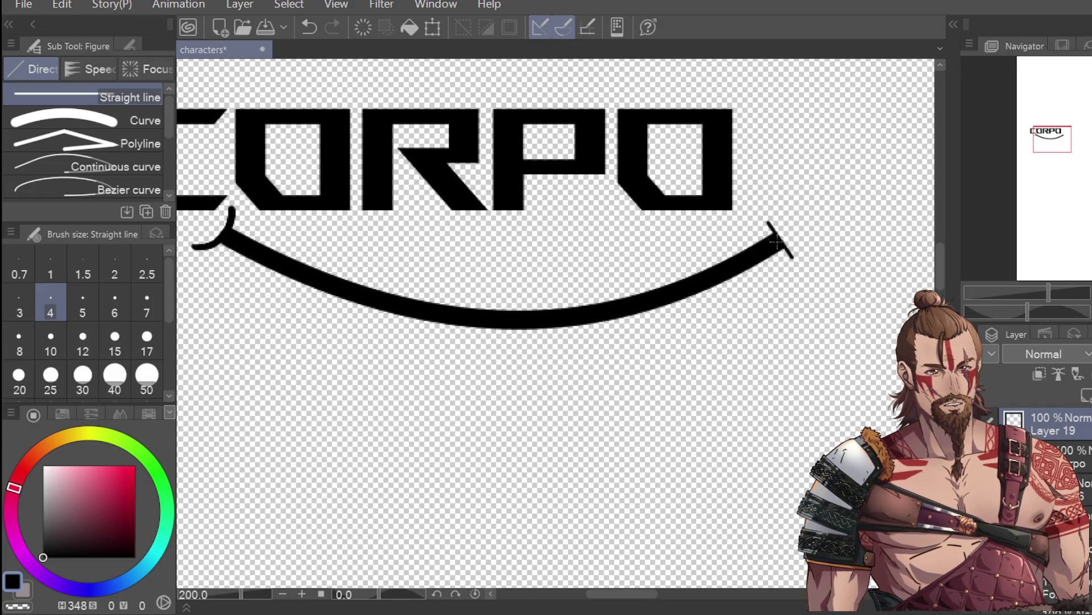
pyautogui.moveTo(812, 238); pyautogui.dragTo(800, 243)
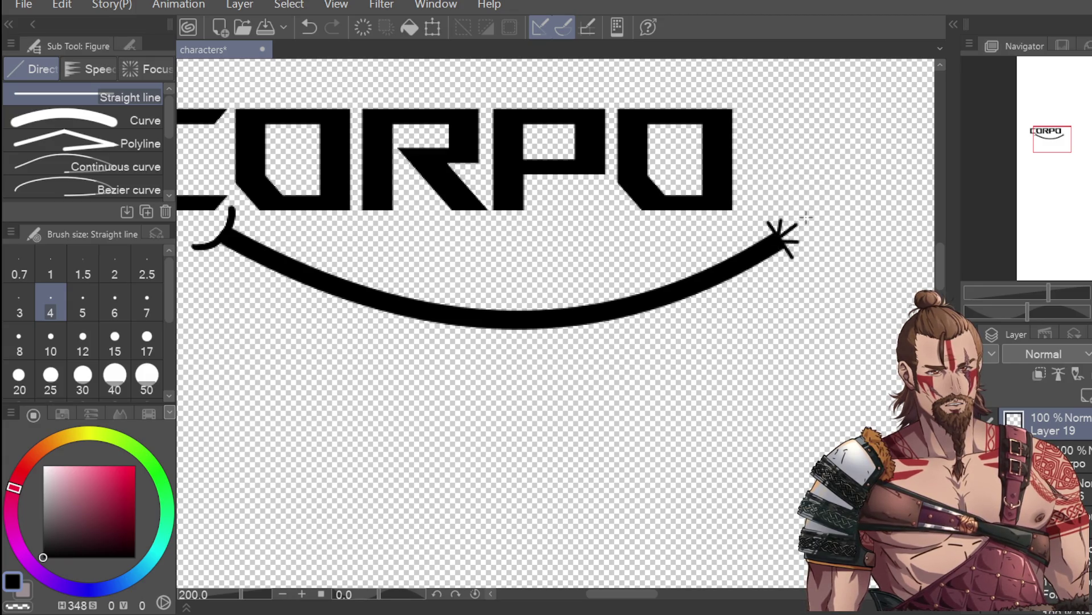
pyautogui.scroll(-2, 806, 216)
pyautogui.scroll(6, 802, 216)
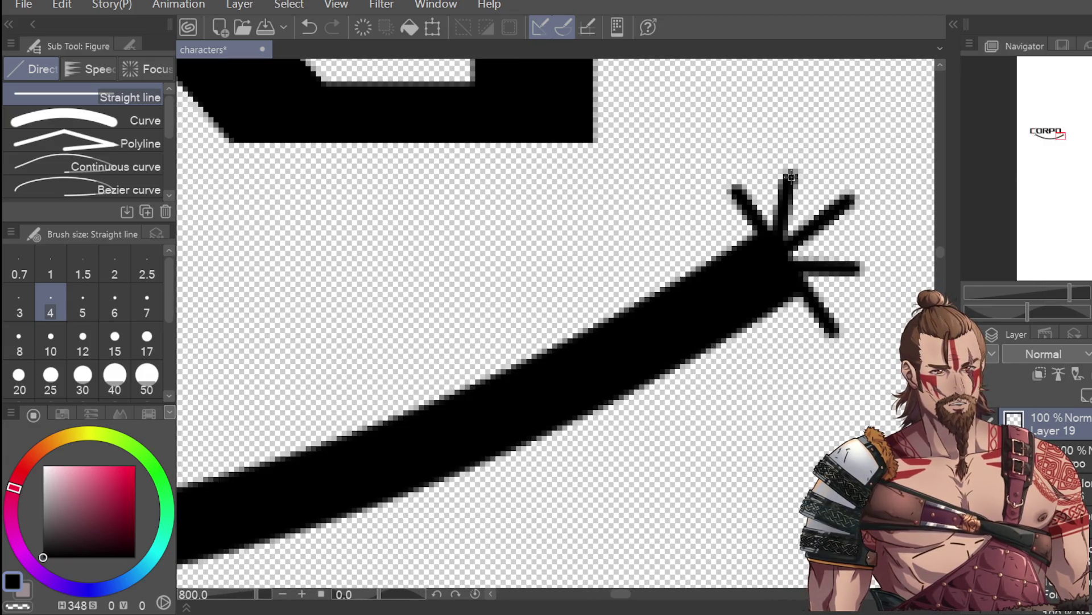
pyautogui.moveTo(791, 177); pyautogui.dragTo(795, 242)
pyautogui.hotkey('ctrl', 'z')
pyautogui.moveTo(789, 176); pyautogui.dragTo(792, 236)
# Add and thicken the upper-left, top, upper-right, right and lower-right starburst spikes
pyautogui.moveTo(845, 197); pyautogui.dragTo(796, 227)
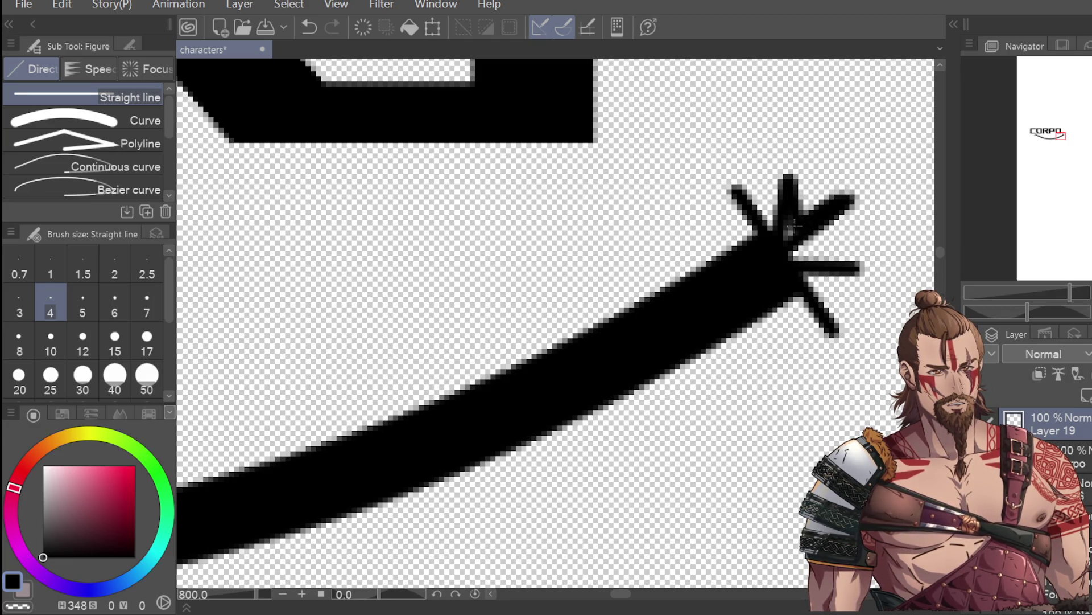
pyautogui.moveTo(737, 185); pyautogui.dragTo(780, 224)
pyautogui.hotkey('ctrl', 'z')
pyautogui.moveTo(736, 182); pyautogui.dragTo(774, 221)
pyautogui.moveTo(787, 176)
pyautogui.mouseDown()
pyautogui.moveTo(771, 219)
pyautogui.moveTo(775, 246)
pyautogui.mouseUp()
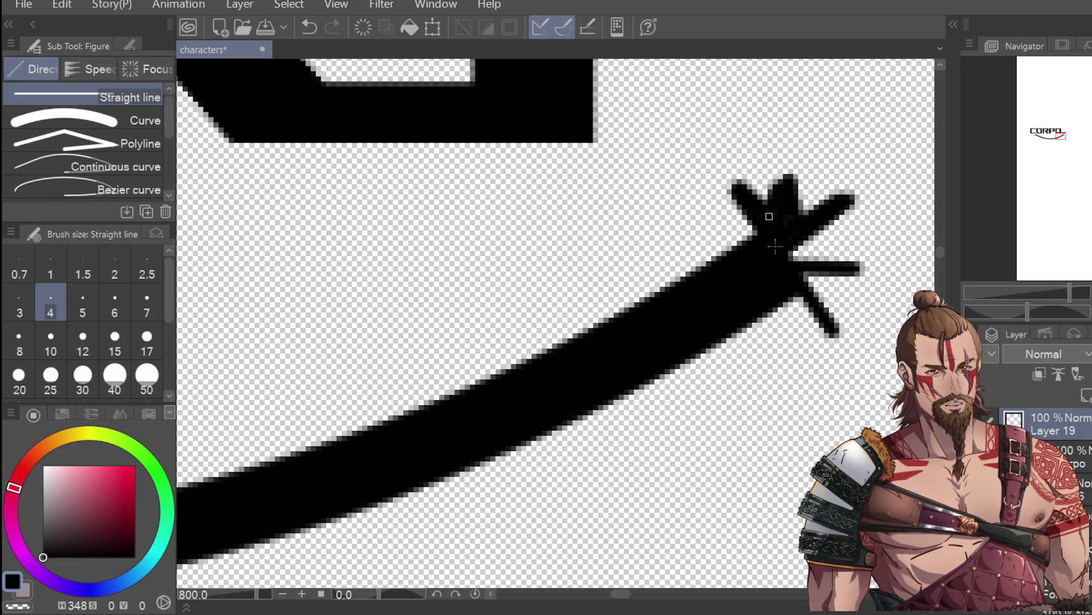
pyautogui.moveTo(785, 165); pyautogui.dragTo(773, 215)
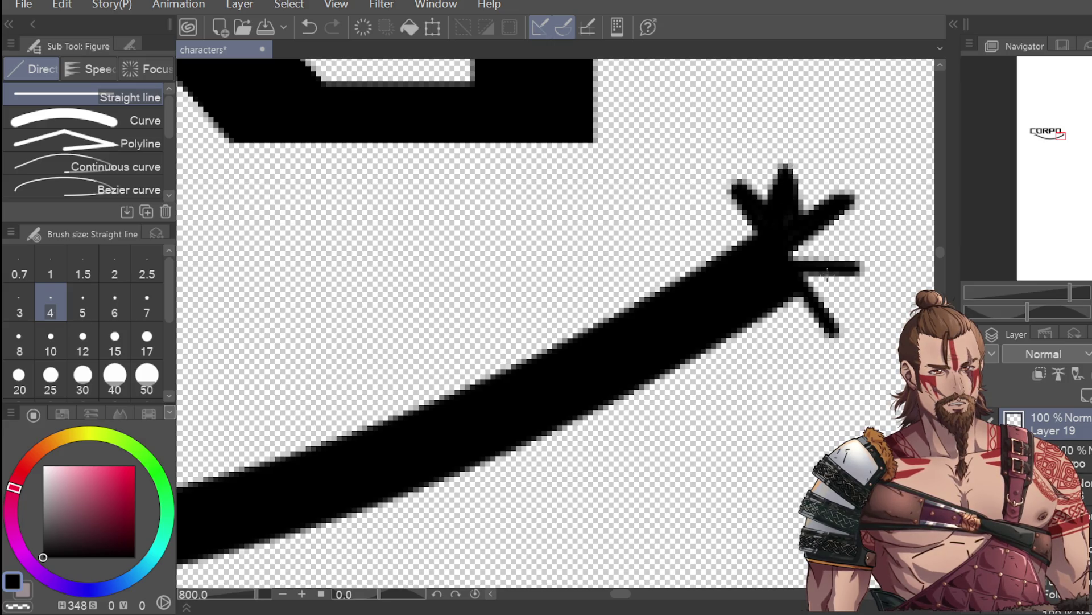
pyautogui.moveTo(849, 199); pyautogui.dragTo(793, 258)
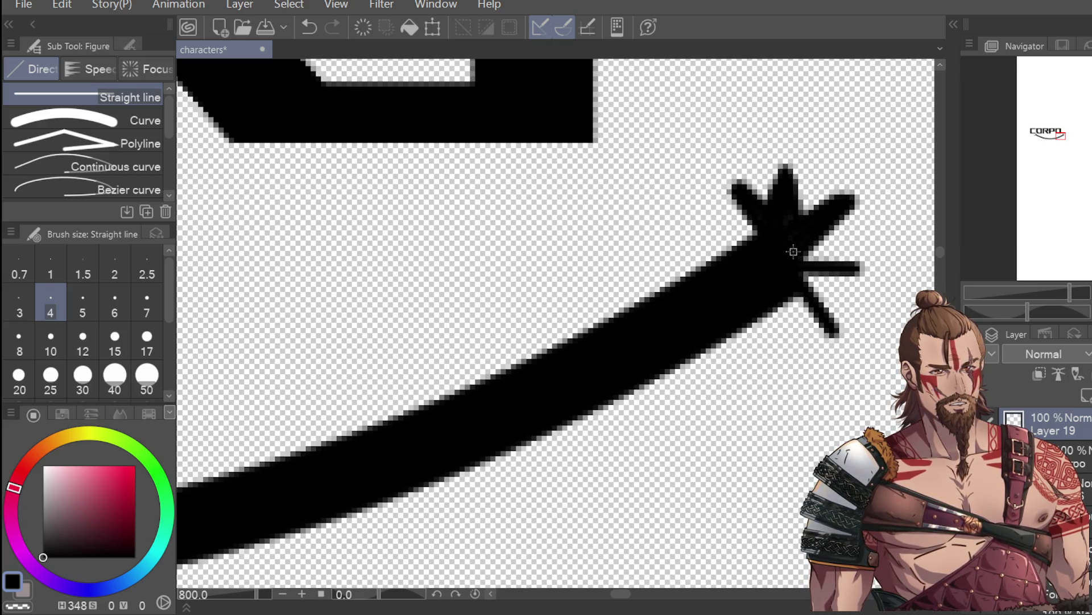
pyautogui.moveTo(855, 271); pyautogui.dragTo(798, 278)
pyautogui.moveTo(837, 331); pyautogui.dragTo(805, 274)
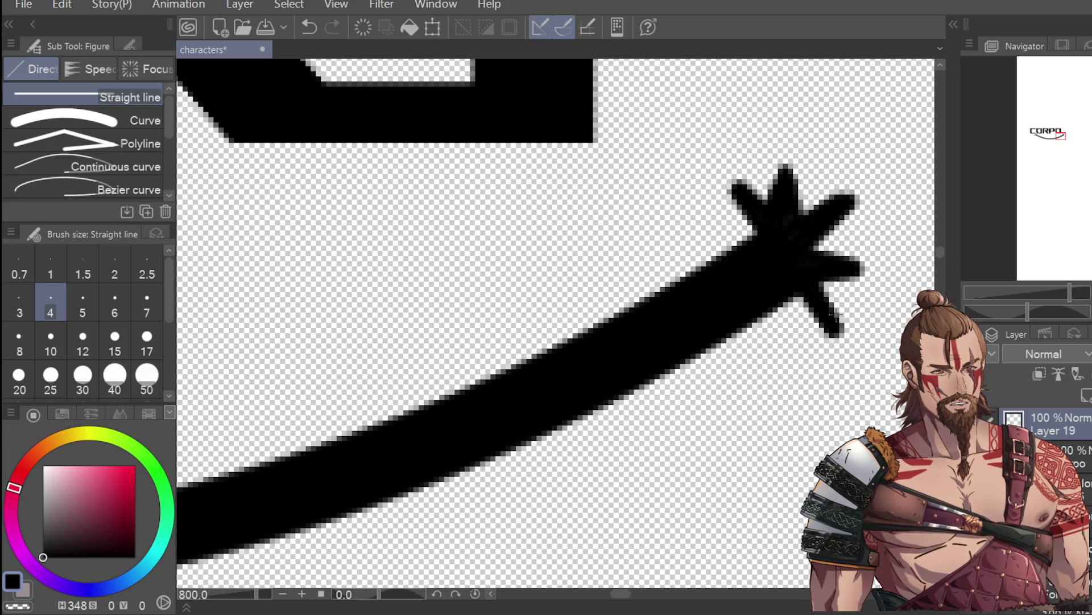
pyautogui.moveTo(835, 339); pyautogui.dragTo(793, 298)
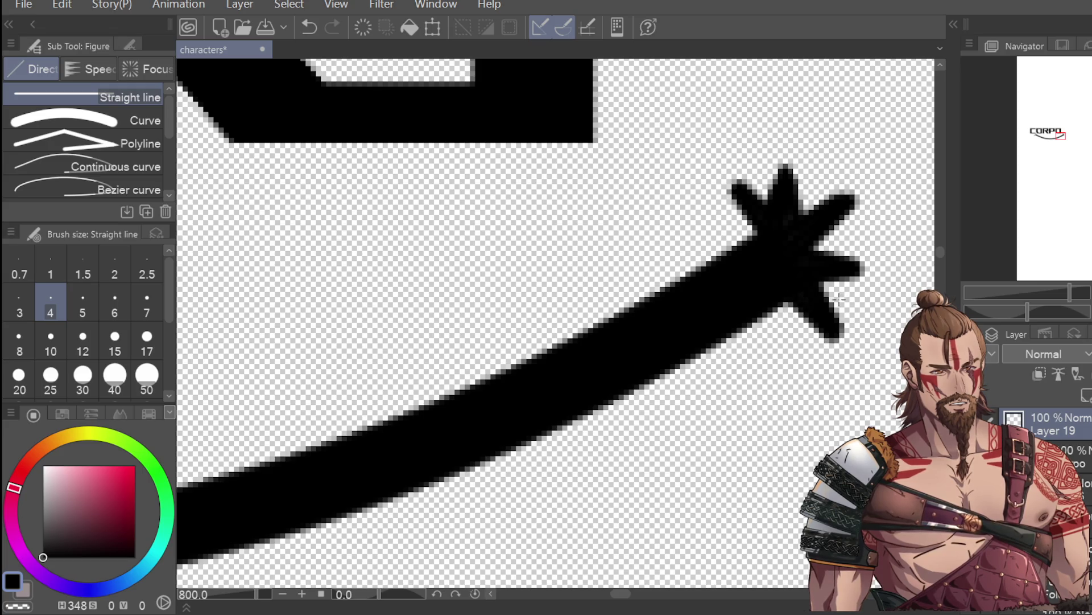
pyautogui.moveTo(736, 192); pyautogui.dragTo(763, 251)
pyautogui.scroll(-7, 788, 221)
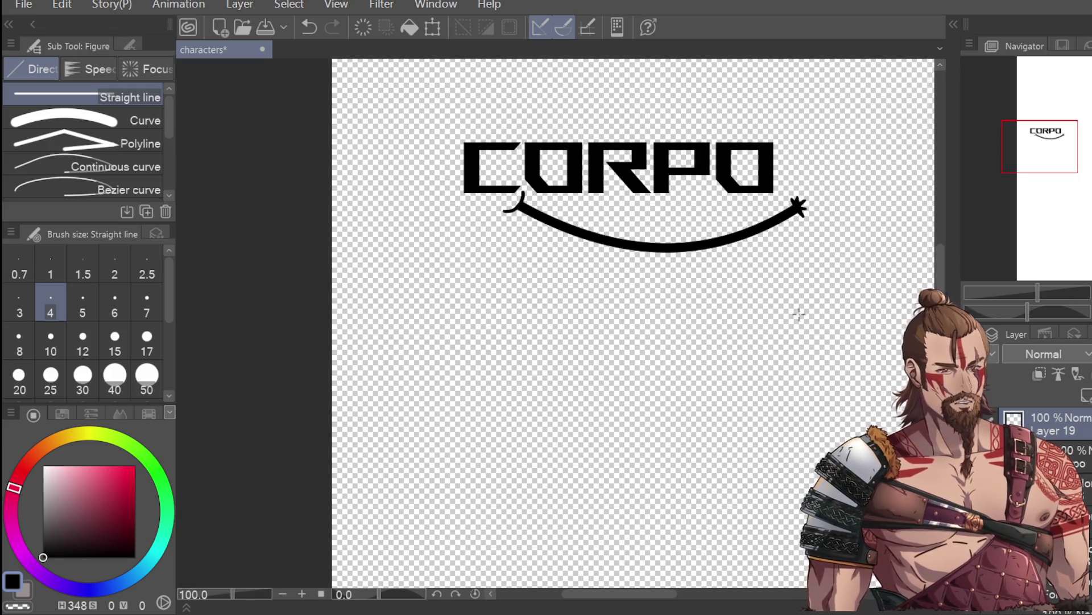
# Undo the thick starburst and draw a thin crossbar and zigzag spike at the swoosh's right tip
pyautogui.hotkey('ctrl', 'z')
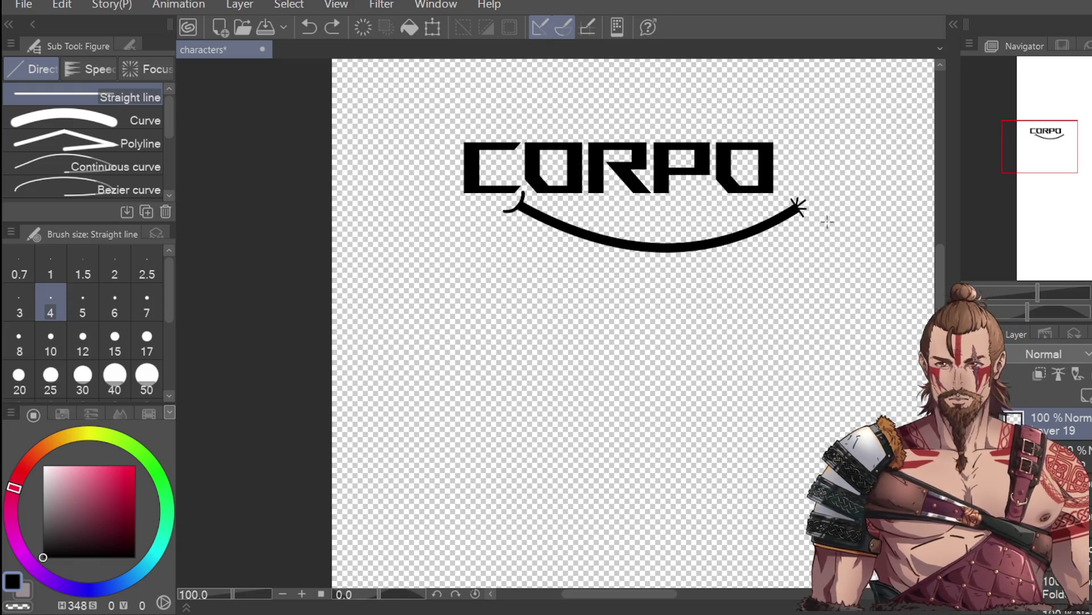
pyautogui.scroll(3, 827, 220)
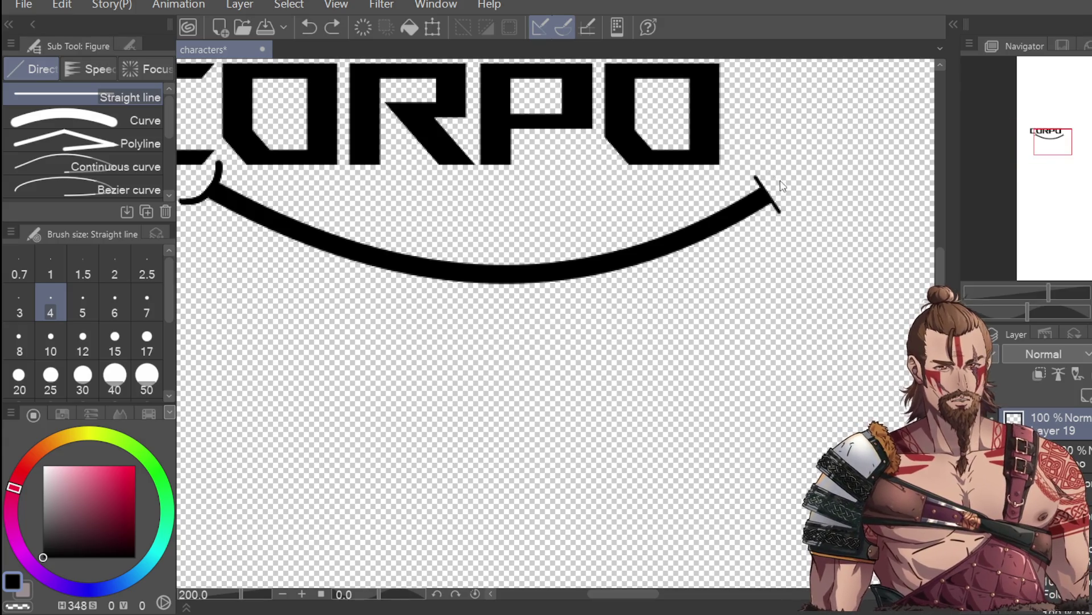
pyautogui.moveTo(751, 169); pyautogui.dragTo(786, 223)
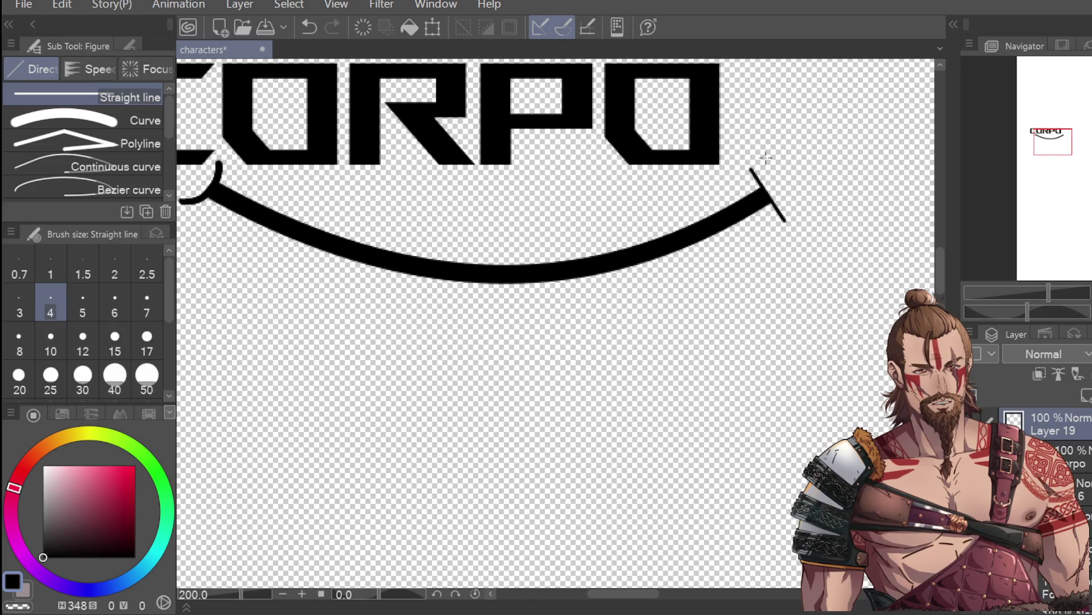
pyautogui.moveTo(772, 184)
pyautogui.mouseDown()
pyautogui.moveTo(778, 153)
pyautogui.moveTo(814, 162)
pyautogui.mouseUp()
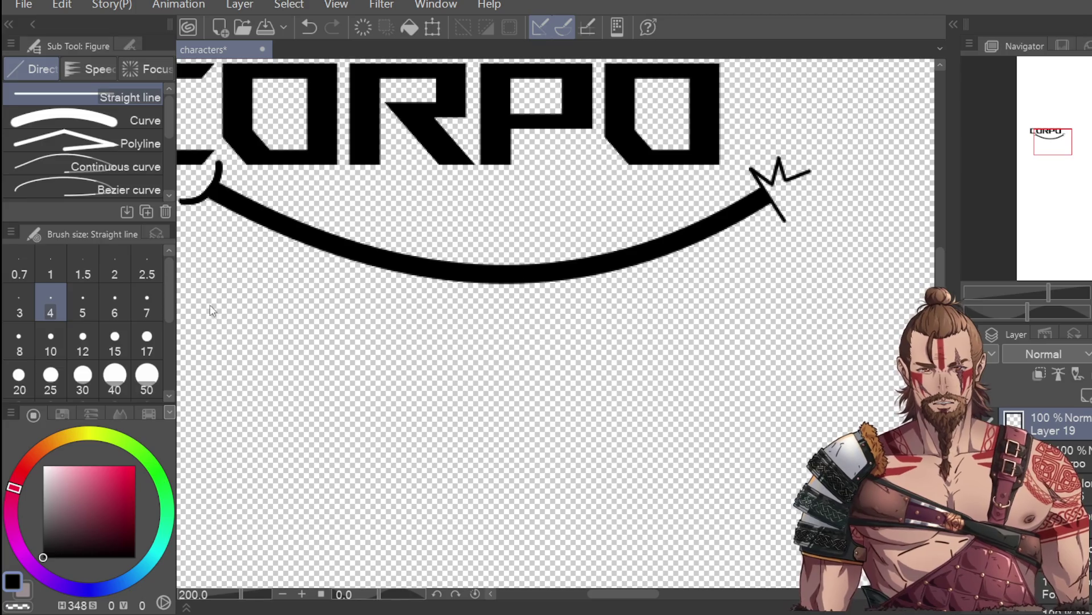
pyautogui.press('m')
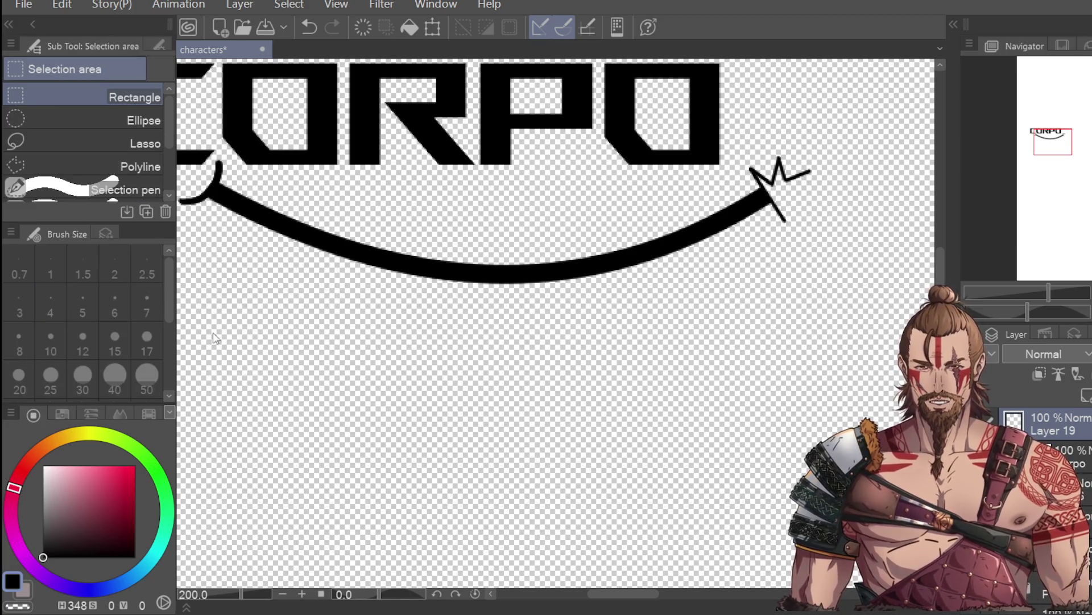
# Lasso-select the zigzag at the swoosh's right tip
pyautogui.click(159, 44)
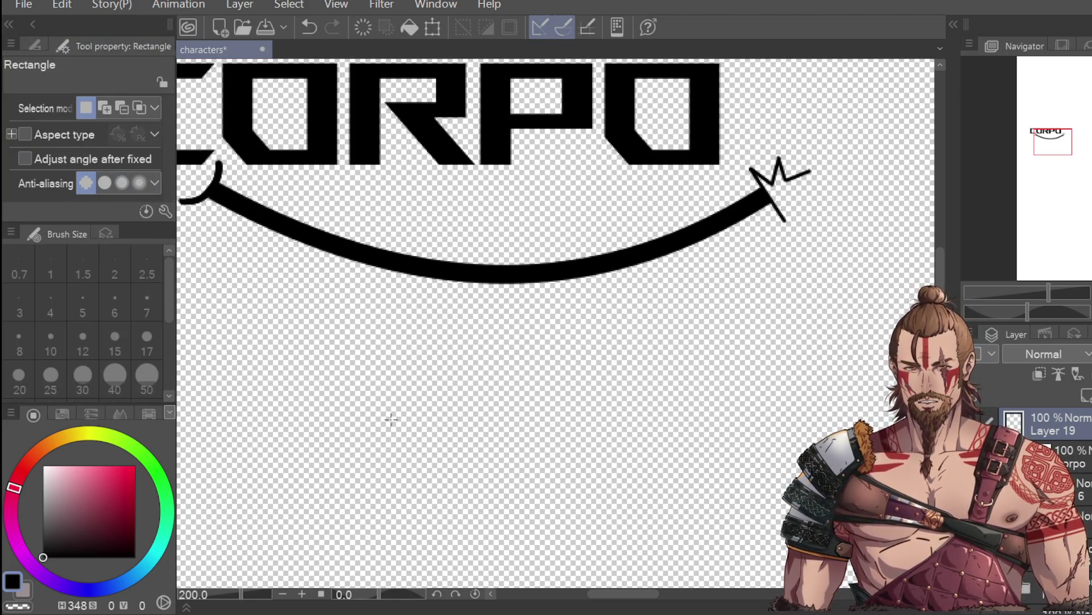
pyautogui.scroll(-2, 396, 330)
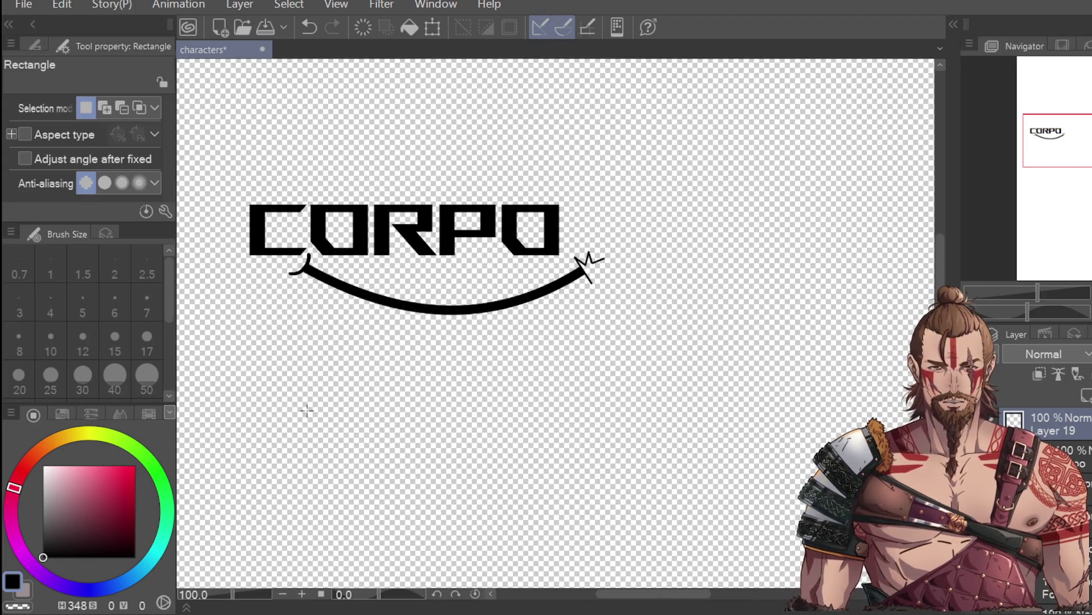
pyautogui.press('i')
pyautogui.scroll(2, 614, 269)
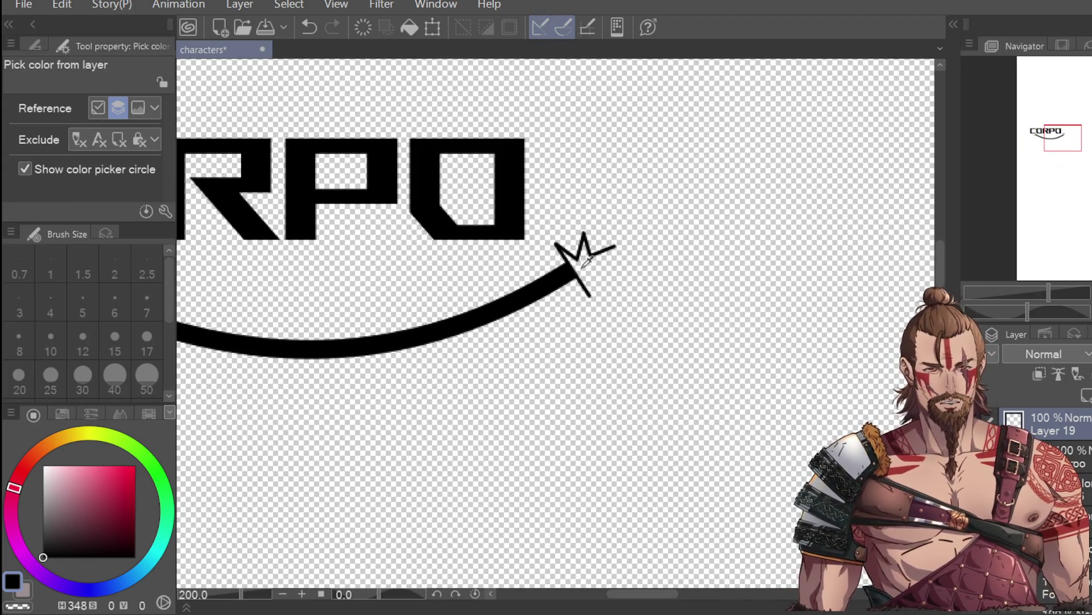
pyautogui.press('w')
pyautogui.press('m')
pyautogui.click(35, 46)
pyautogui.click(142, 143)
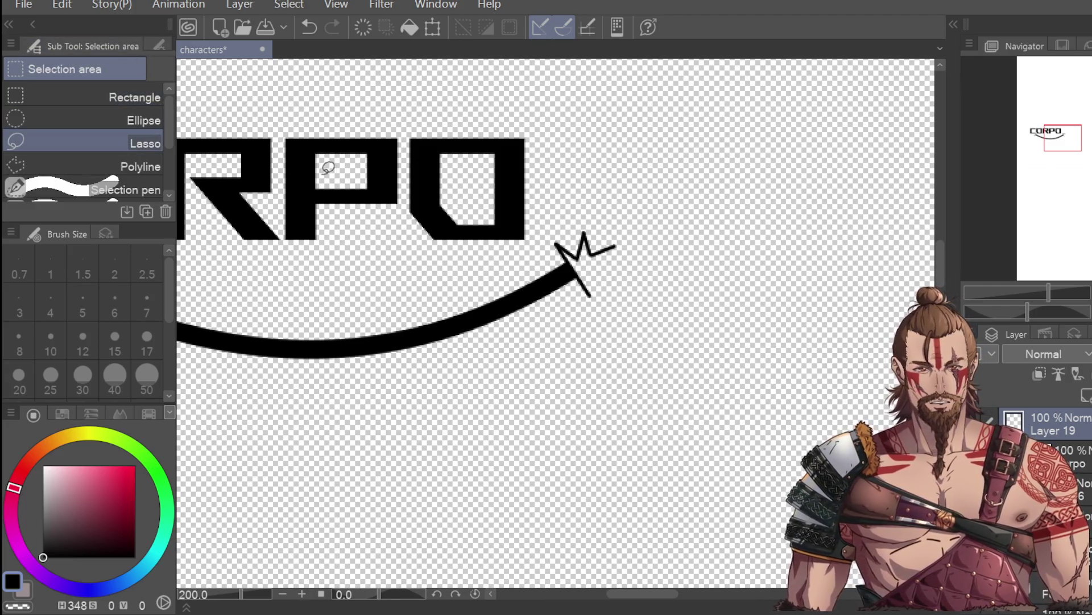
pyautogui.moveTo(623, 237)
pyautogui.mouseDown()
pyautogui.moveTo(577, 261)
pyautogui.moveTo(597, 209)
pyautogui.mouseUp()
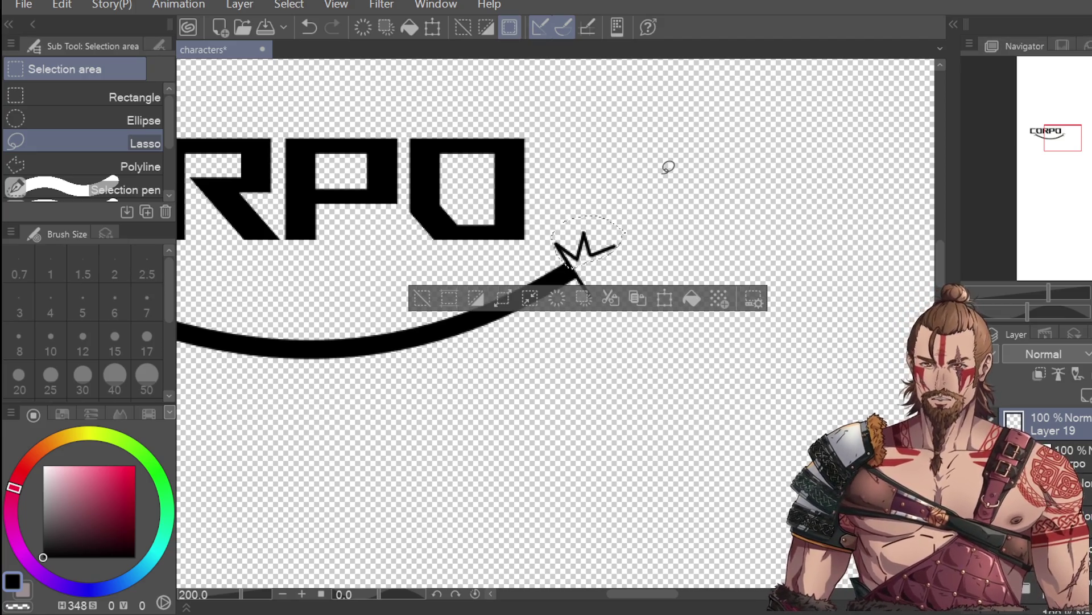
# Flip the zigzag horizontally, then move and rotate it to complete a spiky star
pyautogui.click(664, 298)
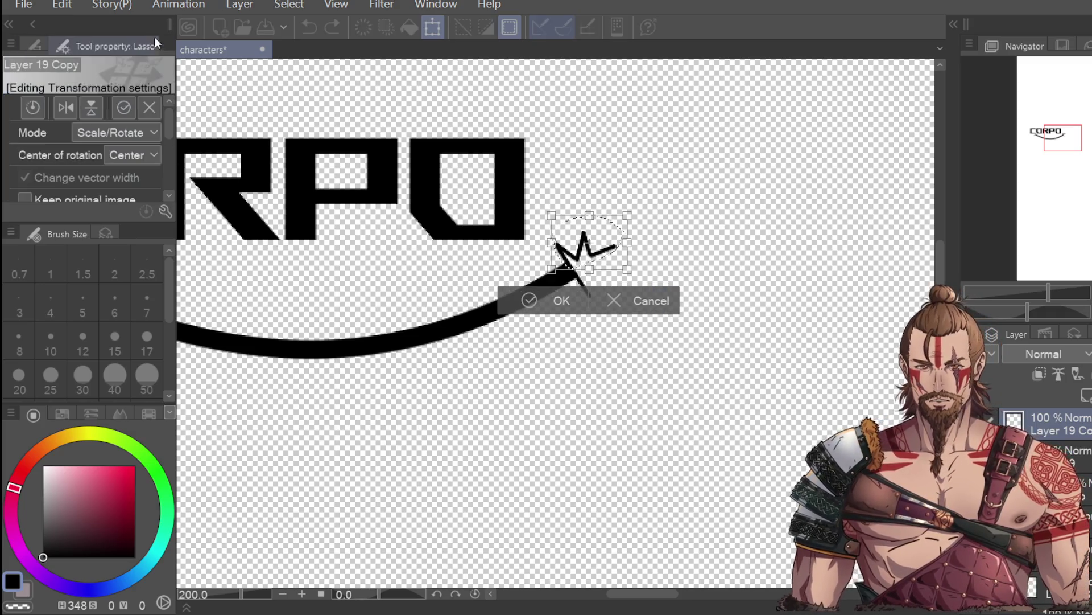
pyautogui.click(64, 106)
pyautogui.moveTo(626, 260)
pyautogui.mouseDown()
pyautogui.moveTo(630, 295)
pyautogui.moveTo(639, 293)
pyautogui.mouseUp()
pyautogui.moveTo(697, 268)
pyautogui.mouseDown()
pyautogui.moveTo(695, 295)
pyautogui.moveTo(700, 256)
pyautogui.moveTo(660, 319)
pyautogui.moveTo(598, 341)
pyautogui.mouseUp()
pyautogui.moveTo(627, 307); pyautogui.dragTo(614, 285)
pyautogui.moveTo(686, 265); pyautogui.dragTo(685, 257)
pyautogui.moveTo(614, 288); pyautogui.dragTo(616, 289)
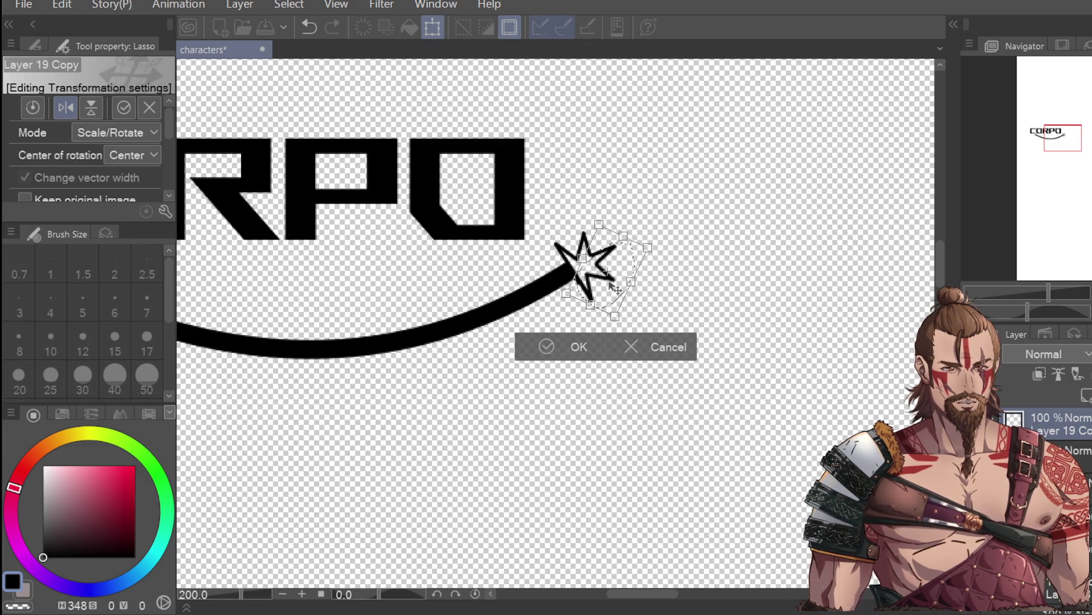
pyautogui.click(578, 347)
pyautogui.scroll(-4, 608, 355)
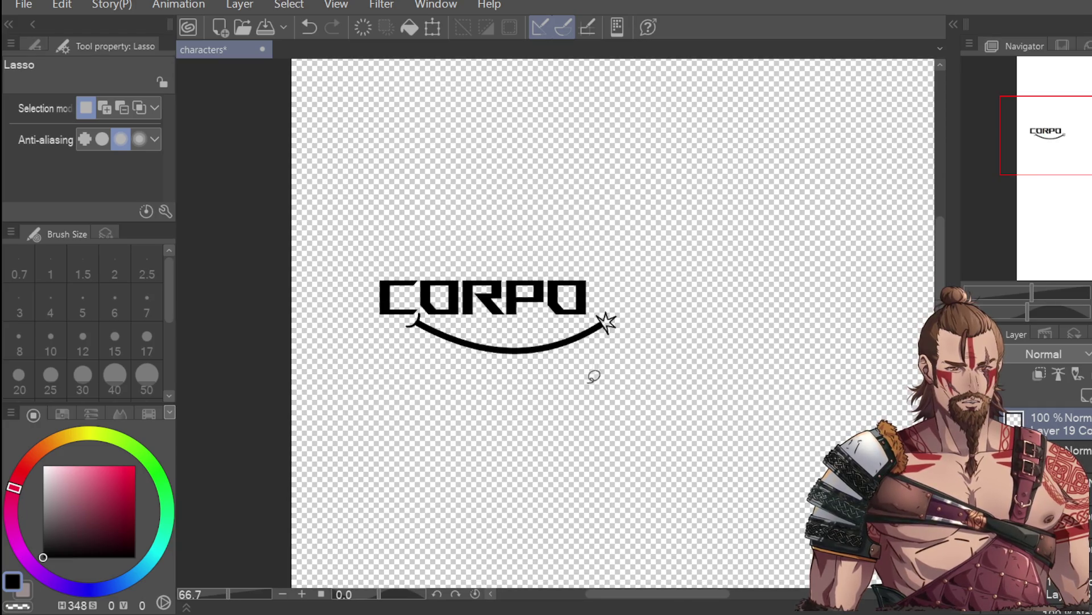
# Lasso the star and nudge it slightly up and left into place
pyautogui.scroll(2, 586, 399)
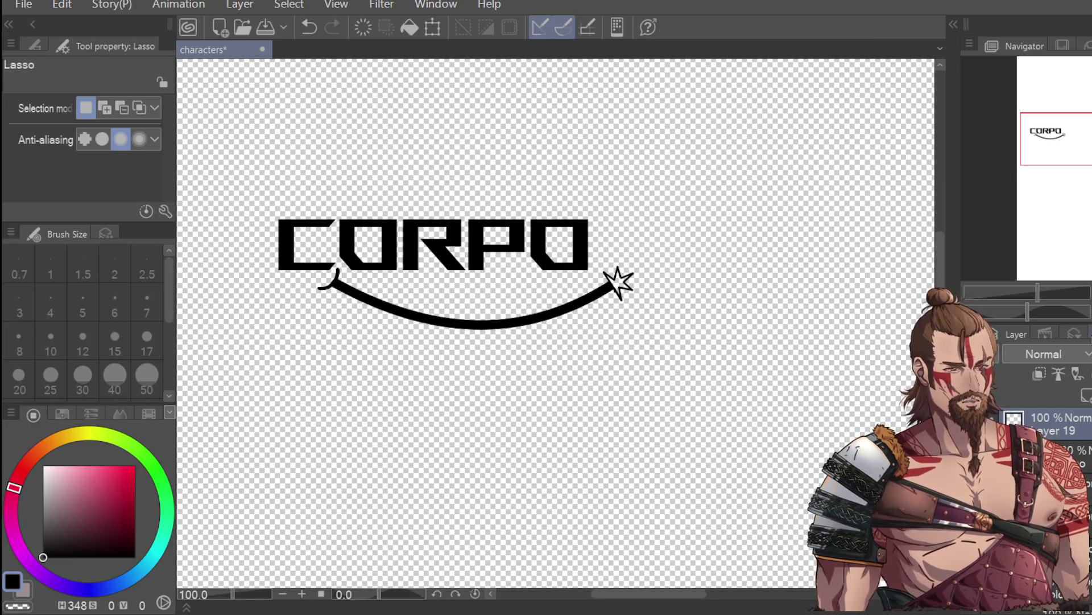
pyautogui.scroll(2, 619, 269)
pyautogui.scroll(2, 620, 273)
pyautogui.moveTo(571, 238)
pyautogui.mouseDown()
pyautogui.moveTo(637, 339)
pyautogui.moveTo(721, 310)
pyautogui.moveTo(572, 232)
pyautogui.mouseUp()
pyautogui.click(724, 405)
pyautogui.moveTo(711, 346); pyautogui.dragTo(705, 342)
pyautogui.click(630, 405)
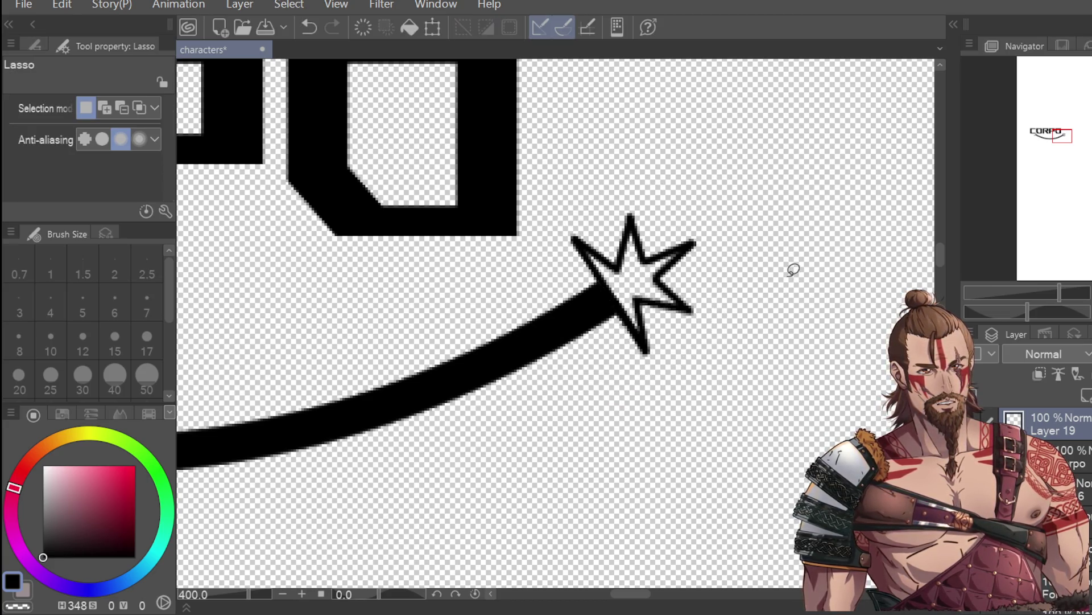
# Fill the star's arms solid black with the size 7 G-pen
pyautogui.scroll(-2, 790, 280)
pyautogui.press('p')
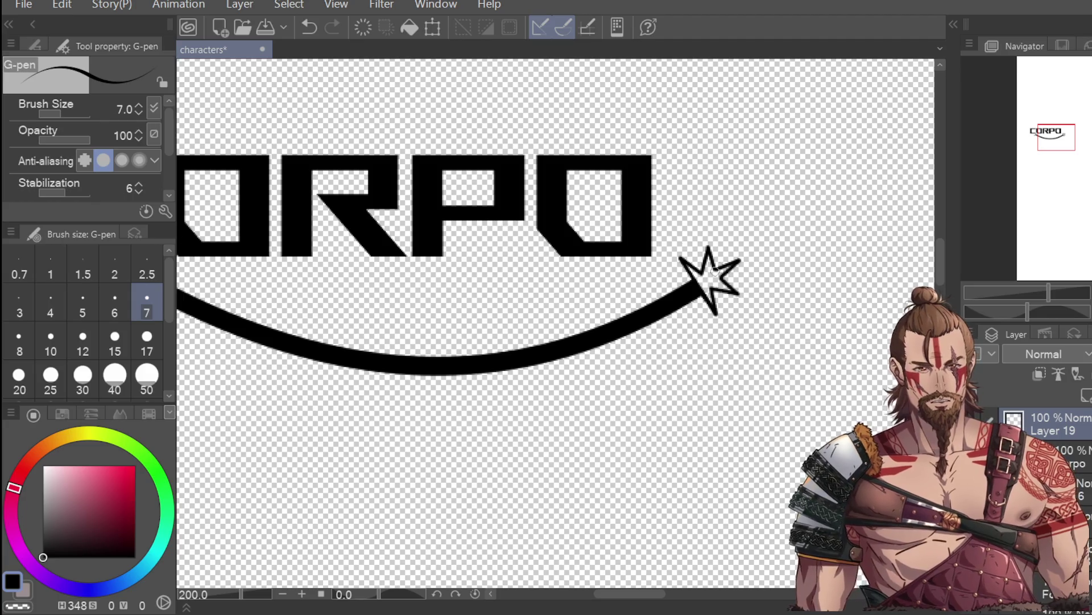
pyautogui.scroll(3, 716, 270)
pyautogui.moveTo(626, 225)
pyautogui.mouseDown()
pyautogui.moveTo(716, 314)
pyautogui.moveTo(700, 308)
pyautogui.moveTo(740, 378)
pyautogui.moveTo(722, 324)
pyautogui.moveTo(726, 230)
pyautogui.moveTo(720, 279)
pyautogui.moveTo(732, 316)
pyautogui.moveTo(732, 263)
pyautogui.moveTo(749, 298)
pyautogui.moveTo(751, 244)
pyautogui.moveTo(780, 251)
pyautogui.moveTo(724, 271)
pyautogui.moveTo(805, 252)
pyautogui.moveTo(760, 288)
pyautogui.moveTo(765, 311)
pyautogui.moveTo(792, 320)
pyautogui.moveTo(756, 322)
pyautogui.mouseUp()
pyautogui.scroll(-8, 819, 319)
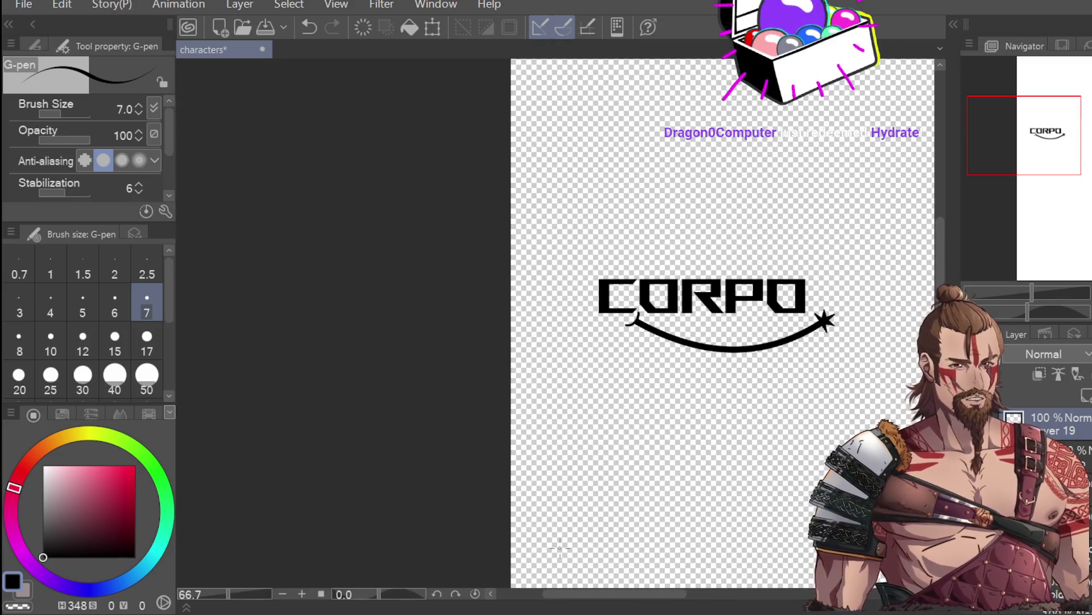
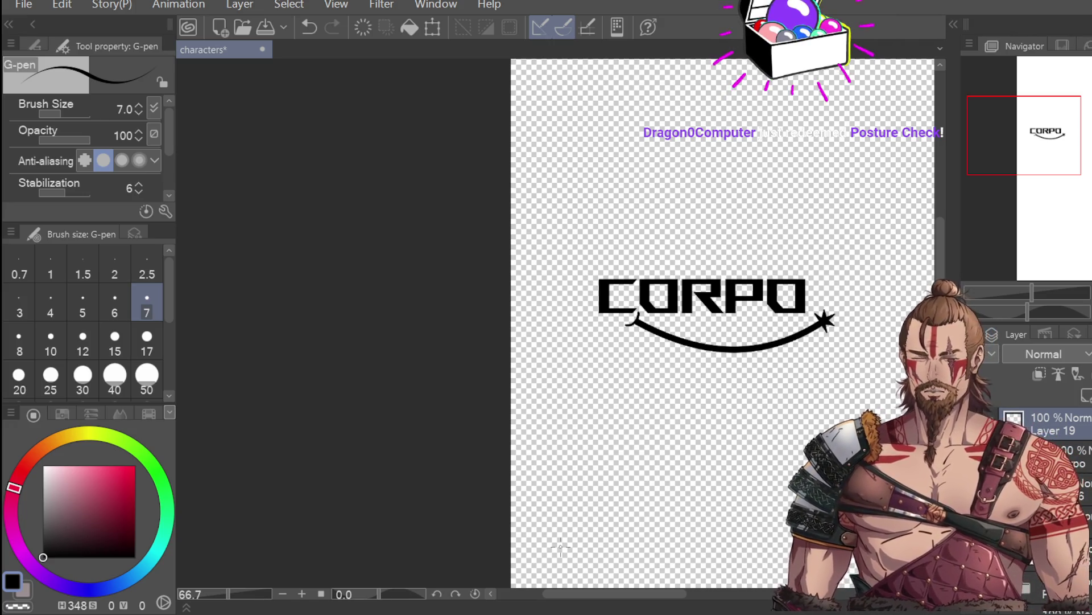
# Draw a rectangular selection around the CORPO logo
pyautogui.moveTo(614, 595)
pyautogui.mouseDown()
pyautogui.moveTo(679, 594)
pyautogui.moveTo(649, 595)
pyautogui.mouseUp()
pyautogui.scroll(-2, 673, 562)
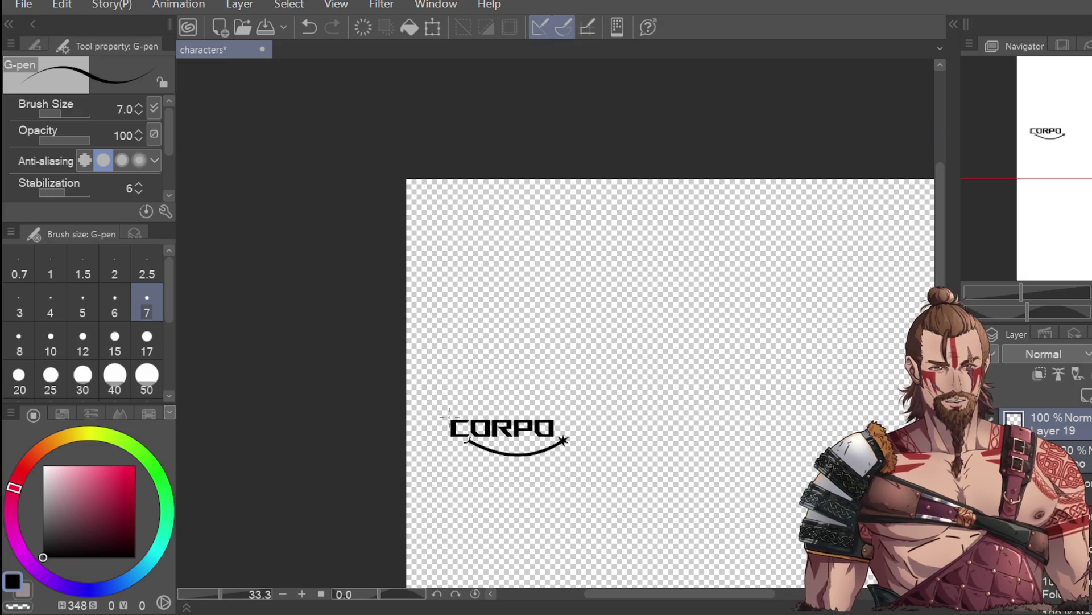
pyautogui.scroll(-3, 449, 416)
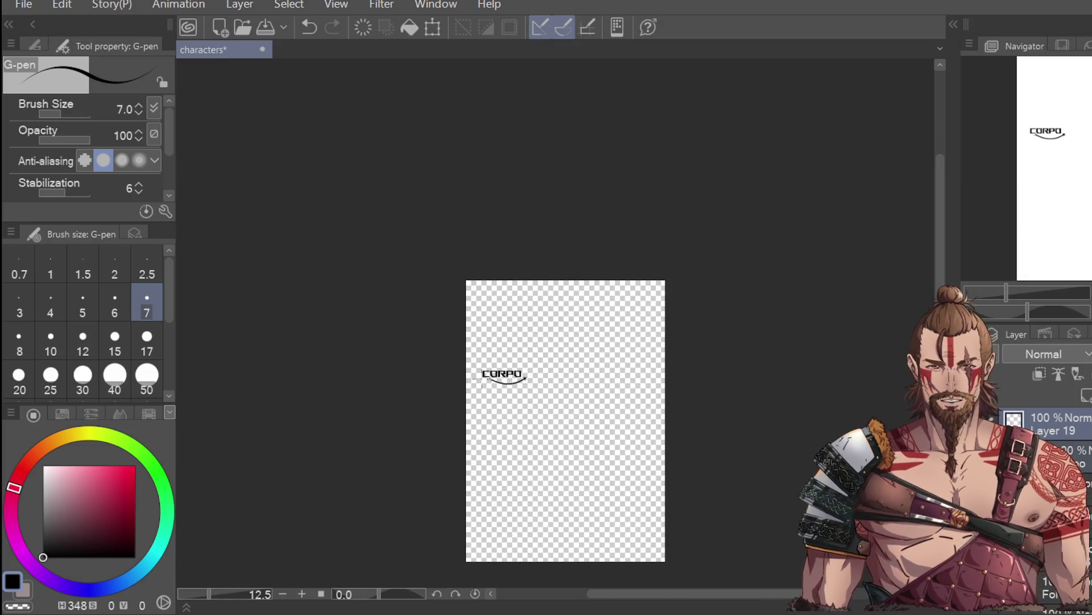
pyautogui.press('m')
pyautogui.click(31, 44)
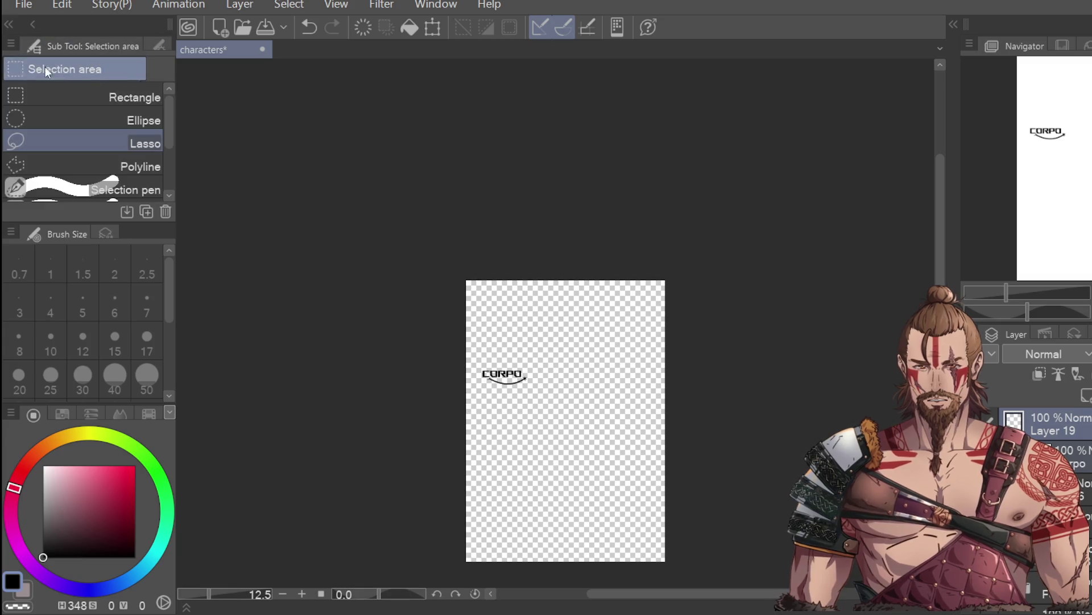
pyautogui.click(74, 98)
pyautogui.moveTo(467, 352); pyautogui.dragTo(607, 434)
pyautogui.scroll(4, 603, 435)
pyautogui.scroll(-1, 610, 463)
# Scale the selected logo much larger toward the canvas top, confirm, and deselect
pyautogui.click(599, 575)
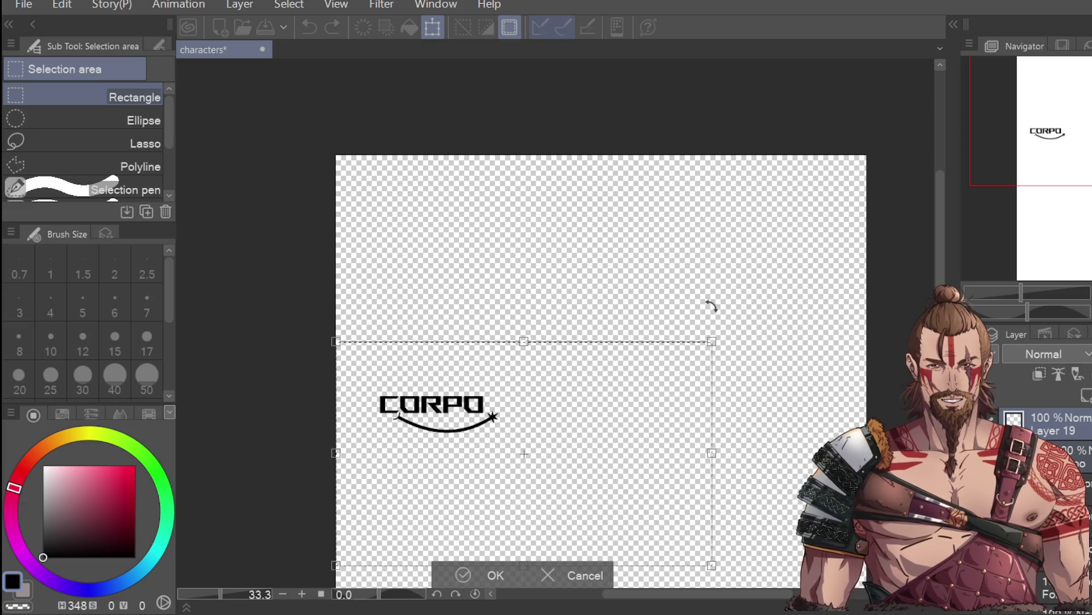
pyautogui.moveTo(712, 341)
pyautogui.mouseDown()
pyautogui.moveTo(786, 258)
pyautogui.moveTo(818, 278)
pyautogui.mouseUp()
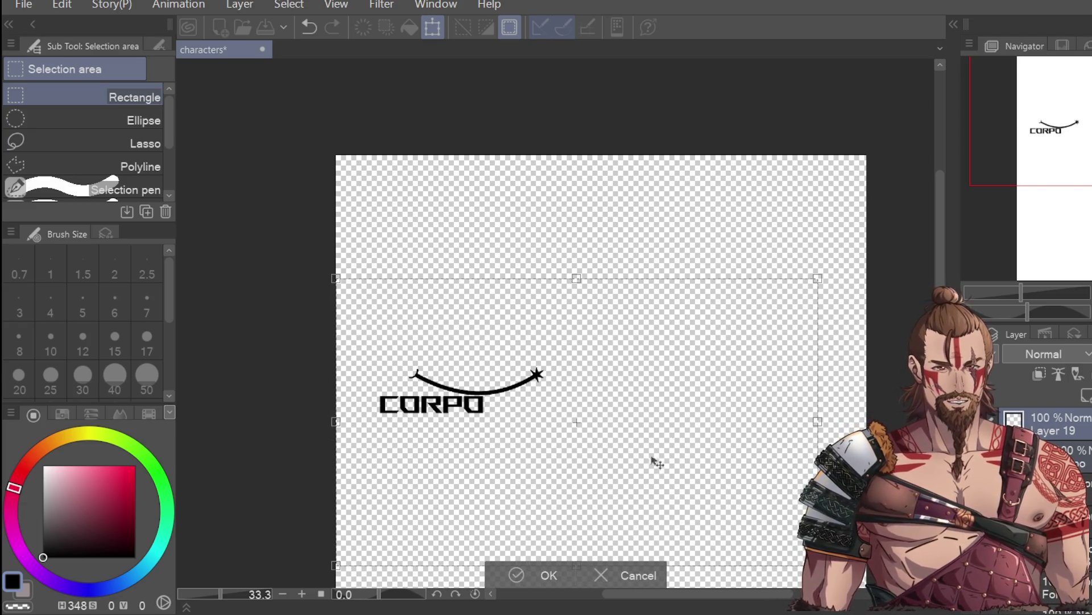
pyautogui.click(600, 575)
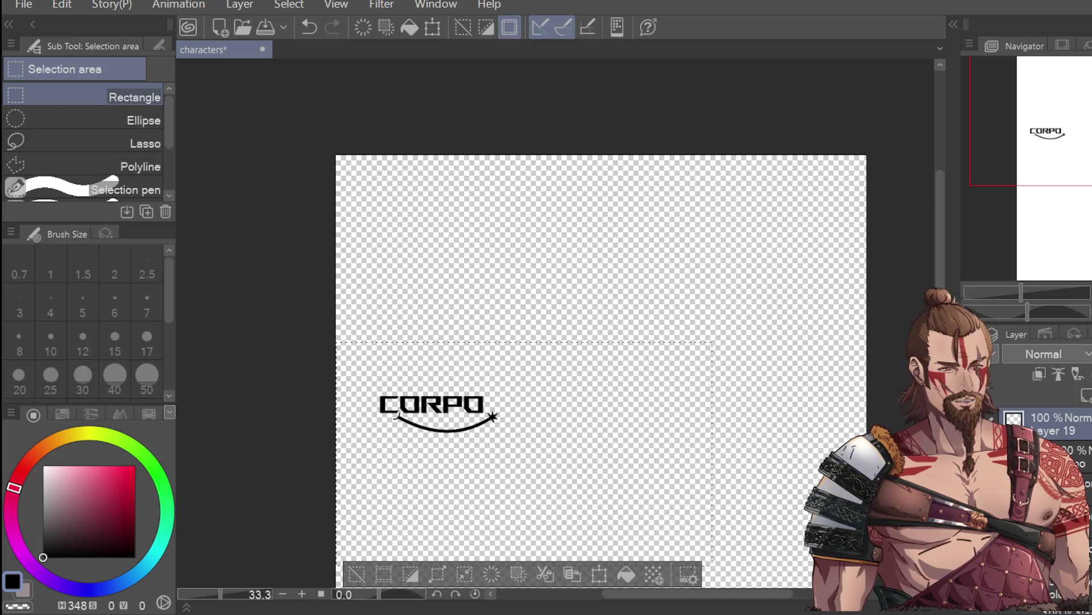
pyautogui.click(600, 575)
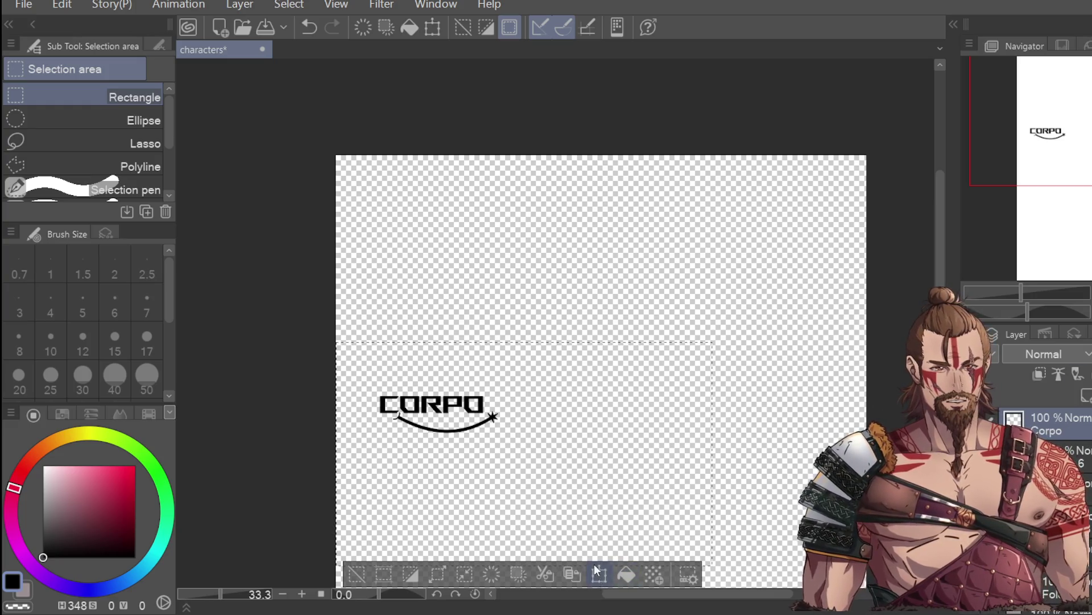
pyautogui.moveTo(713, 343); pyautogui.dragTo(1018, 159)
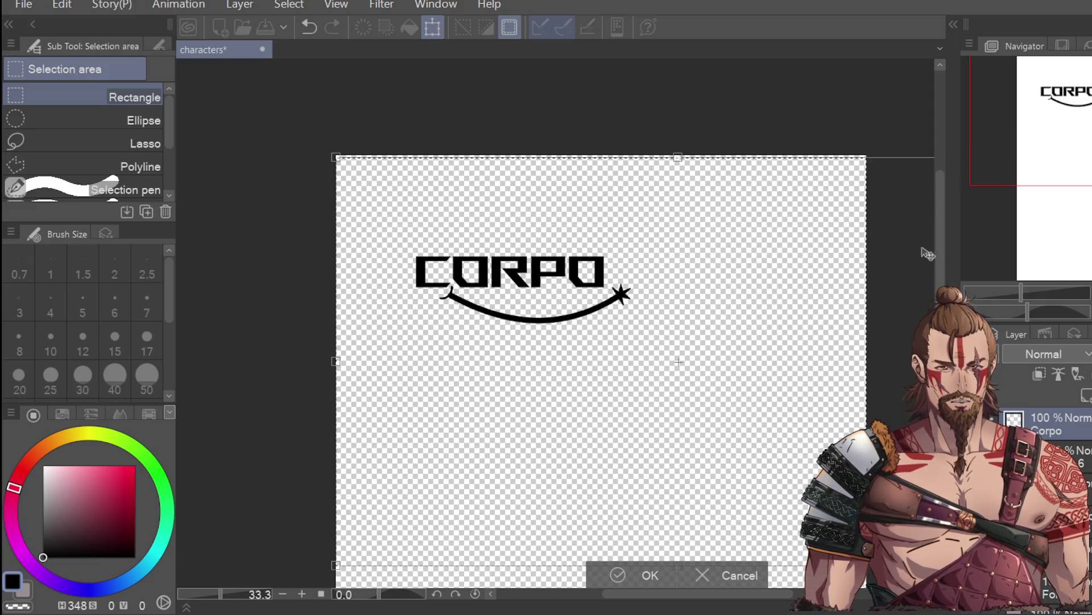
pyautogui.scroll(-3, 704, 364)
pyautogui.moveTo(729, 414); pyautogui.dragTo(854, 488)
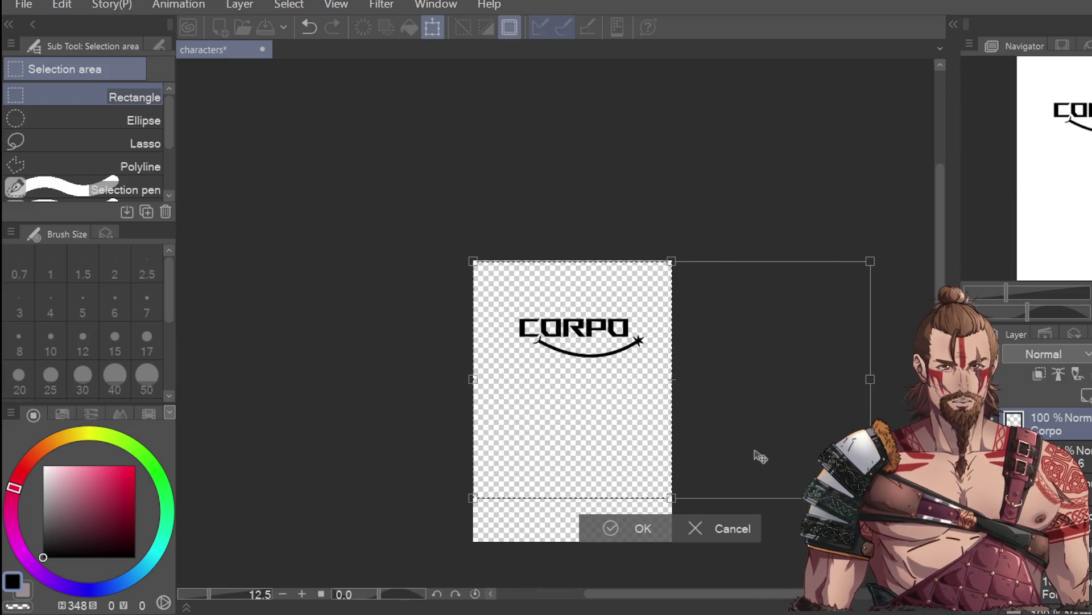
pyautogui.moveTo(860, 243)
pyautogui.mouseDown()
pyautogui.moveTo(878, 215)
pyautogui.moveTo(898, 211)
pyautogui.mouseUp()
pyautogui.moveTo(785, 307); pyautogui.dragTo(775, 311)
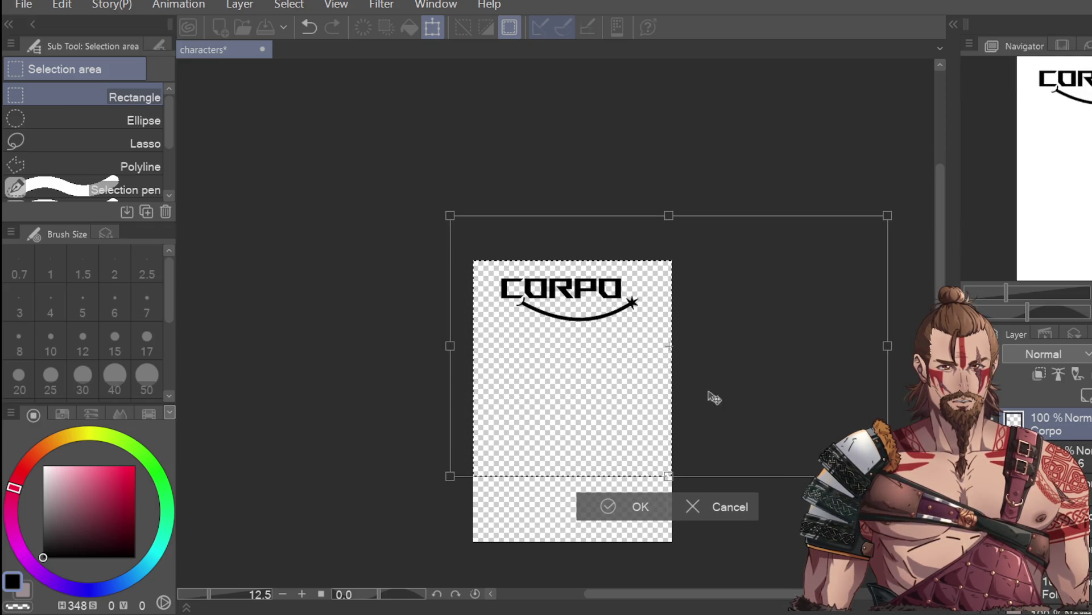
pyautogui.click(639, 508)
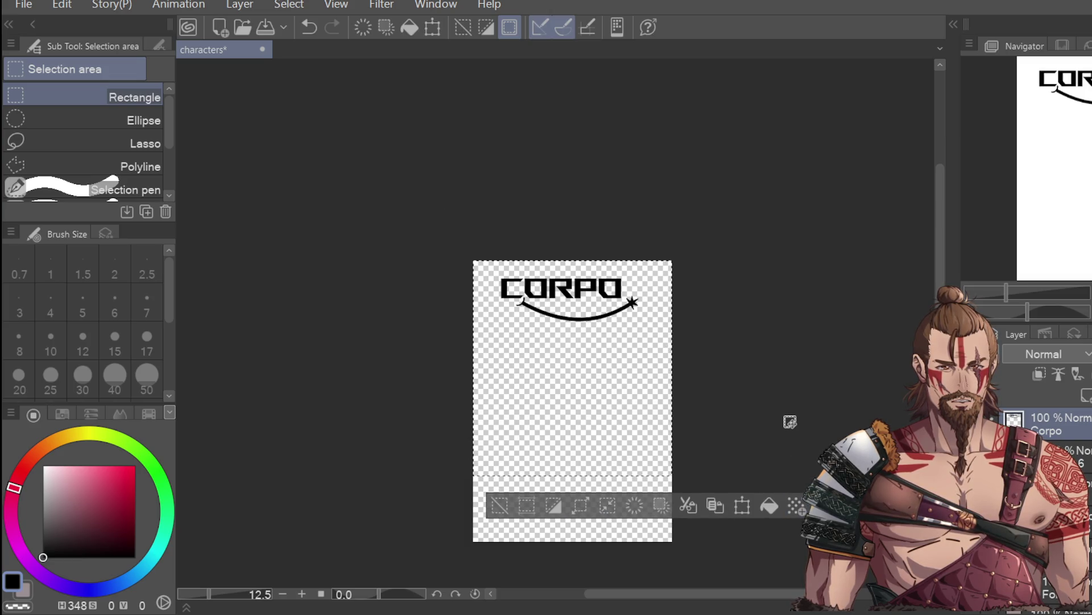
pyautogui.click(602, 536)
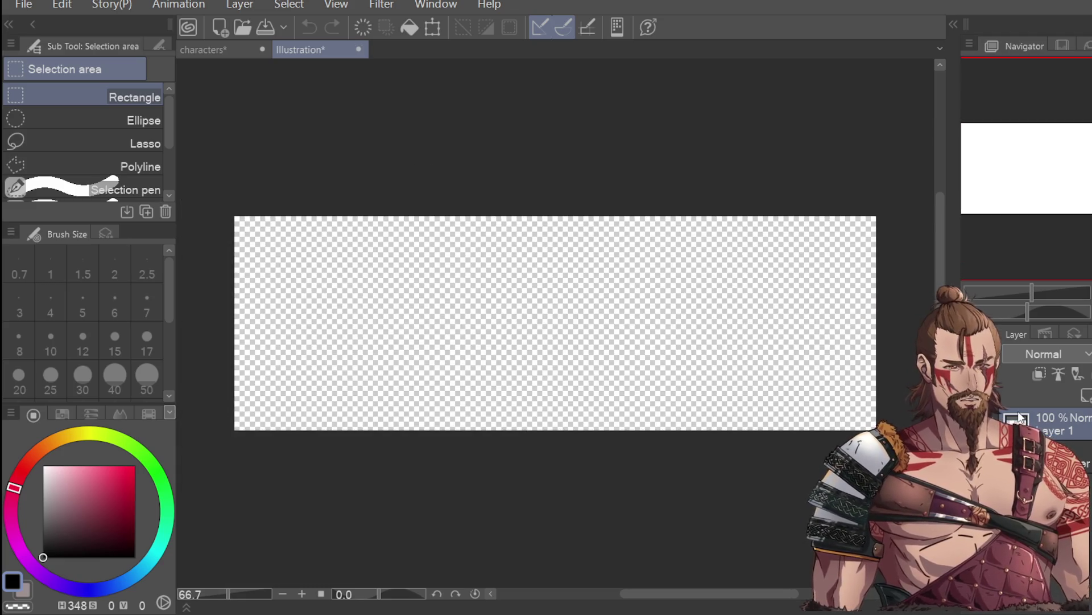
# Return to the characters document
pyautogui.click(251, 50)
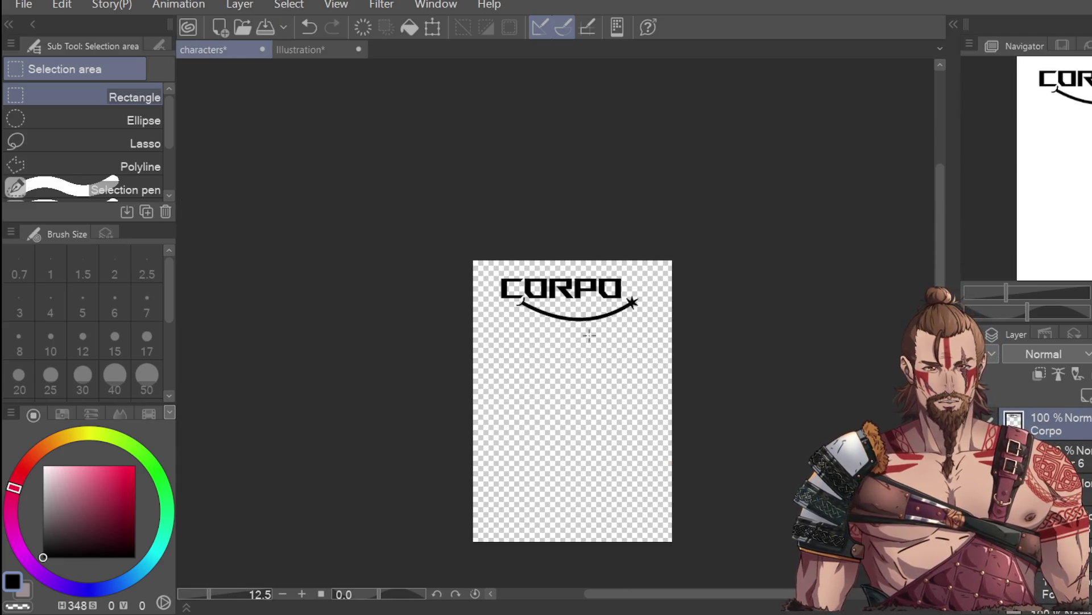
# Select the CORPO logo and paste it into the Illustration document
pyautogui.scroll(3, 518, 283)
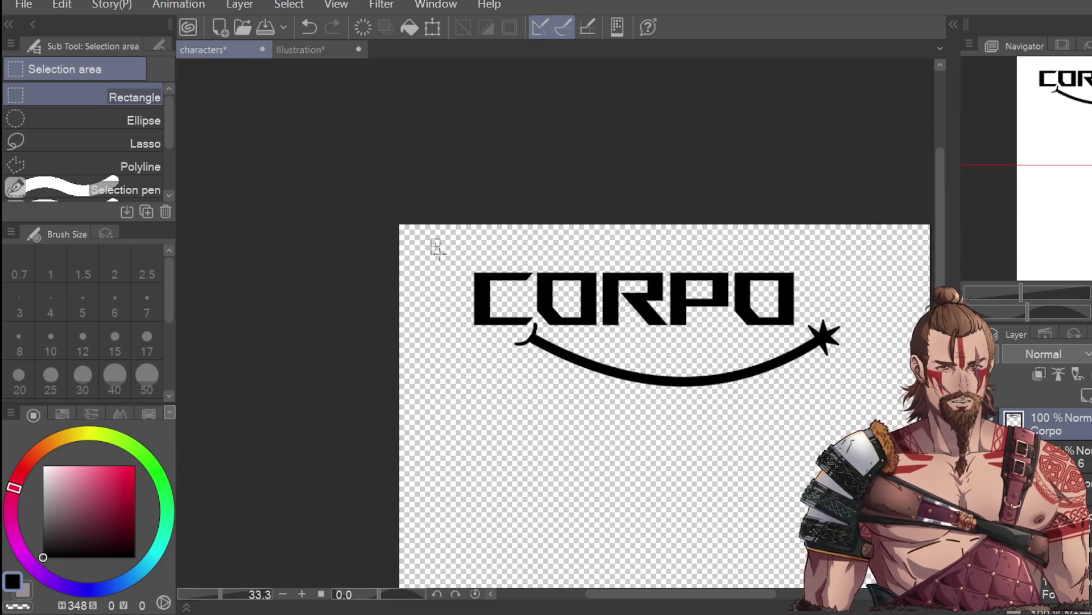
pyautogui.moveTo(431, 239); pyautogui.dragTo(860, 429)
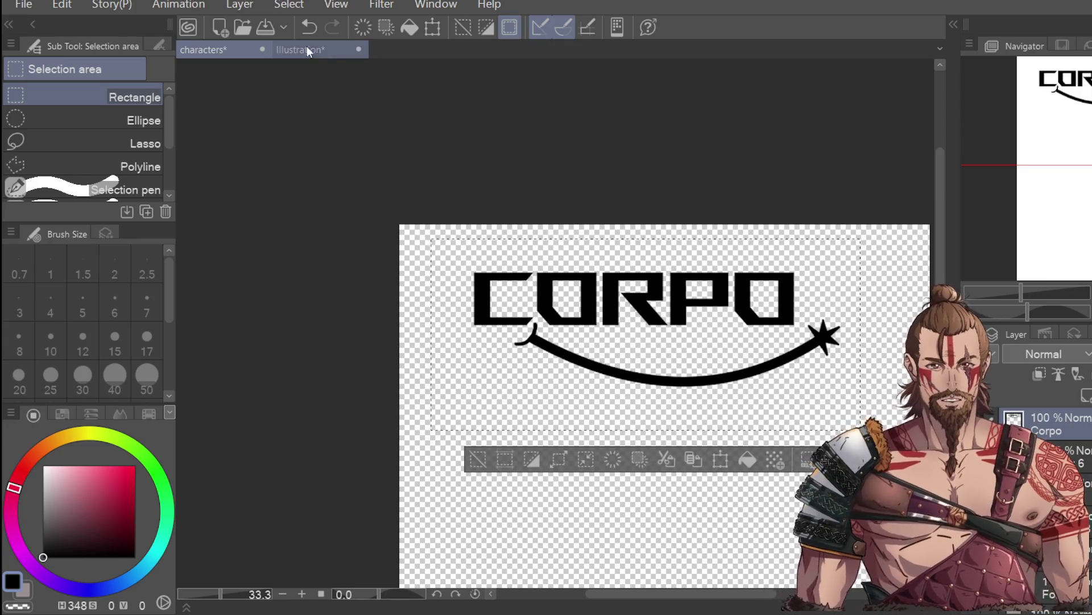
pyautogui.click(306, 49)
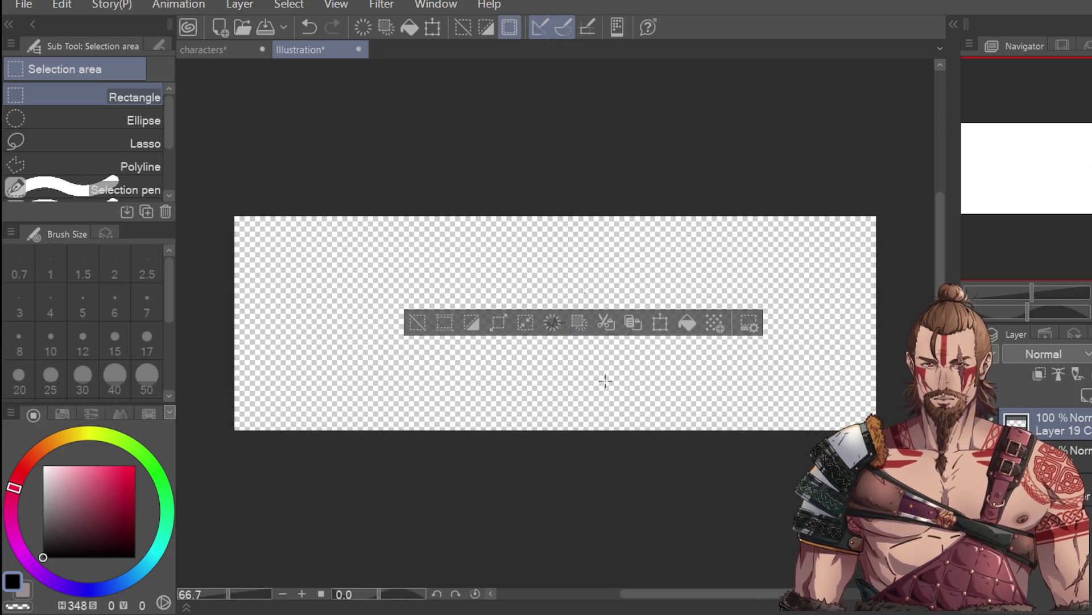
pyautogui.hotkey('ctrl', 'z')
pyautogui.hotkey('ctrl', 'z')
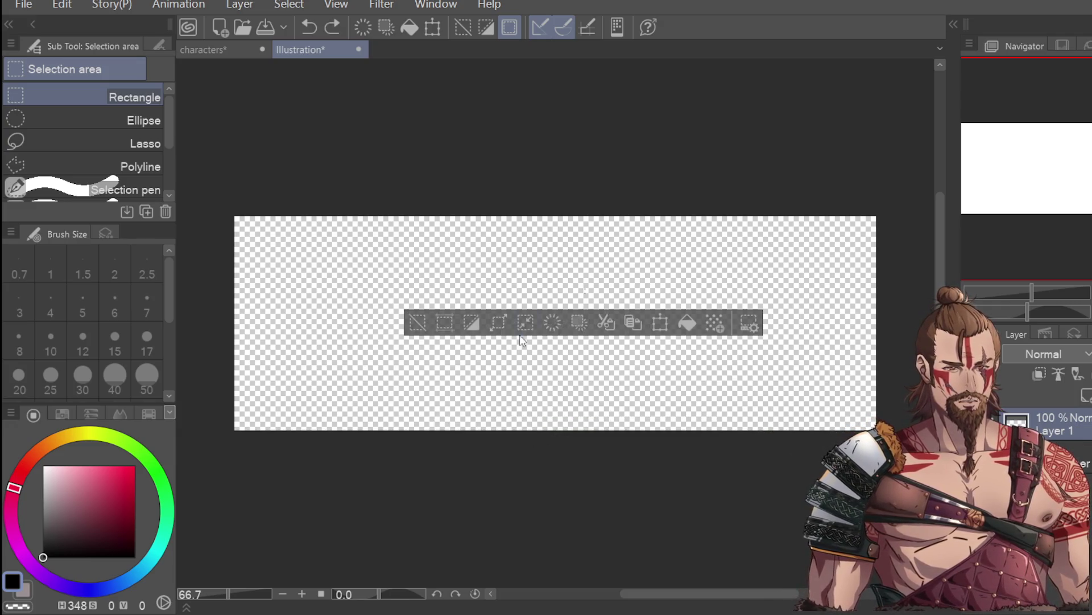
pyautogui.click(228, 48)
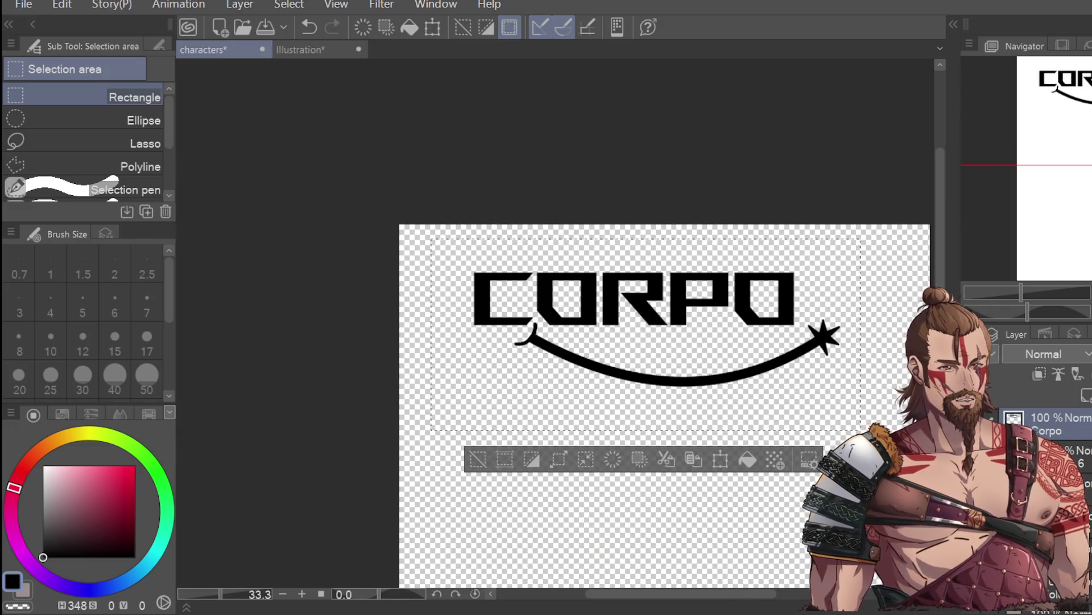
pyautogui.click(309, 50)
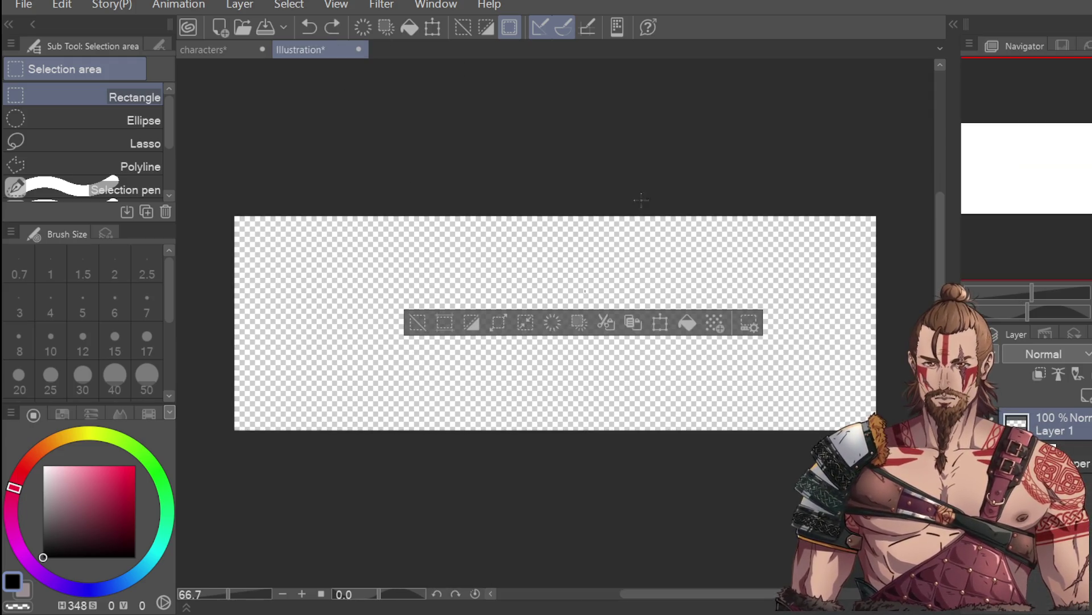
pyautogui.hotkey('ctrl', 'v')
# Reposition the pasted logo layer up and left with the Move layer tool
pyautogui.hotkey('ctrl', '-')
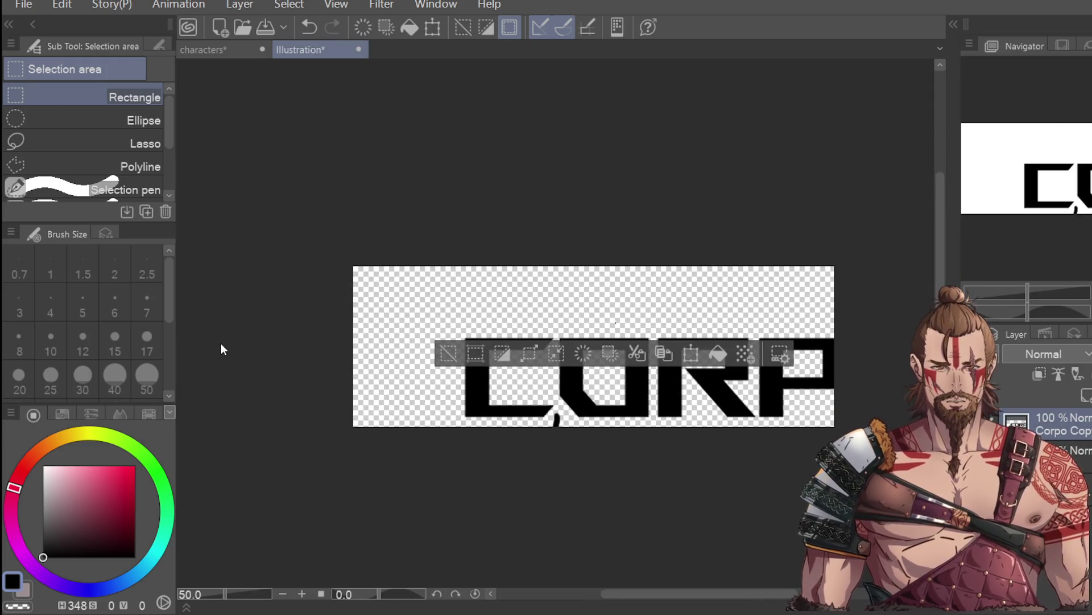
pyautogui.press('k')
pyautogui.moveTo(724, 451)
pyautogui.mouseDown()
pyautogui.moveTo(685, 429)
pyautogui.moveTo(724, 417)
pyautogui.moveTo(729, 432)
pyautogui.moveTo(735, 420)
pyautogui.mouseUp()
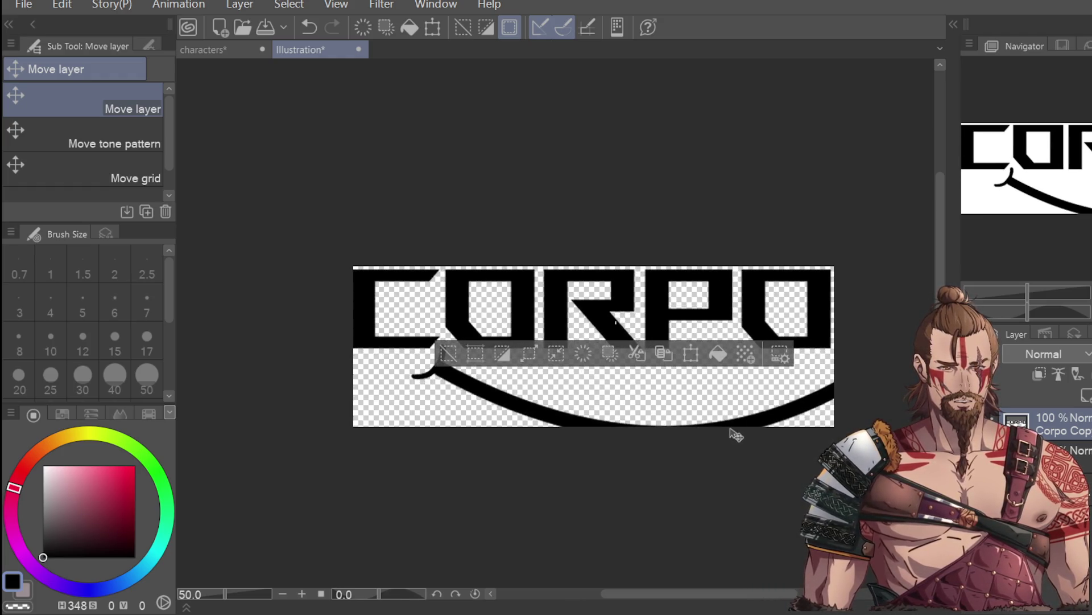
pyautogui.scroll(-1, 733, 434)
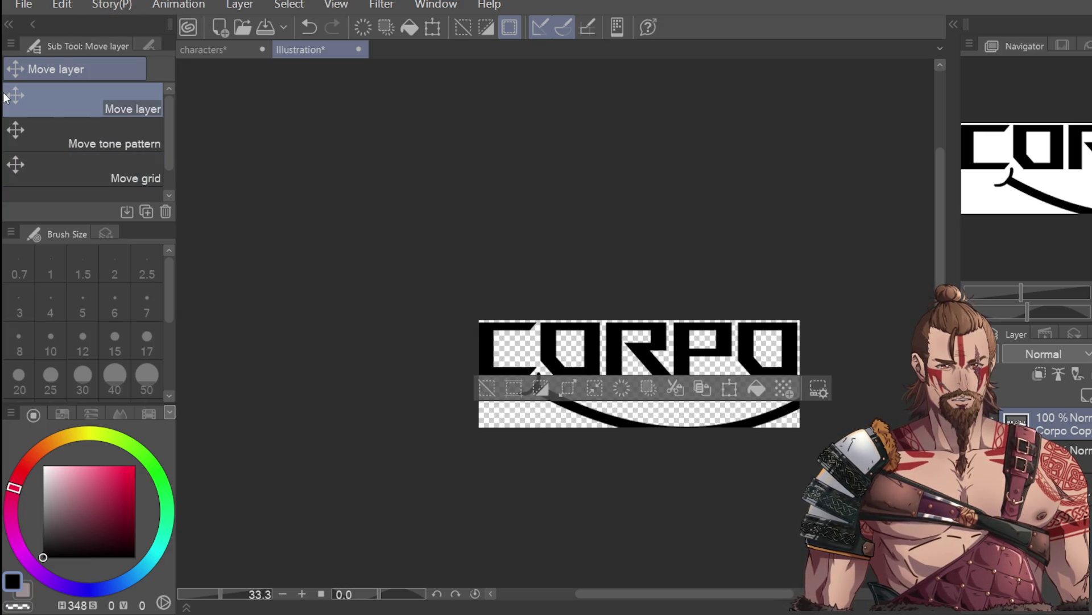
pyautogui.moveTo(662, 347); pyautogui.dragTo(665, 346)
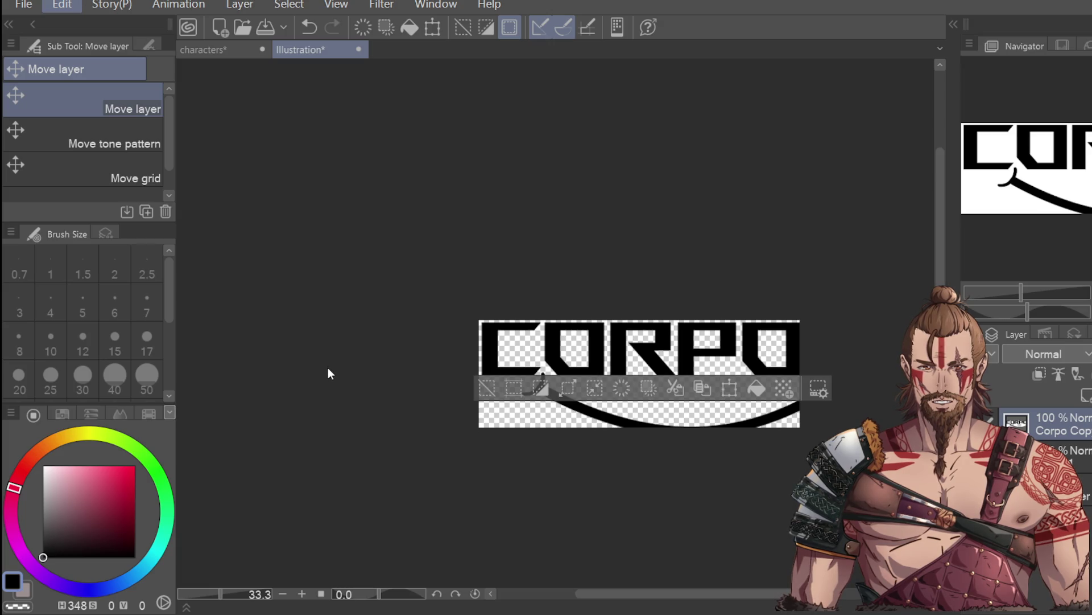
# Undo and redo to restore the pasted CORPO logo
pyautogui.press('space')
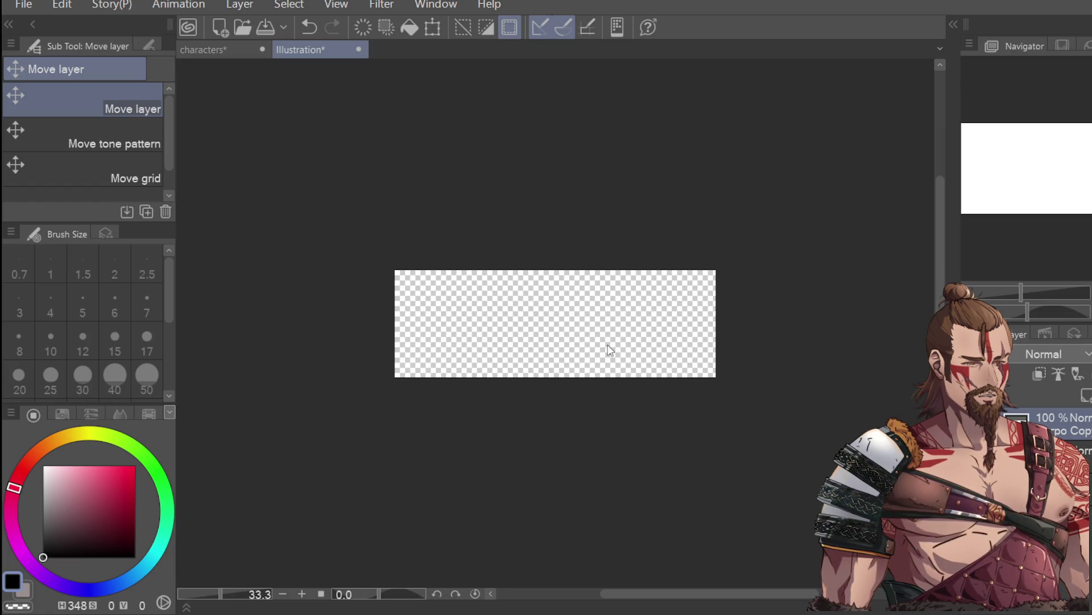
pyautogui.hotkey('ctrl', 'z')
pyautogui.hotkey('ctrl', 'z')
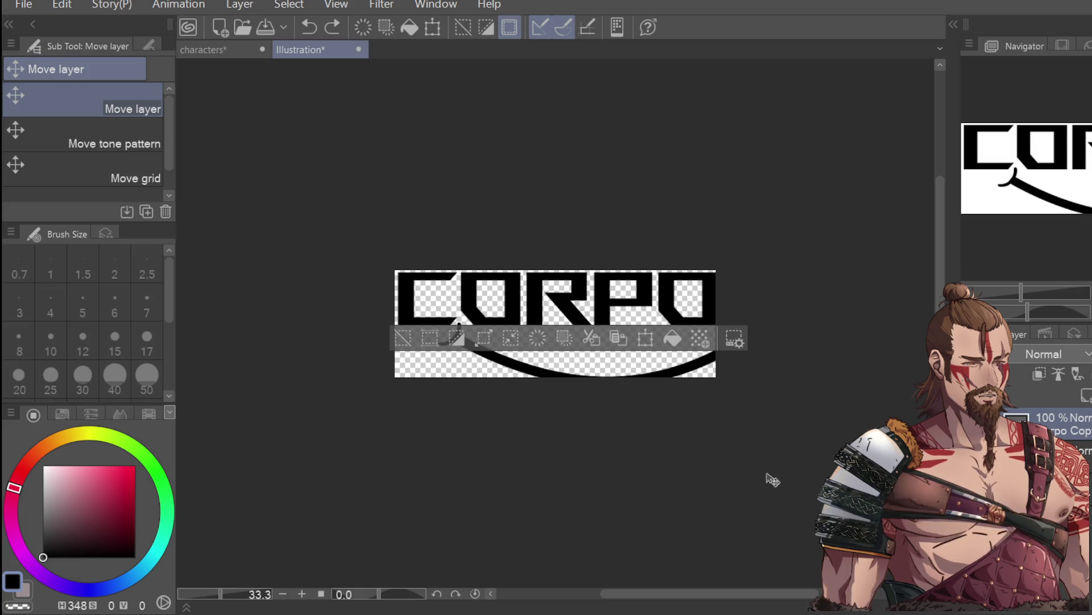
pyautogui.hotkey('ctrl', 'z')
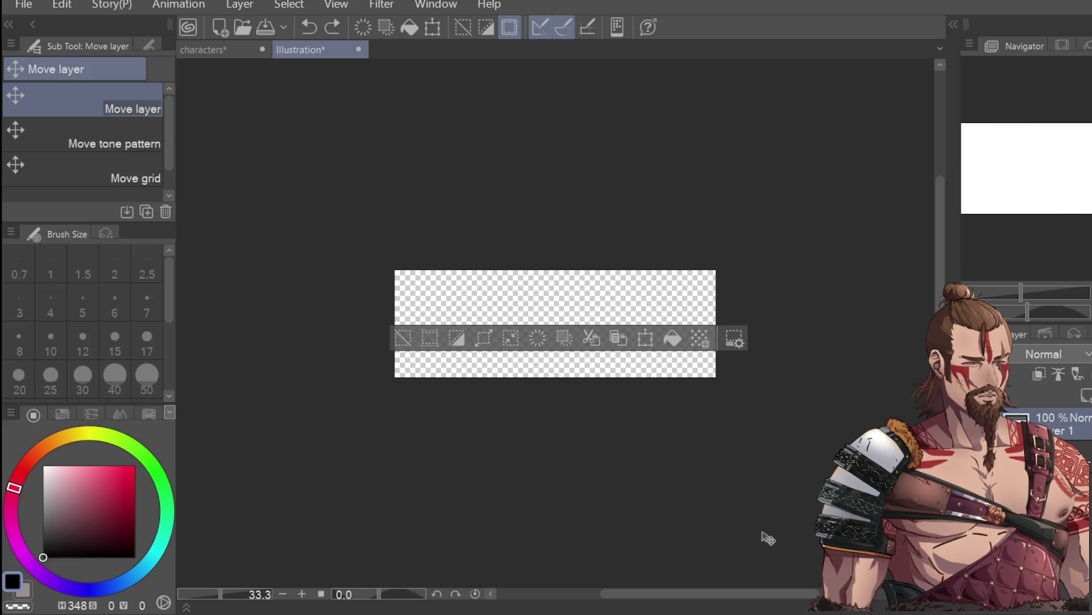
pyautogui.hotkey('ctrl', 'y')
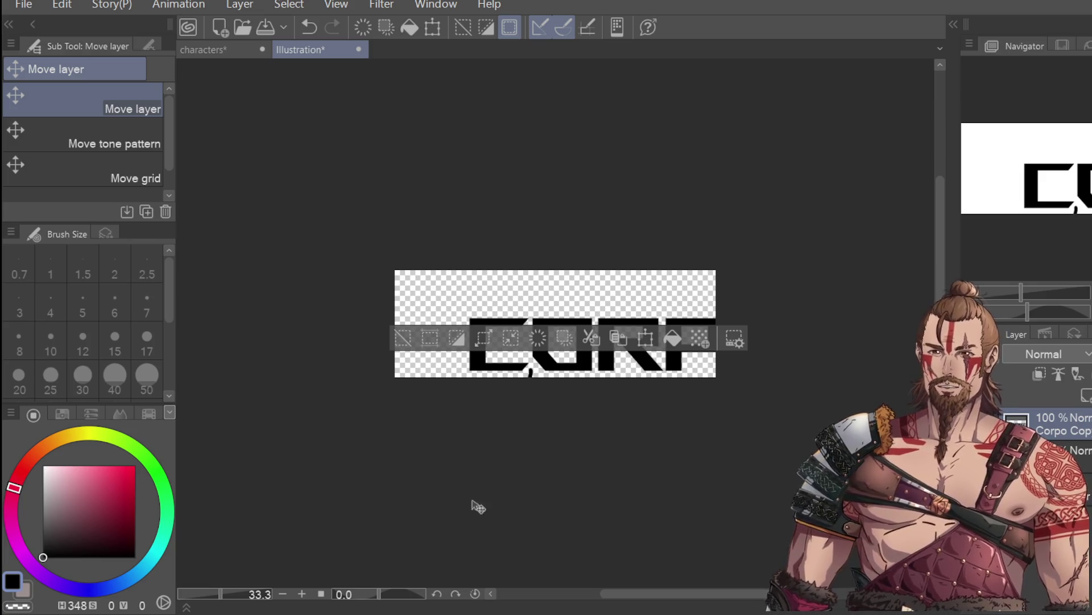
# Clear the selection and move the CORPO layer up and left onto the canvas
pyautogui.press('b')
pyautogui.press('m')
pyautogui.click(533, 268)
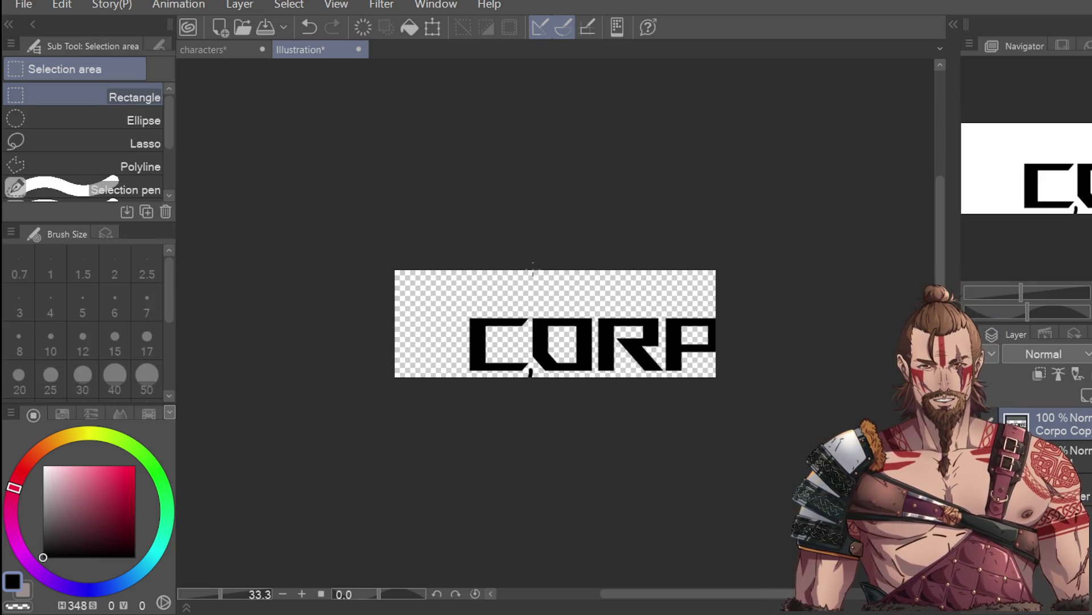
pyautogui.press('k')
pyautogui.moveTo(620, 413); pyautogui.dragTo(535, 366)
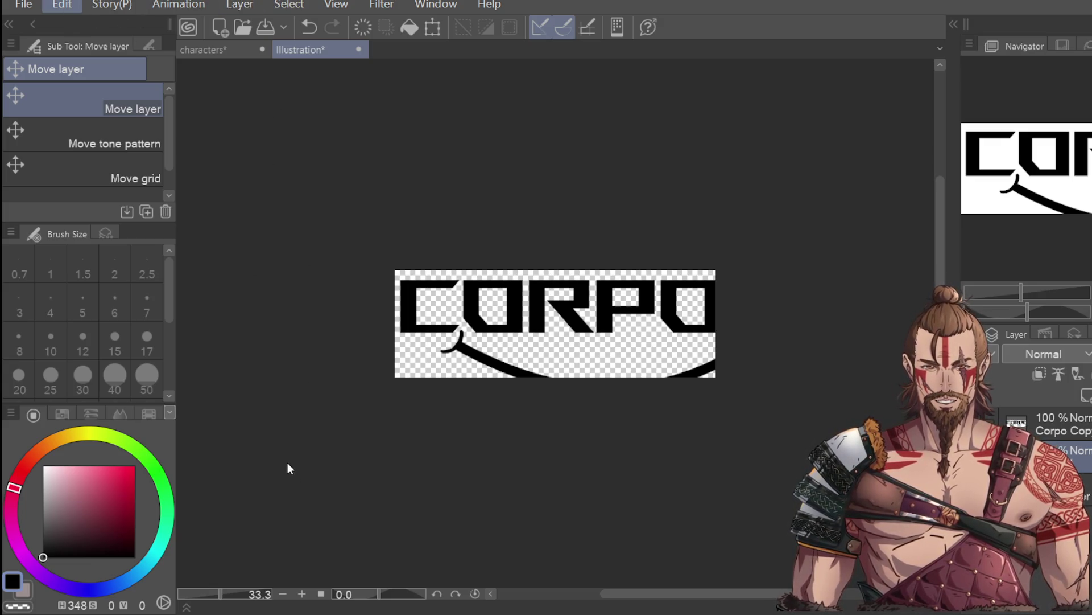
pyautogui.hotkey('ctrl', 't')
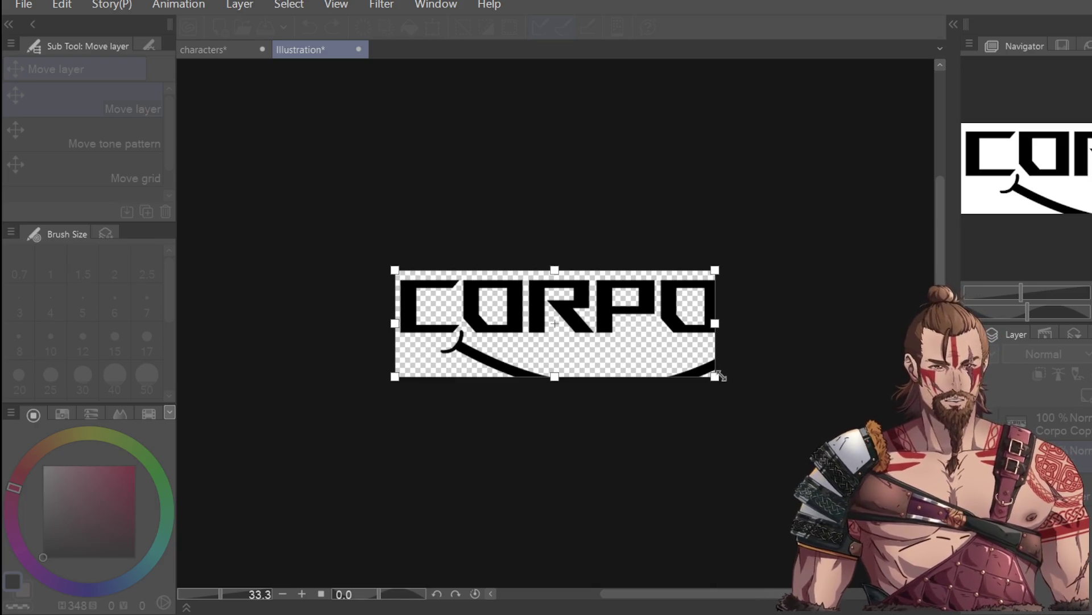
# Enlarge the canvas slightly toward the bottom right and nudge the logo up
pyautogui.moveTo(717, 376); pyautogui.dragTo(726, 382)
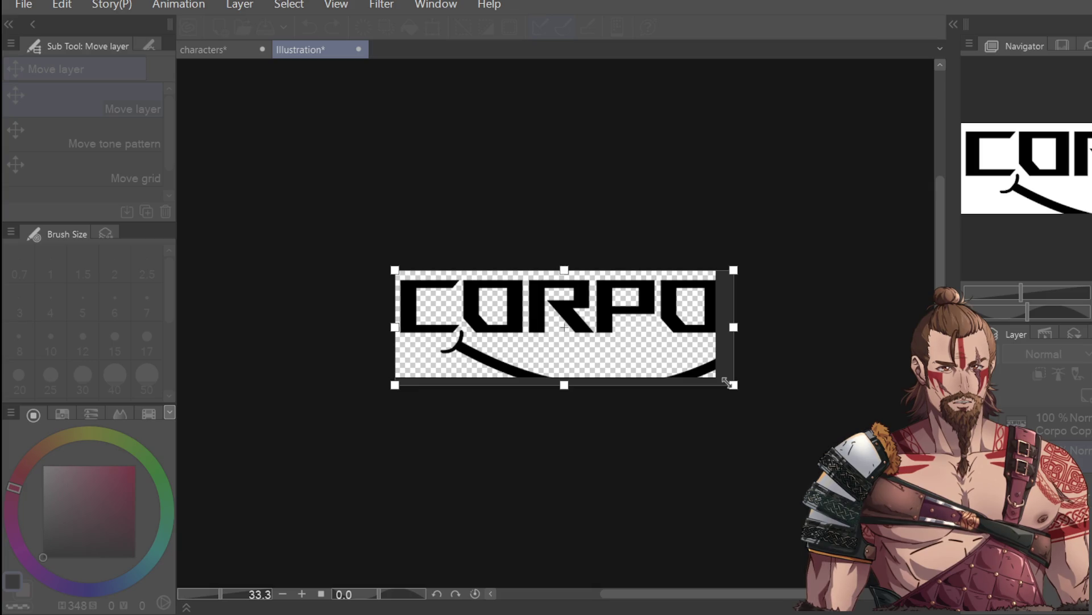
pyautogui.press('Return')
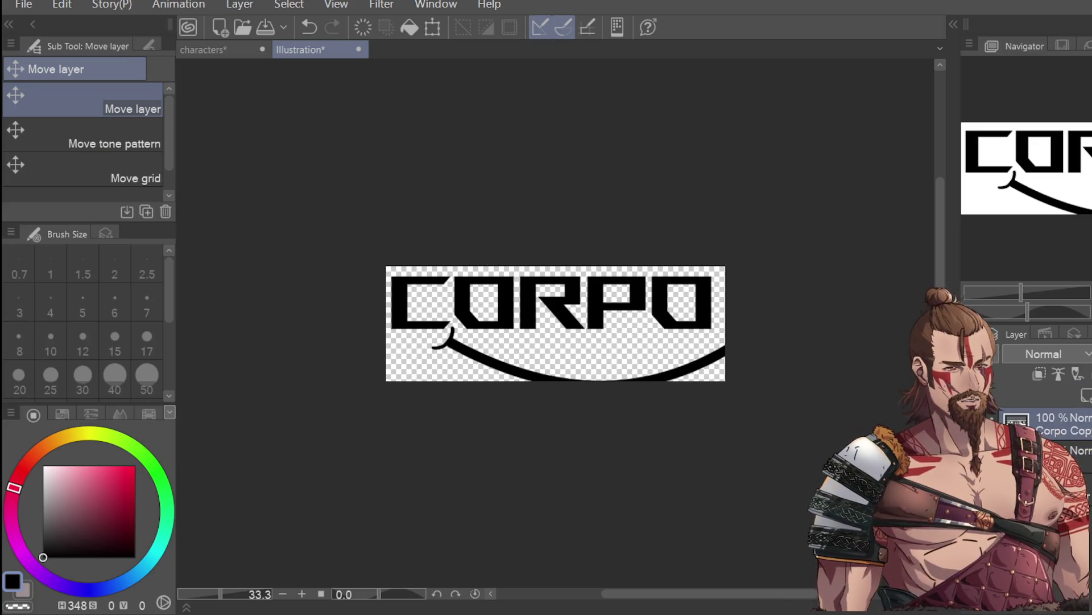
pyautogui.moveTo(633, 338); pyautogui.dragTo(634, 332)
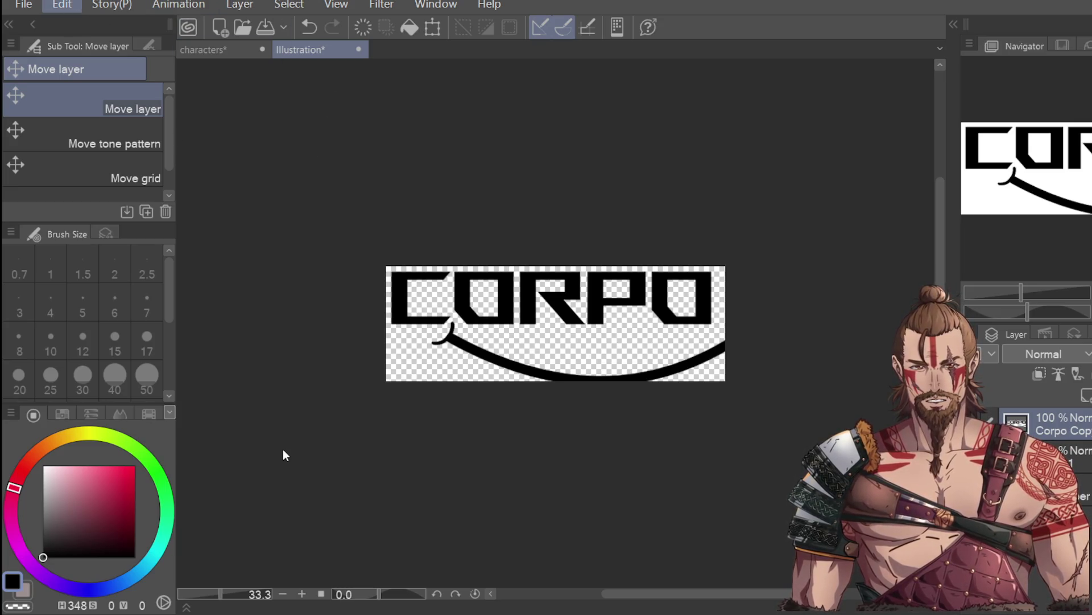
# Extend the canvas further to the right to fit the swoosh
pyautogui.hotkey('ctrl', 't')
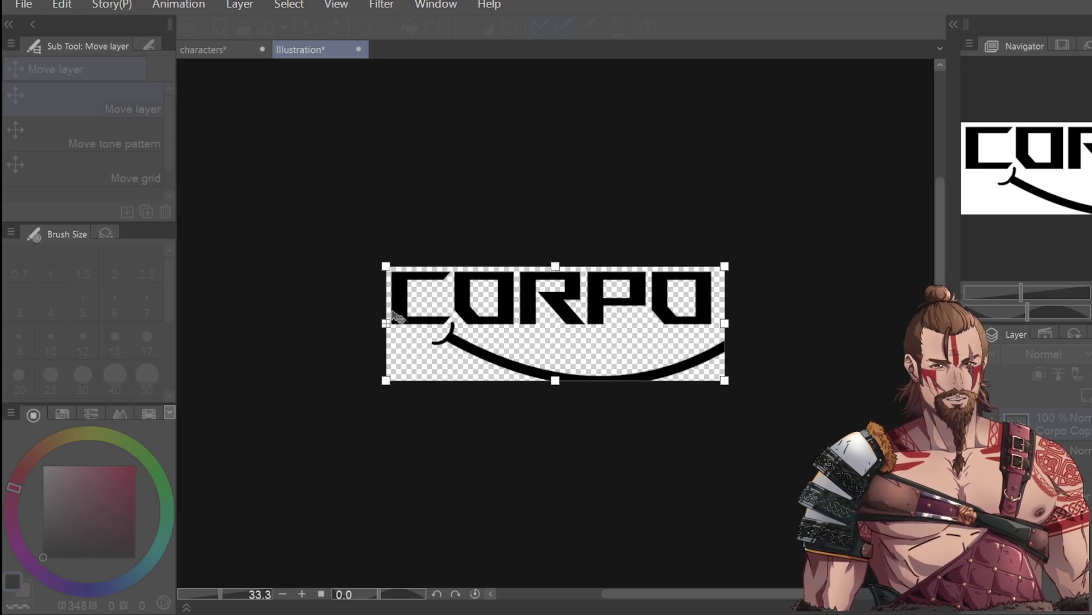
pyautogui.moveTo(726, 324)
pyautogui.mouseDown()
pyautogui.moveTo(737, 323)
pyautogui.moveTo(728, 350)
pyautogui.mouseUp()
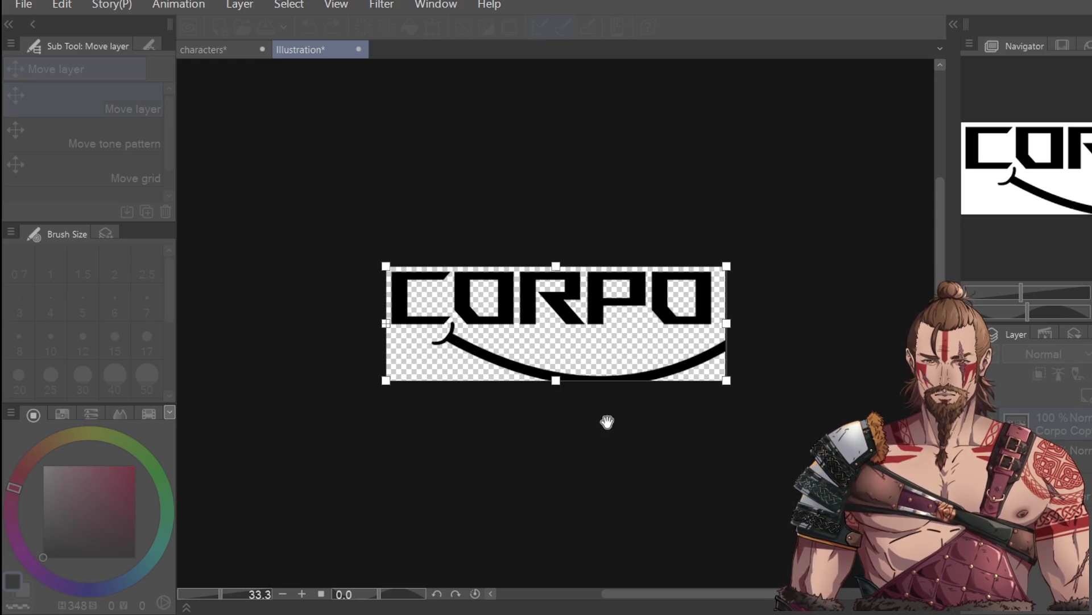
pyautogui.press('Return')
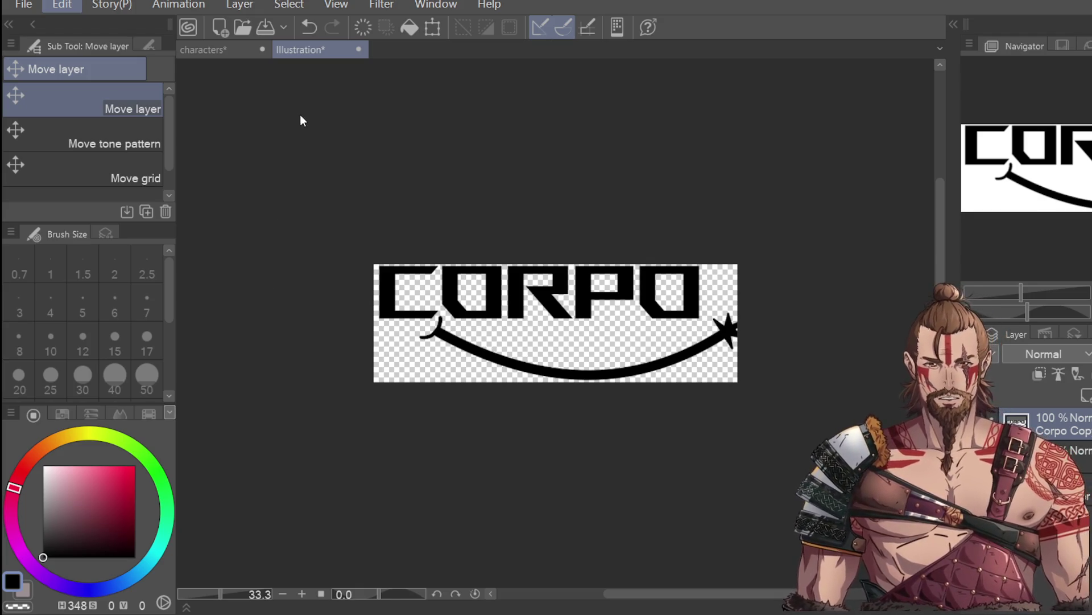
# Start another canvas size change, undo it, then begin resizing the canvas again
pyautogui.hotkey('ctrl', 't')
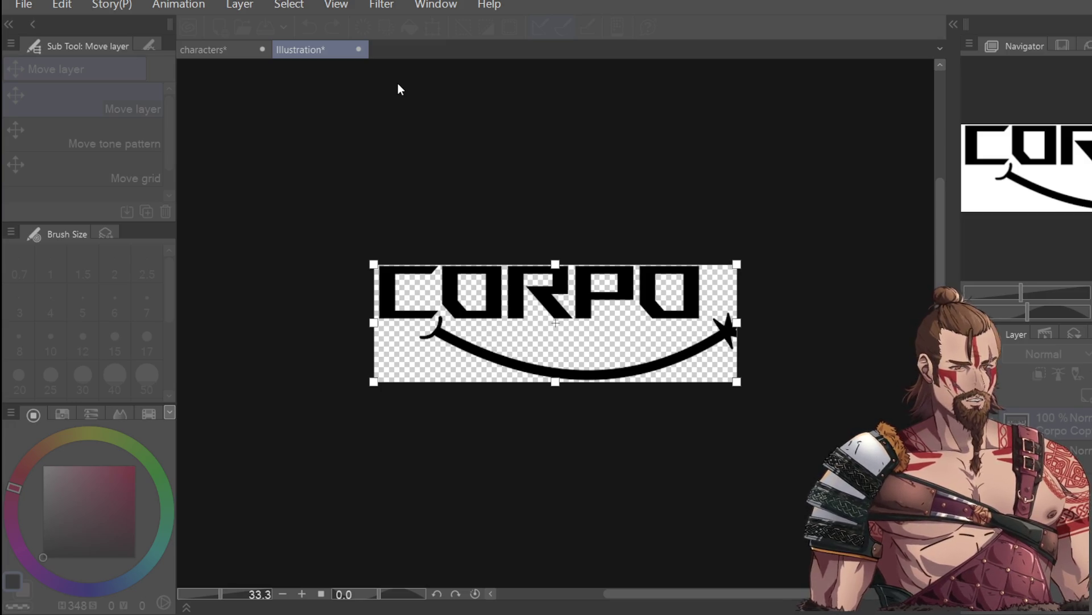
pyautogui.hotkey('ctrl', 'z')
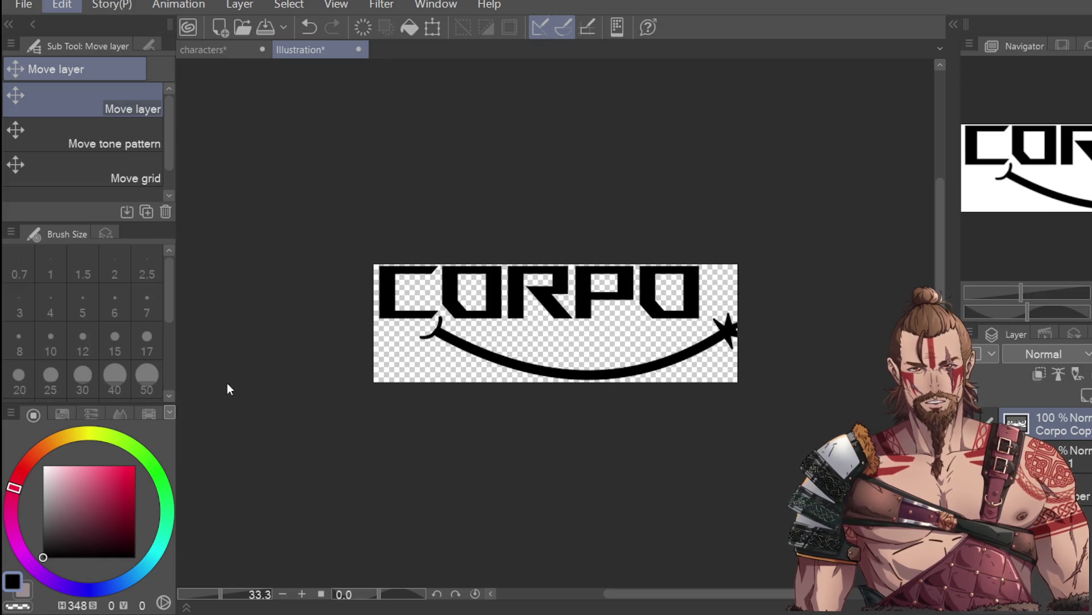
pyautogui.hotkey('ctrl', 't')
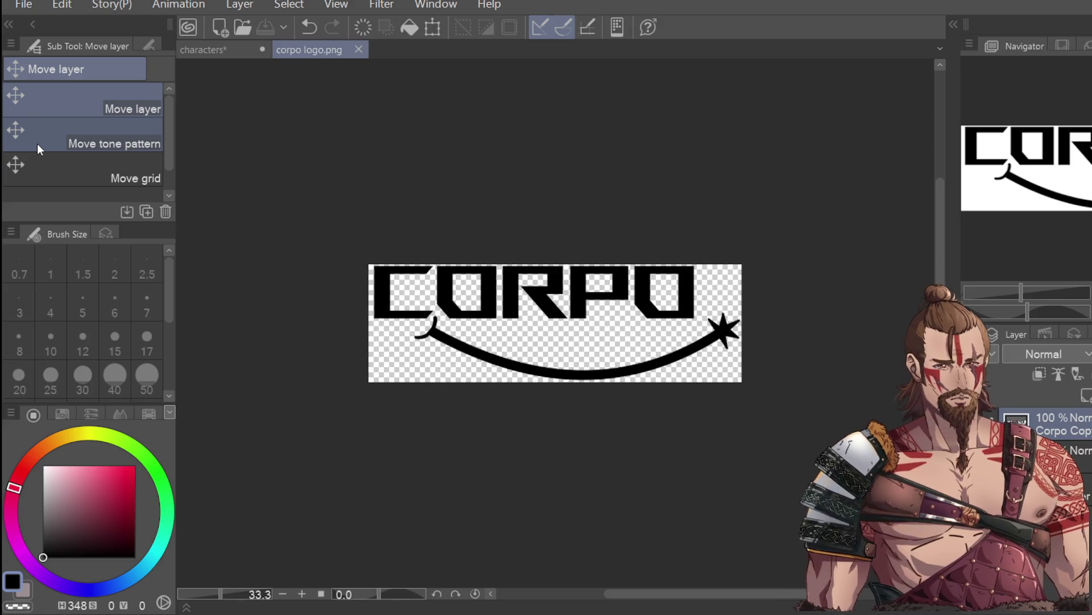
# Close the saved corpo logo.png document
pyautogui.click(359, 49)
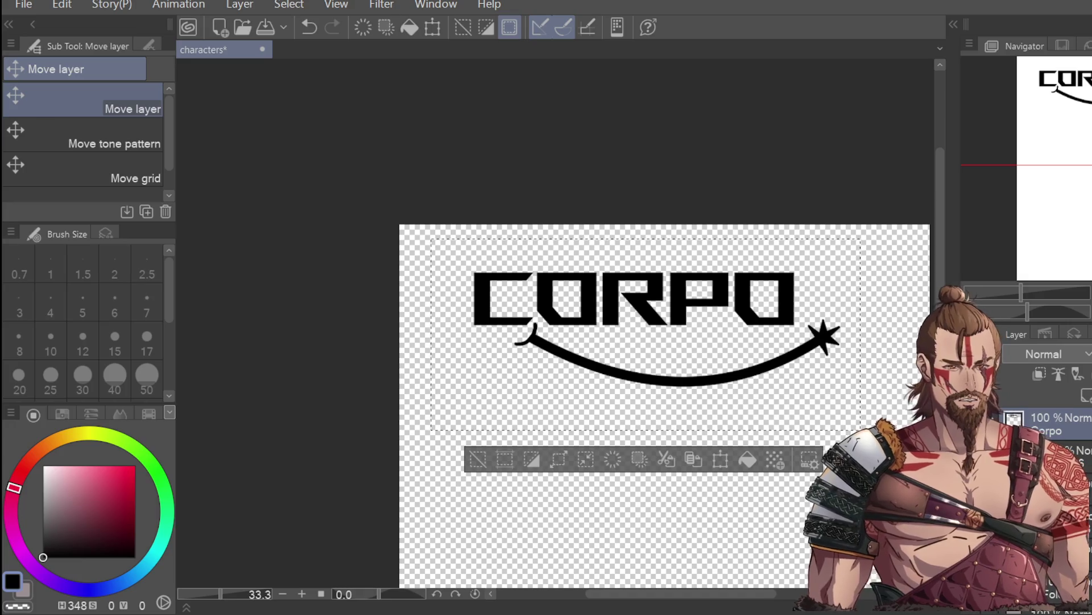
# Delete the CORPO layer from the characters document and save it
pyautogui.press('Delete')
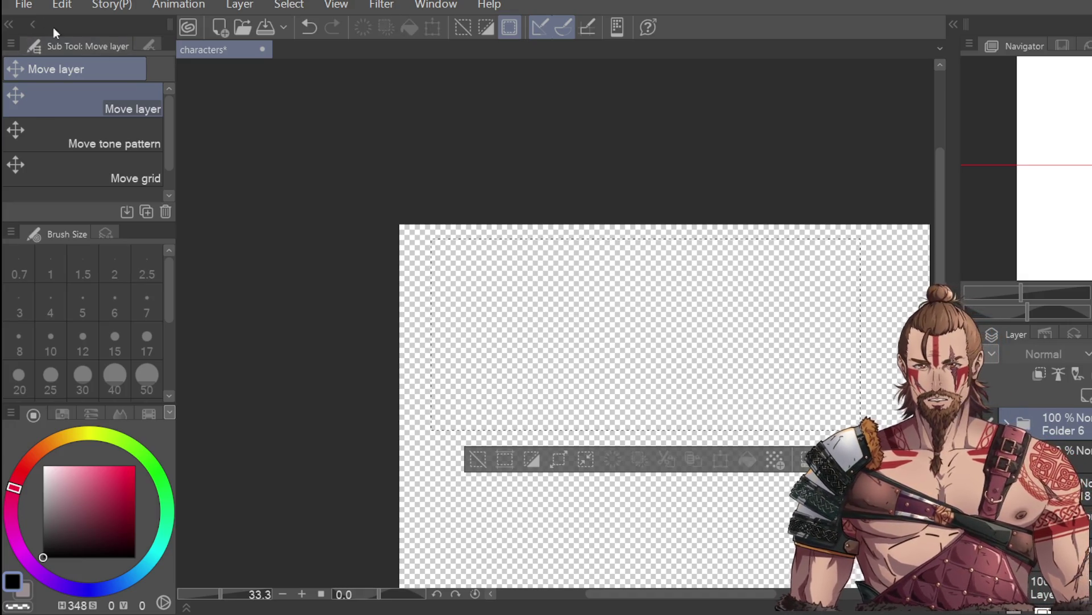
pyautogui.hotkey('ctrl', 's')
pyautogui.click(682, 175)
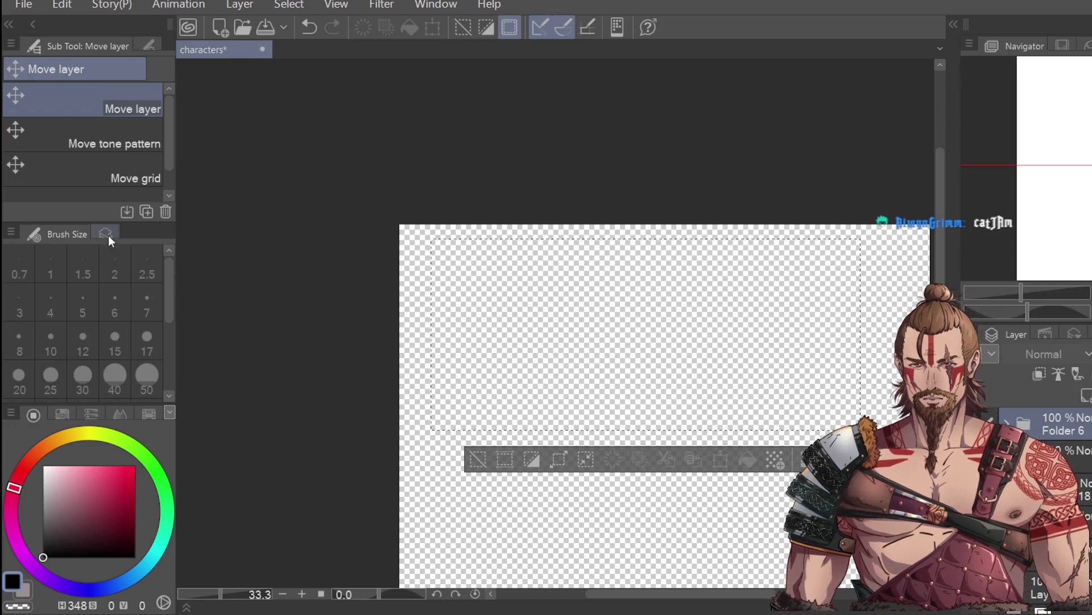
# Clear the leftover rectangular selection on the canvas
pyautogui.press('m')
pyautogui.click(645, 549)
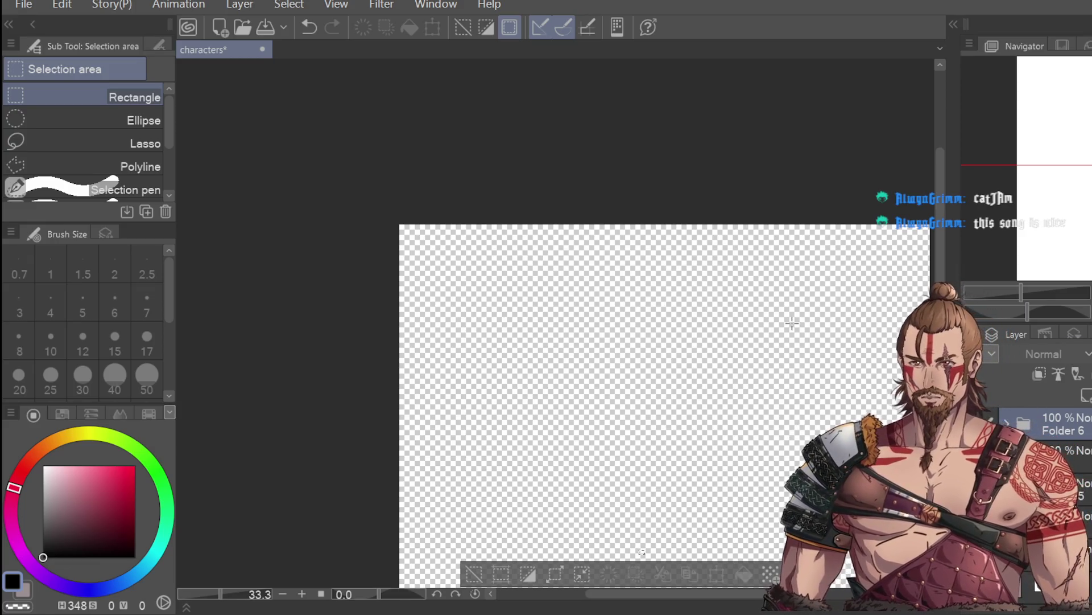
pyautogui.click(805, 420)
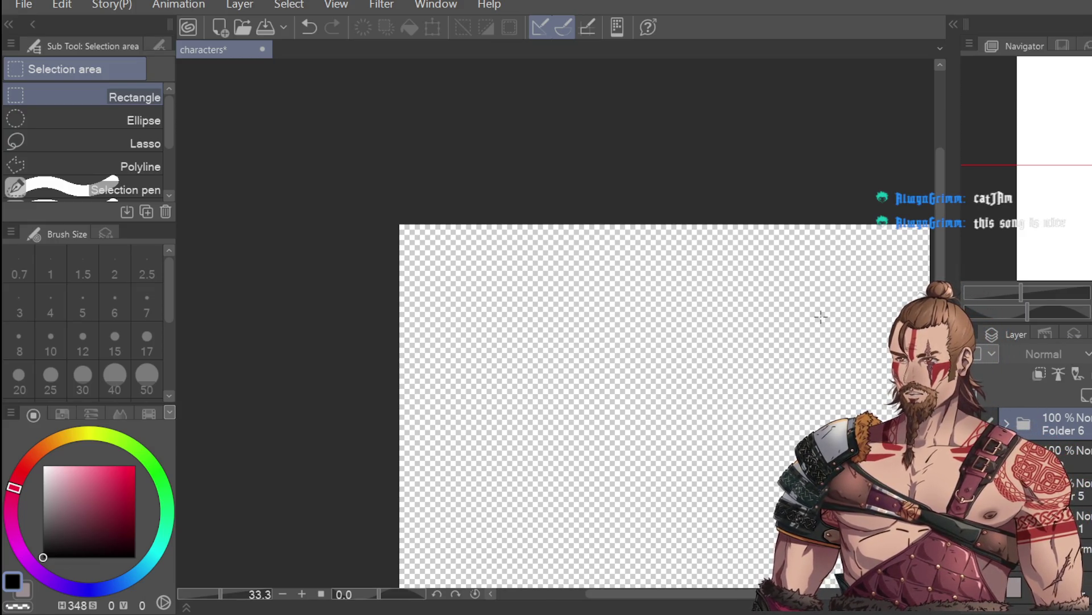